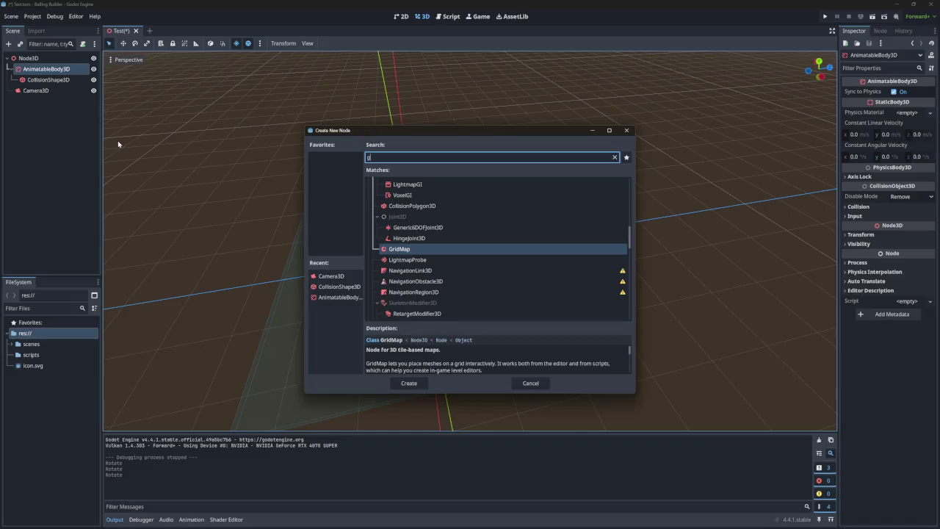
Search the node types for 'csg' to list CSGBox3D, CSGSphere3D and the other CSG shapes
type("pu")
key("BackSpace")
key("BackSpace")
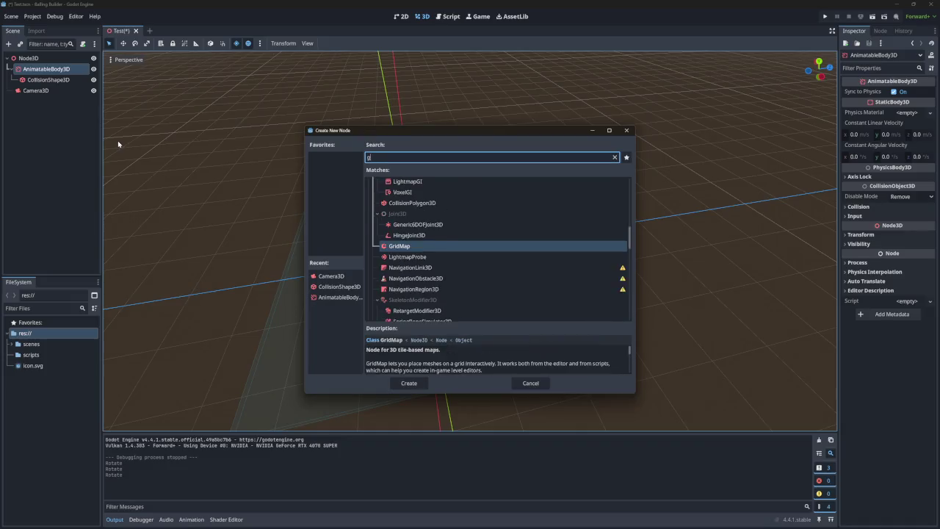
type("sg")
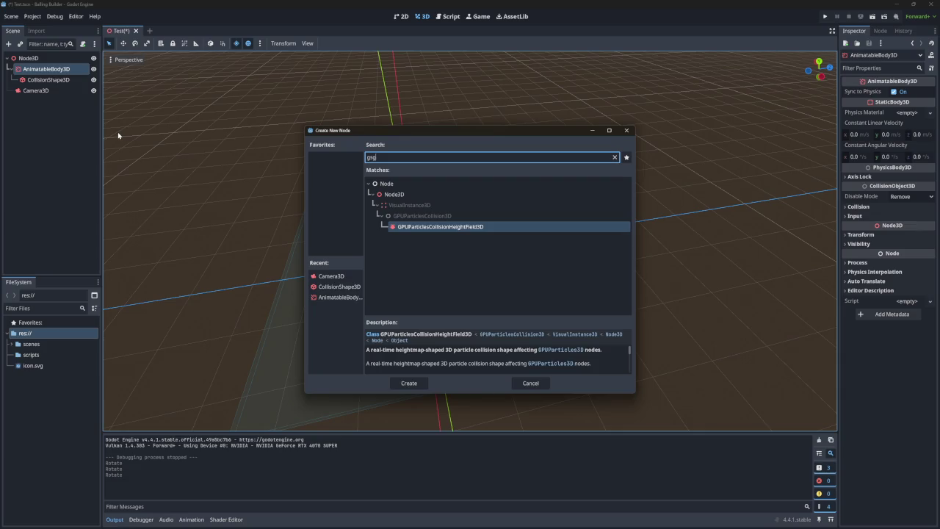
key("BackSpace")
key("BackSpace")
type("s")
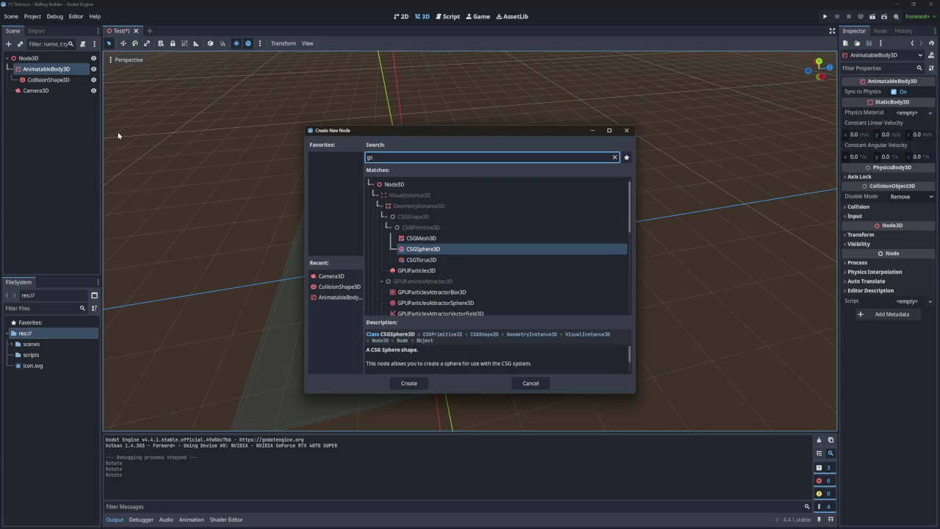
key("BackSpace")
key("BackSpace")
type("csg")
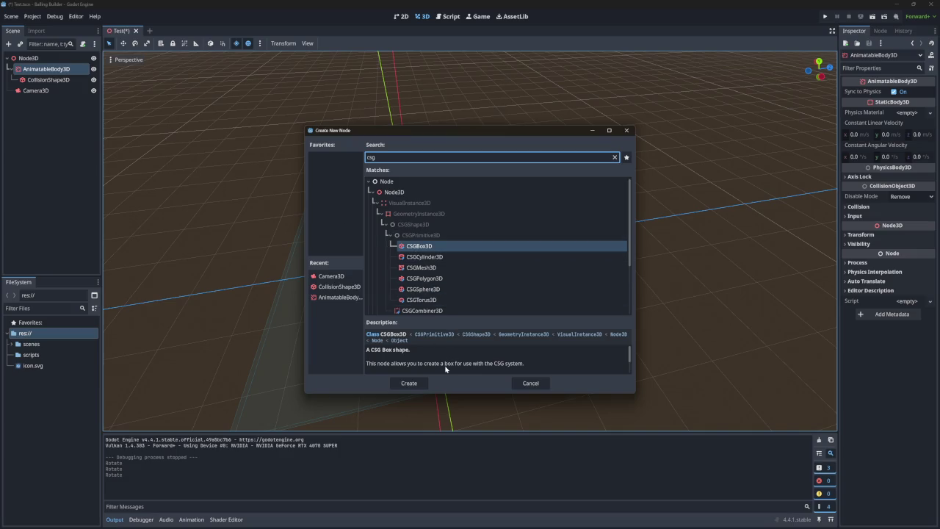
scroll(445, 369, "down", 3)
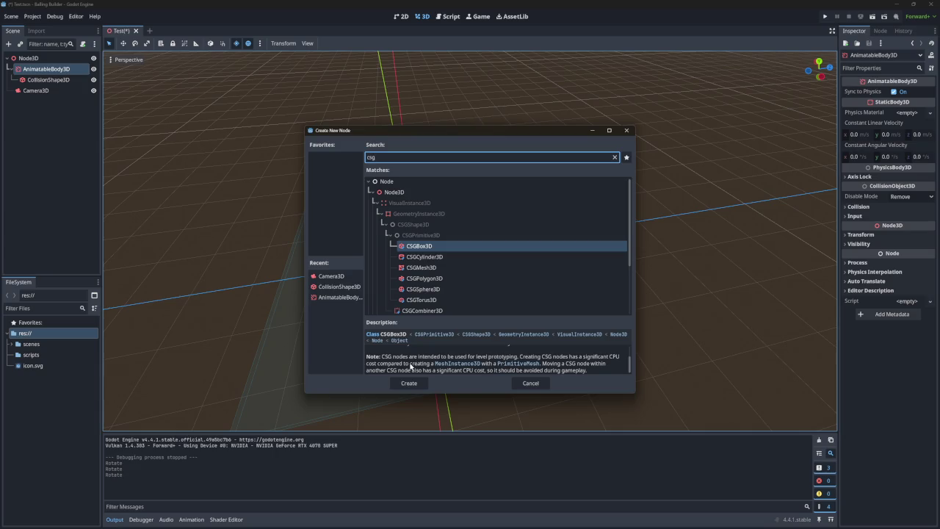
scroll(411, 366, "down", 1)
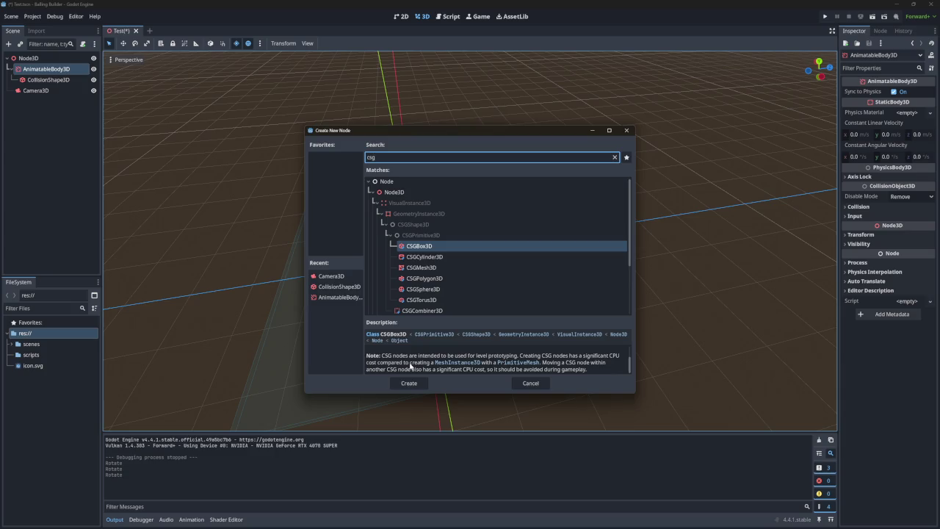
scroll(432, 291, "down", 2)
scroll(432, 292, "up", 2)
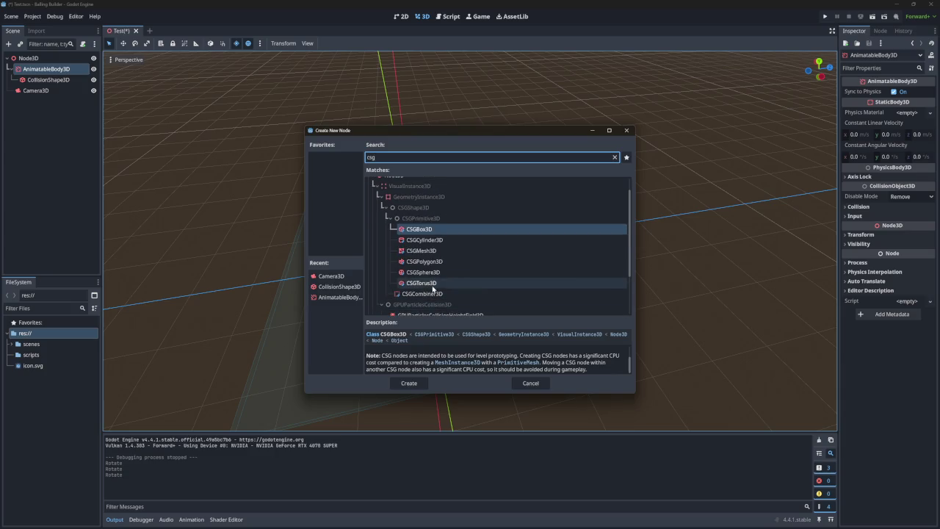
key("ctrl+a")
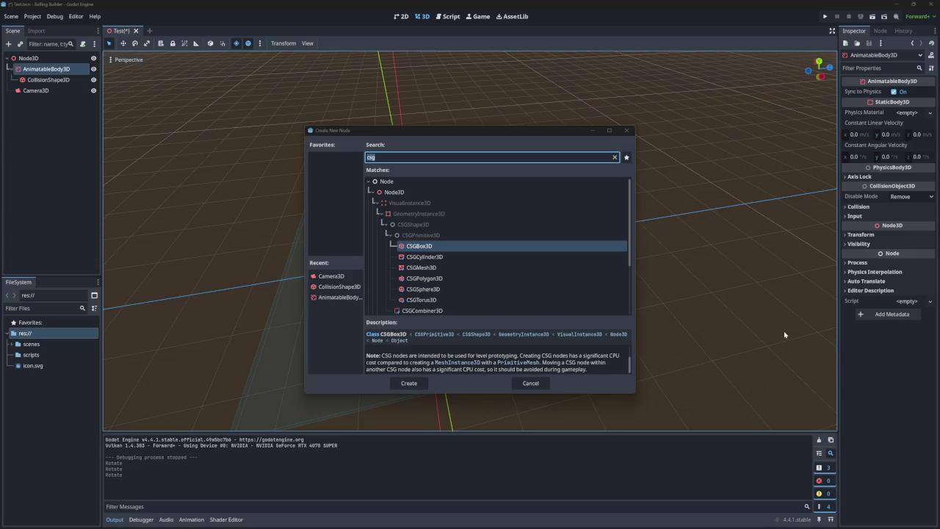
key("BackSpace")
key("BackSpace")
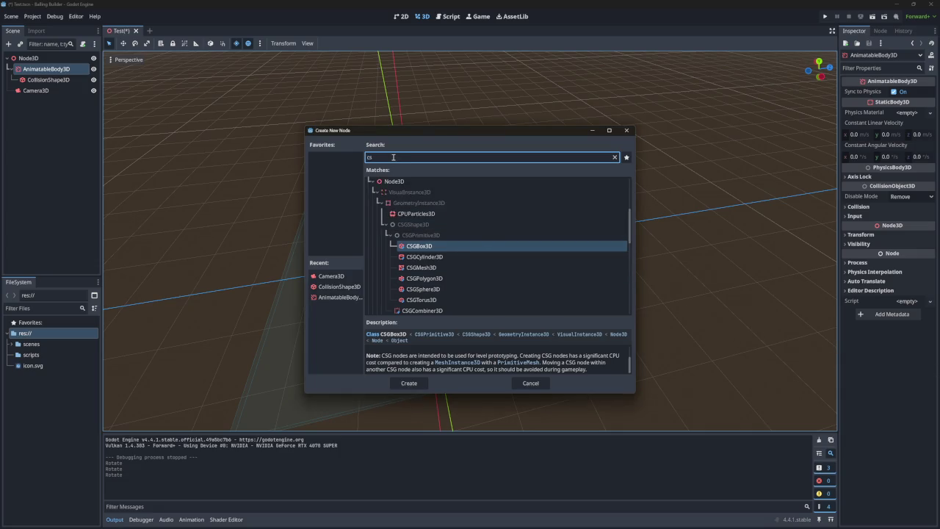
Try a 'mesh' node-type search, then clear the search to show all types
key("BackSpace")
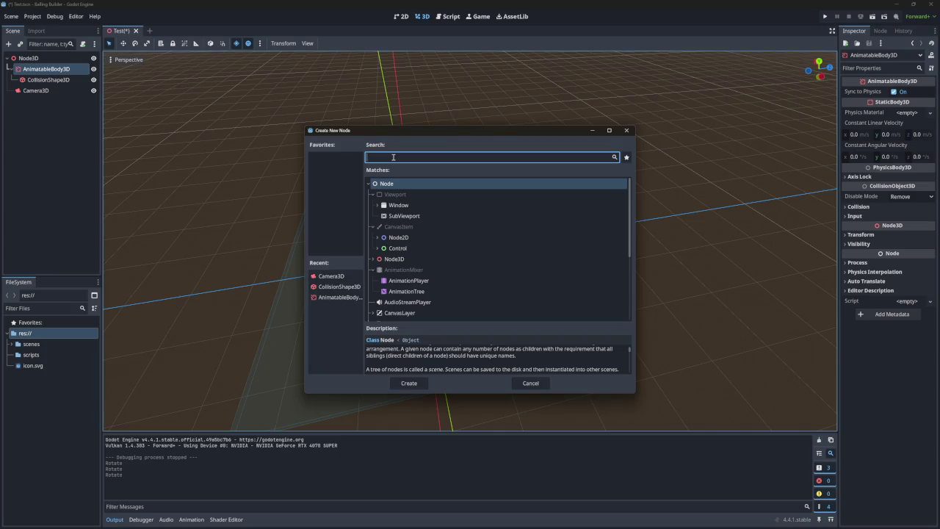
type("s")
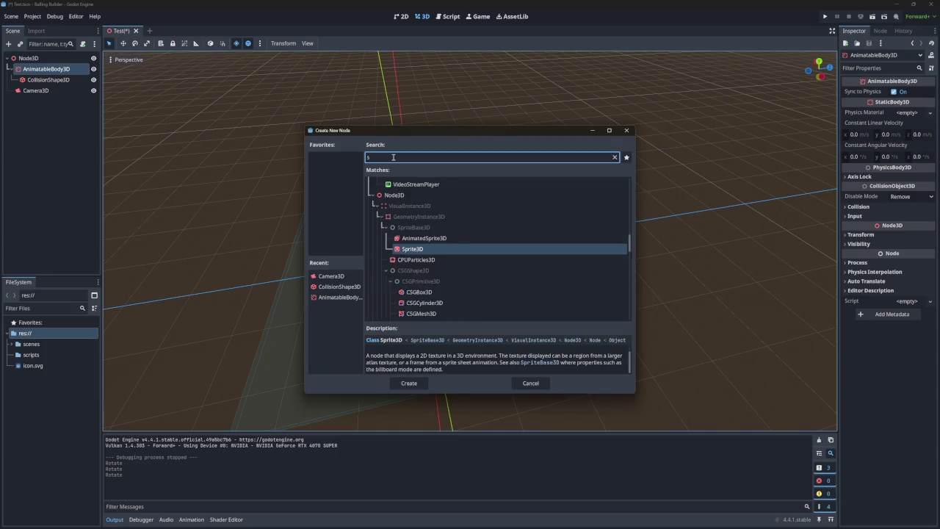
key("BackSpace")
type("mesh")
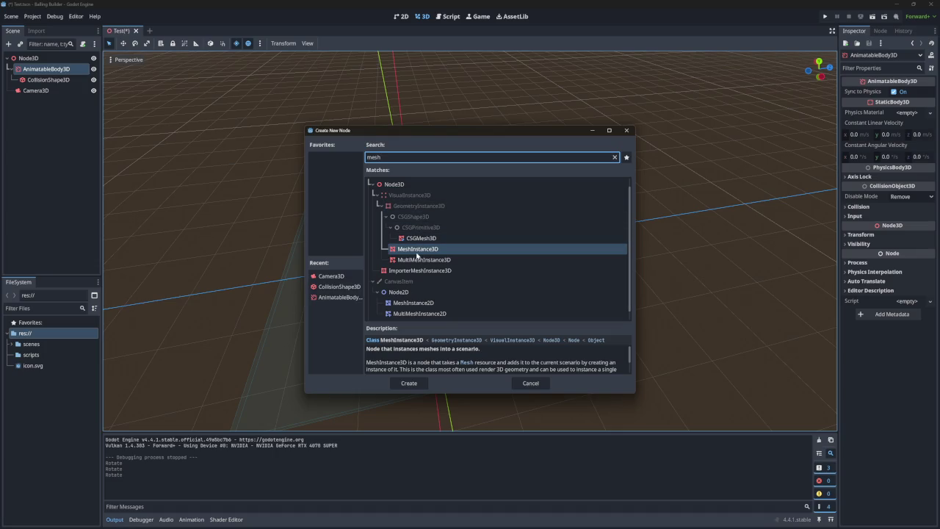
key("ctrl+a")
key("BackSpace")
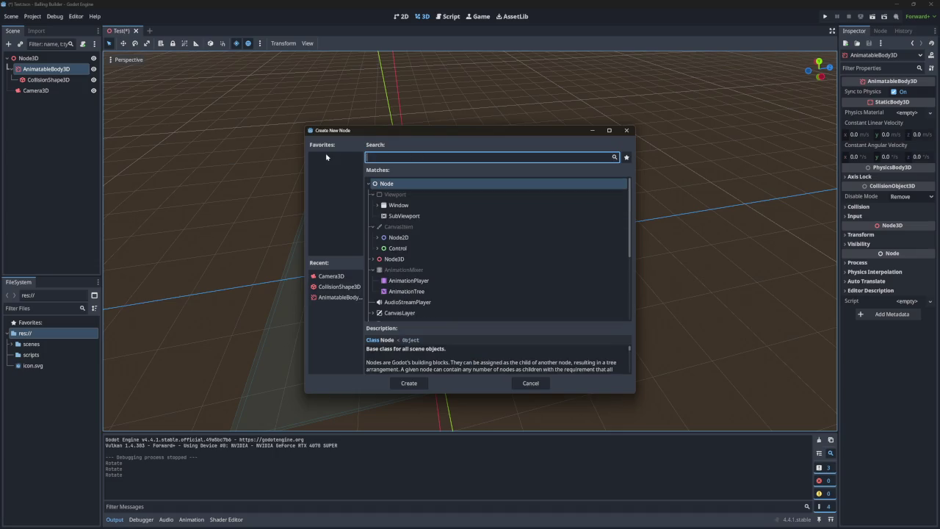
Expand Node3D > VisualInstance3D > GeometryInstance3D in the node type tree
left_click(378, 260)
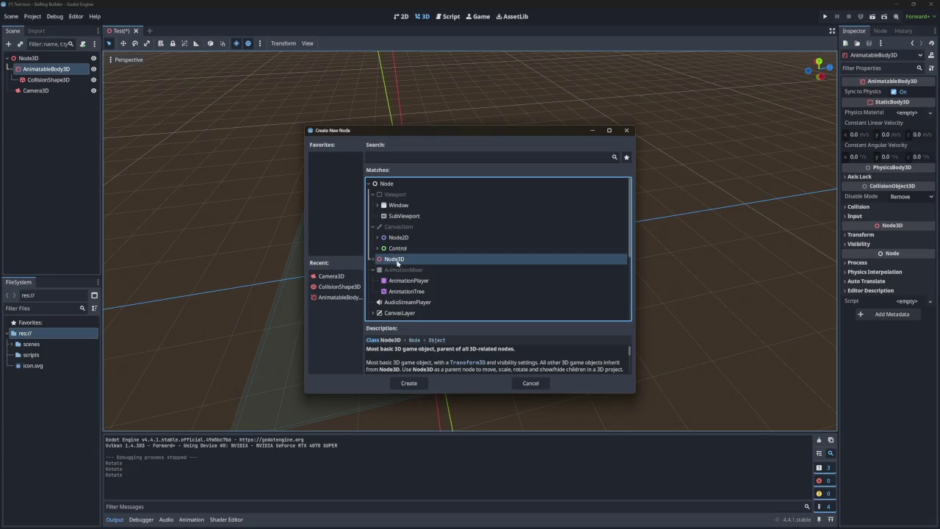
left_click(377, 261)
scroll(418, 243, "down", 5)
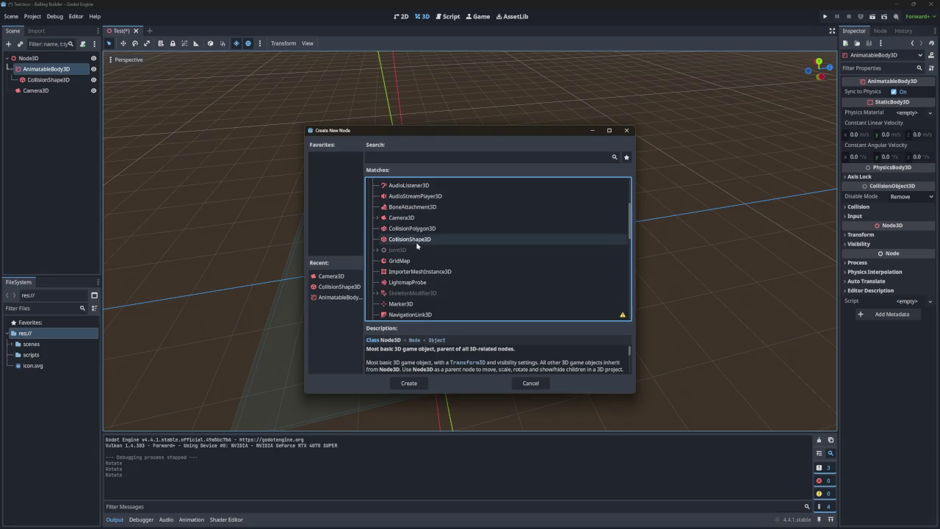
scroll(419, 244, "down", 6)
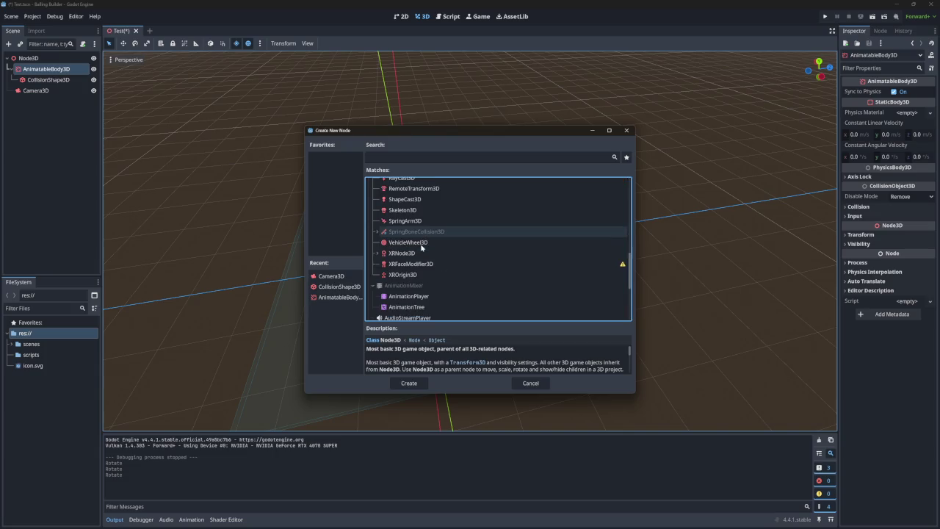
scroll(419, 247, "up", 10)
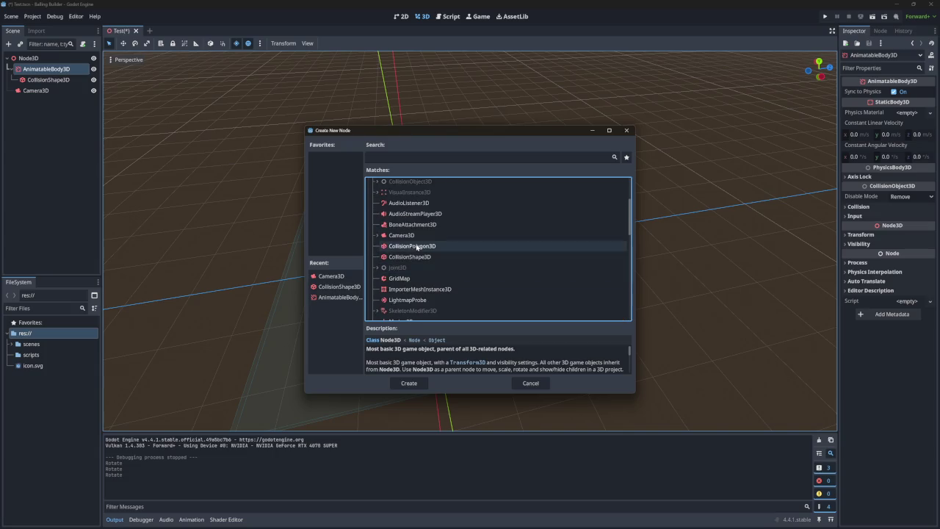
scroll(412, 249, "up", 1)
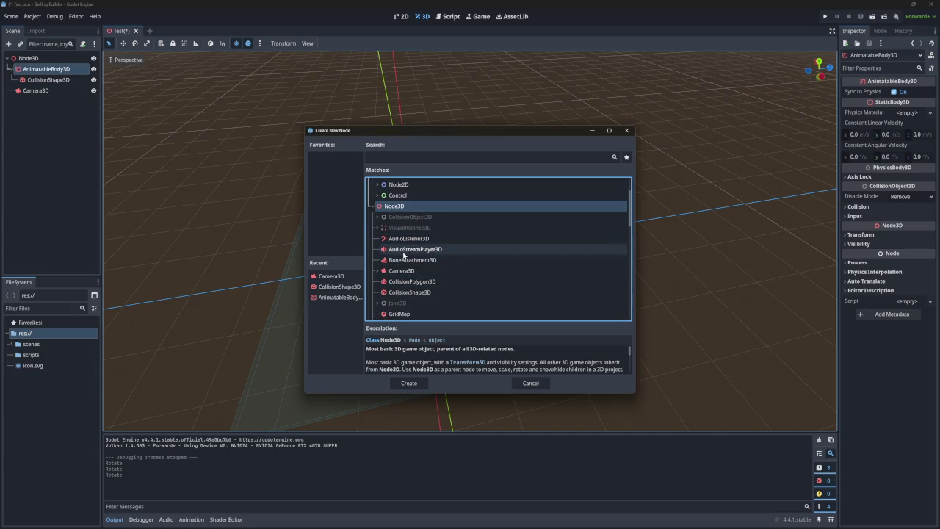
left_click(377, 228)
scroll(433, 250, "down", 1)
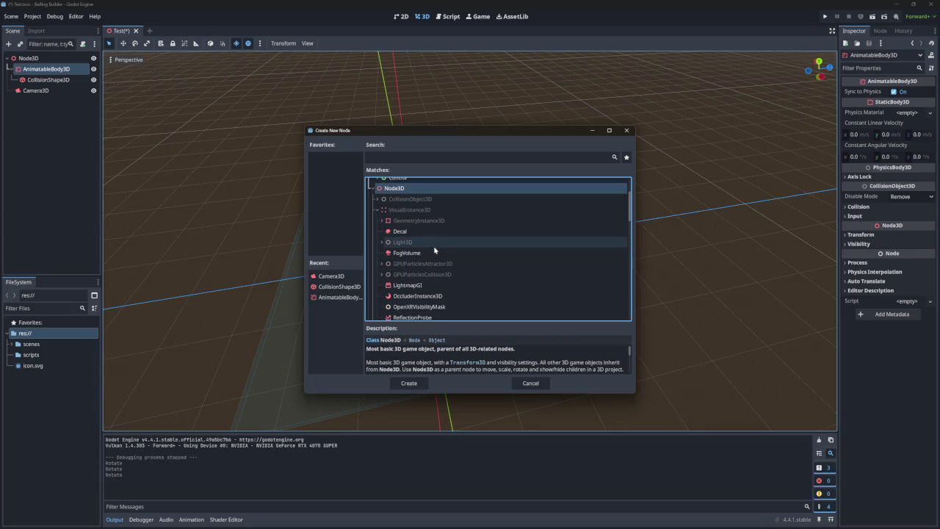
left_click(382, 221)
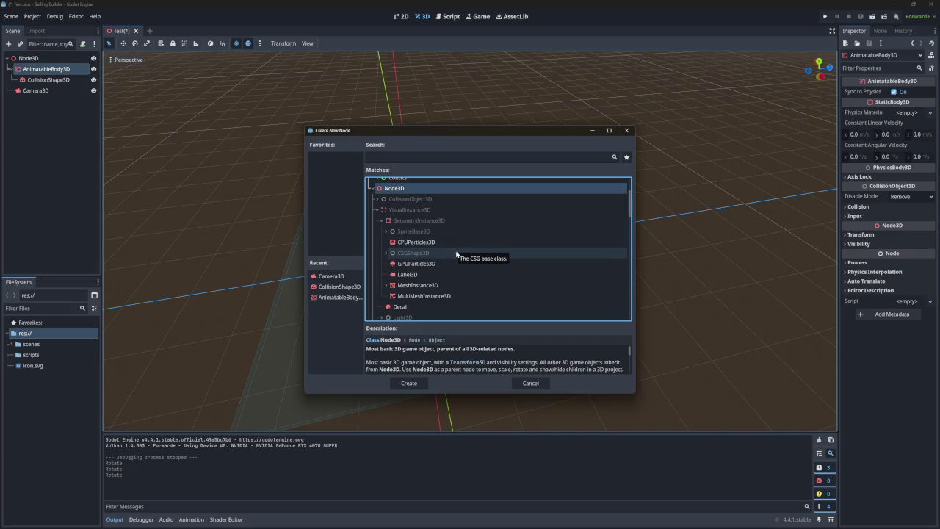
Create a MeshInstance3D node under AnimatableBody3D
left_click(430, 290)
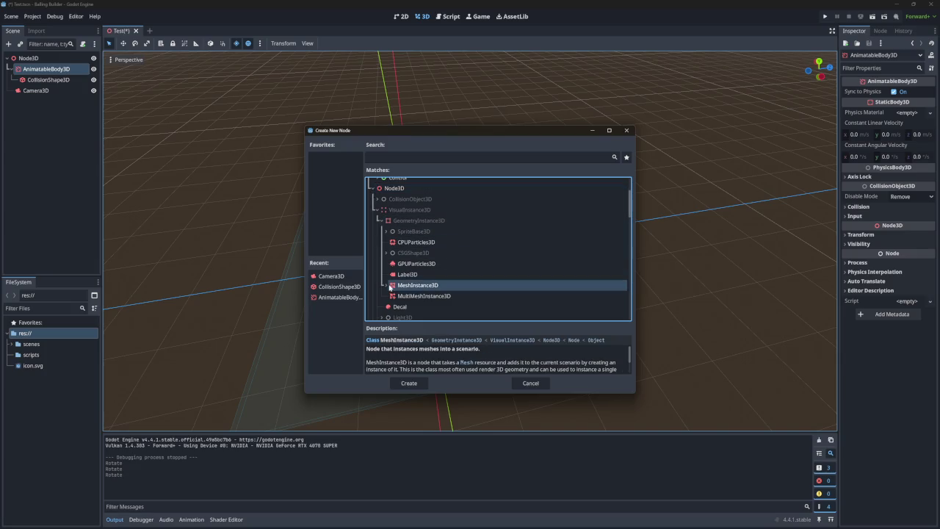
left_click(386, 285)
scroll(429, 270, "down", 4)
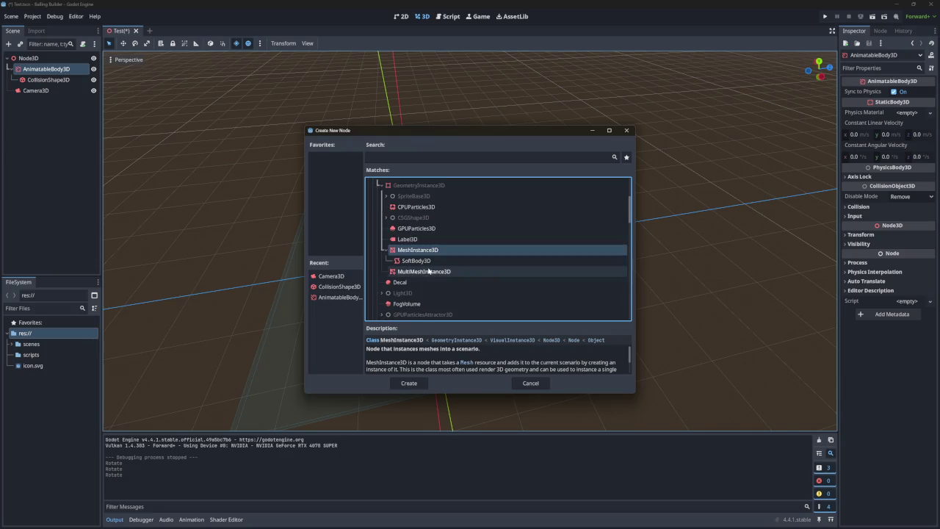
scroll(428, 269, "down", 4)
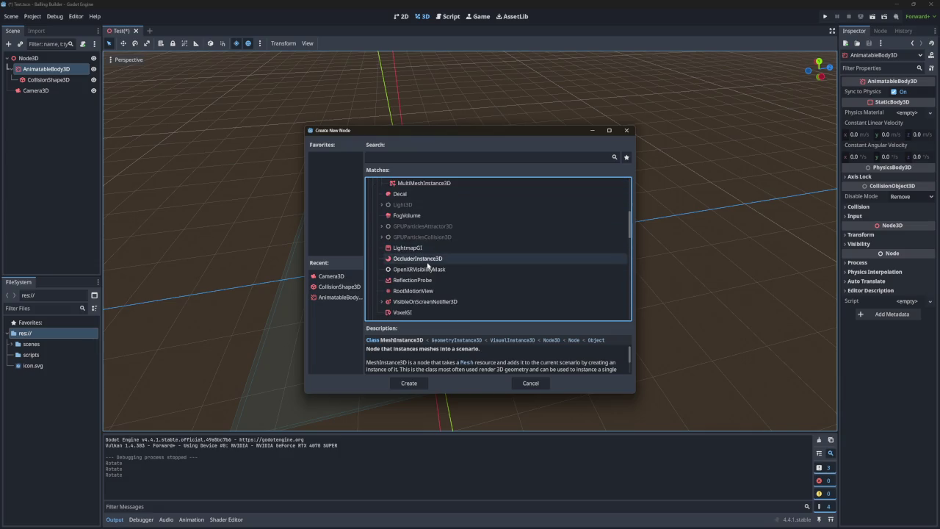
scroll(425, 262, "up", 8)
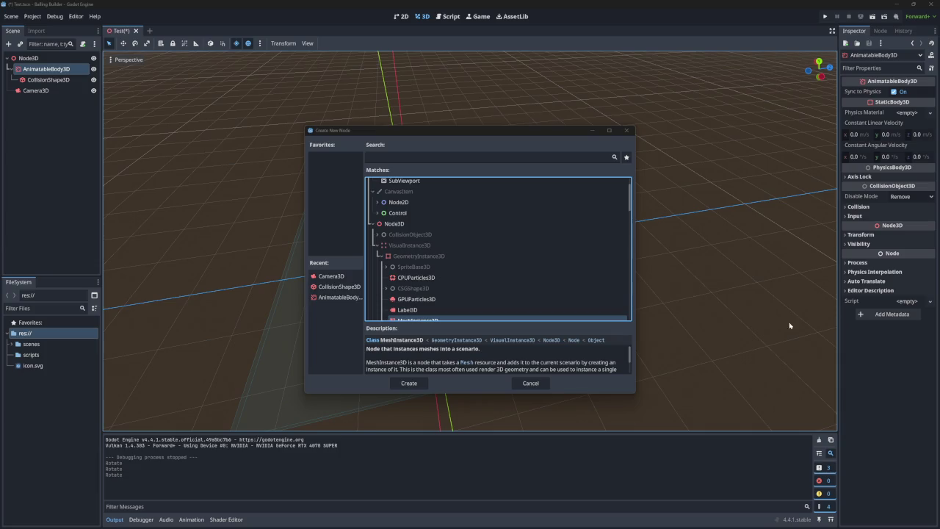
scroll(421, 268, "down", 2)
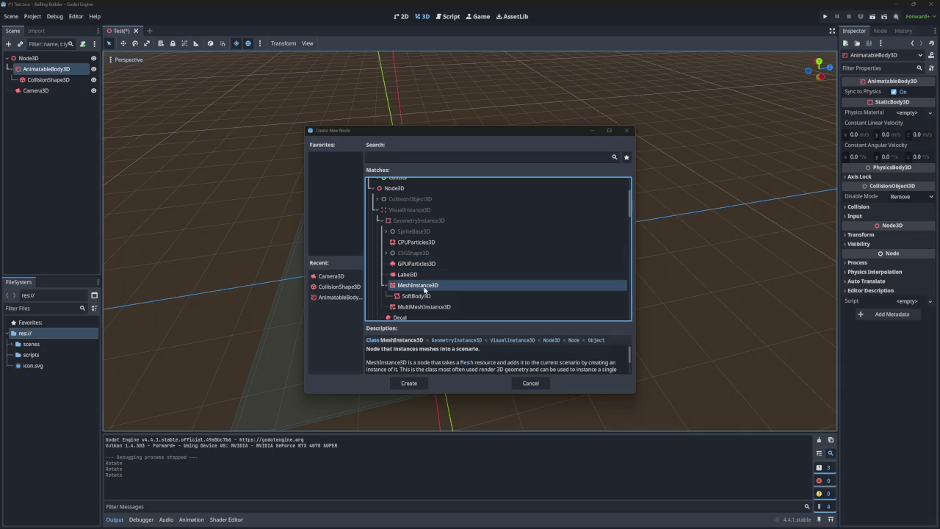
left_click(404, 383)
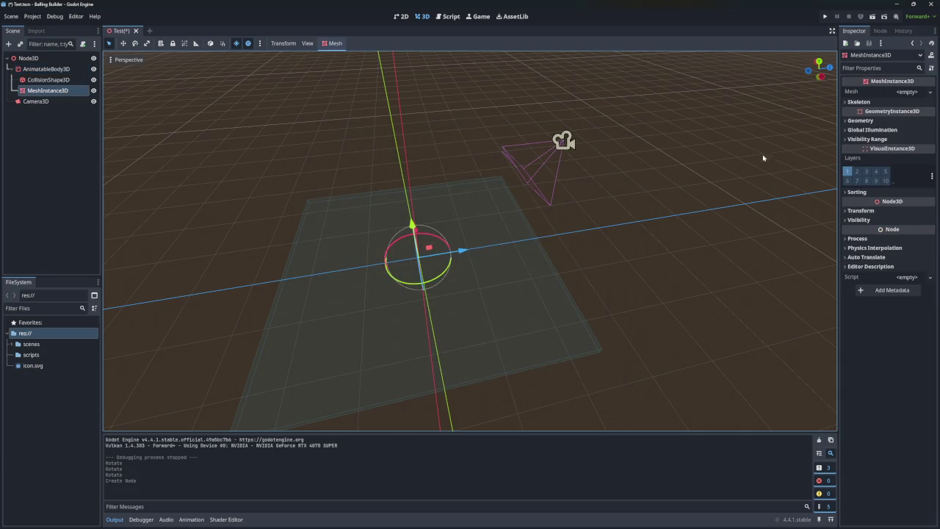
mouse_move(59, 91)
left_mouse_down()
mouse_move(36, 112)
mouse_move(25, 87)
mouse_move(26, 64)
mouse_move(40, 66)
left_mouse_up()
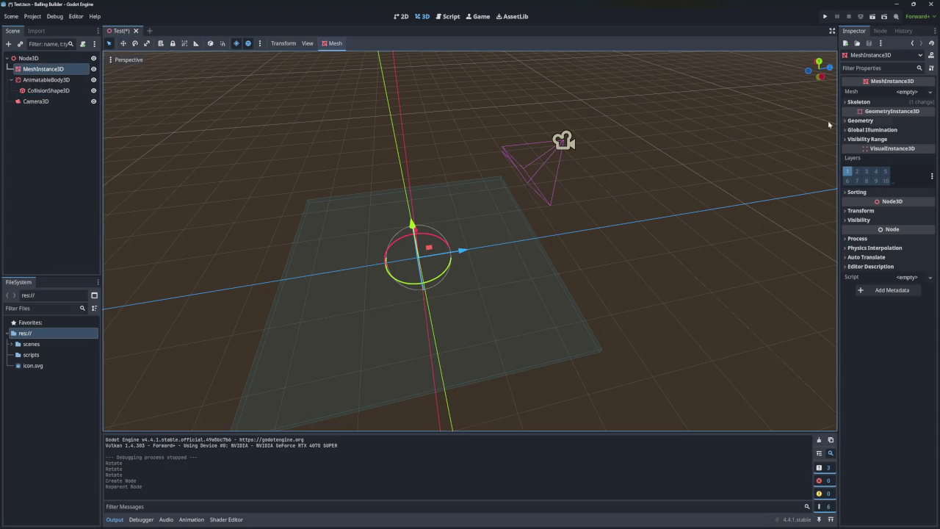
left_click(930, 92)
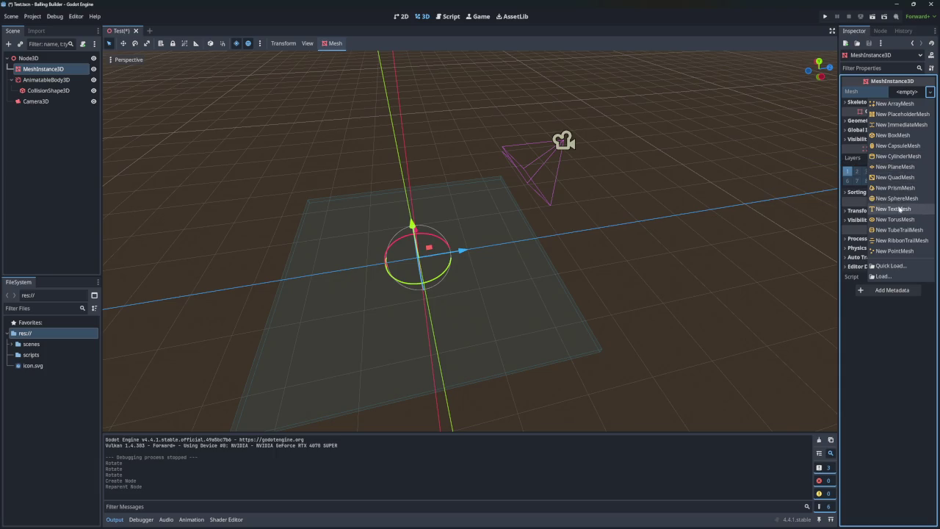
left_click(898, 135)
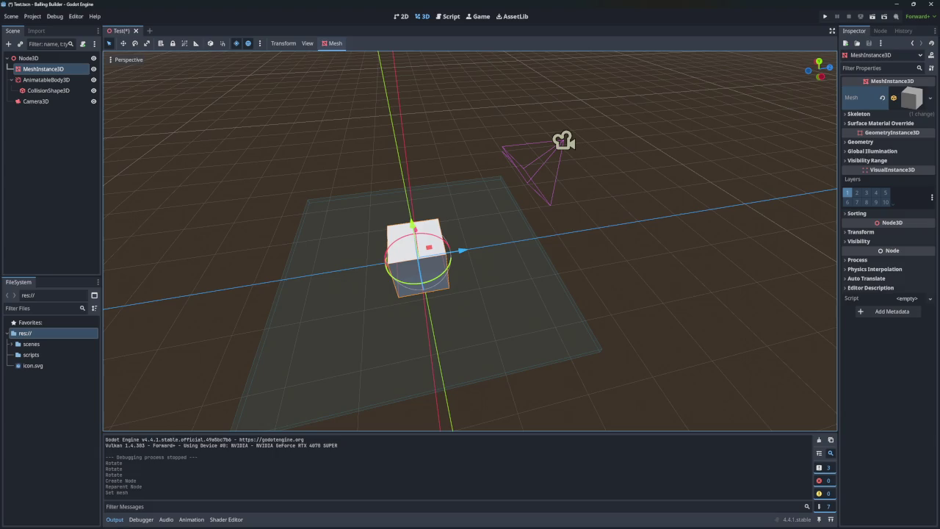
left_click(63, 79)
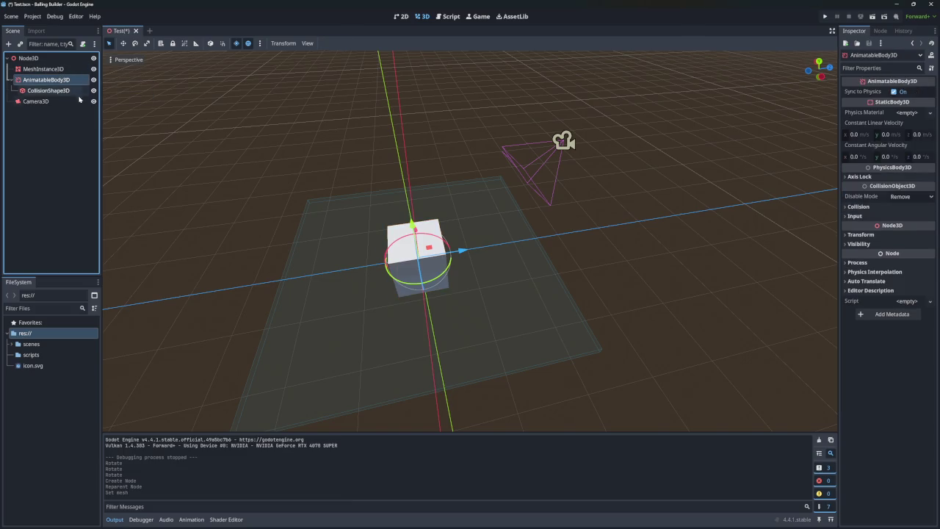
left_click(51, 94)
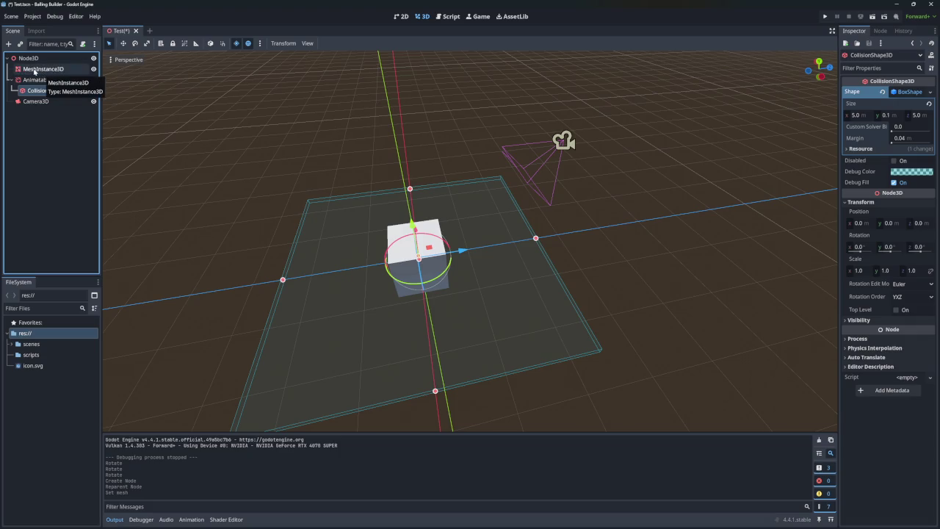
Select MeshInstance3D and expand its BoxMesh size settings
left_click(34, 70)
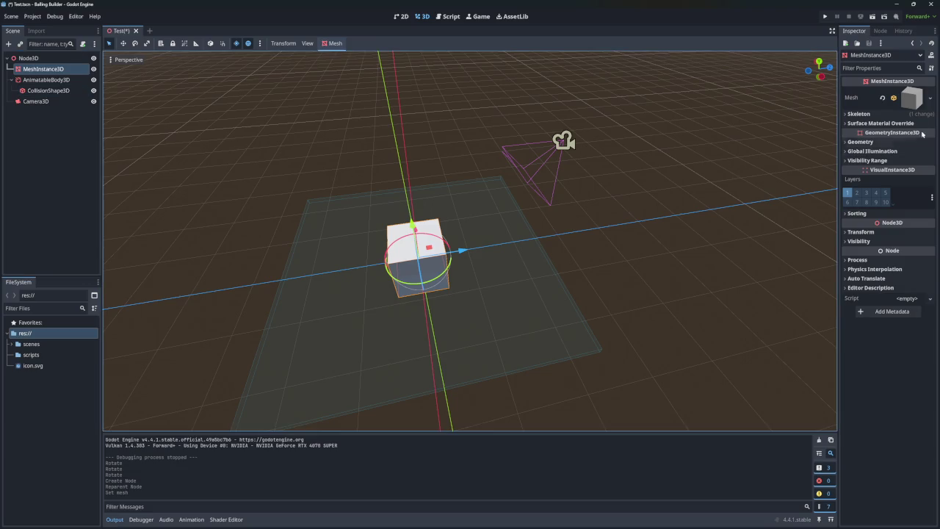
left_click(854, 115)
left_click(852, 116)
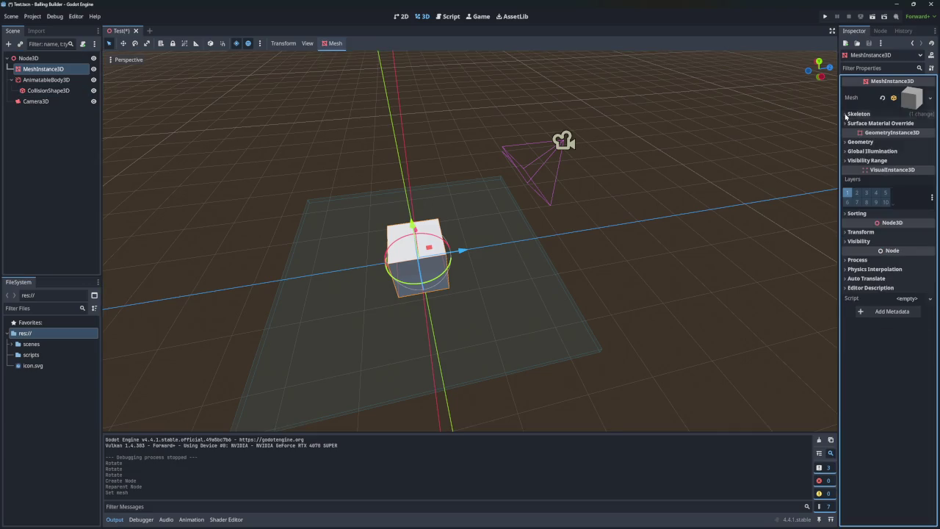
left_click(847, 124)
left_click(848, 124)
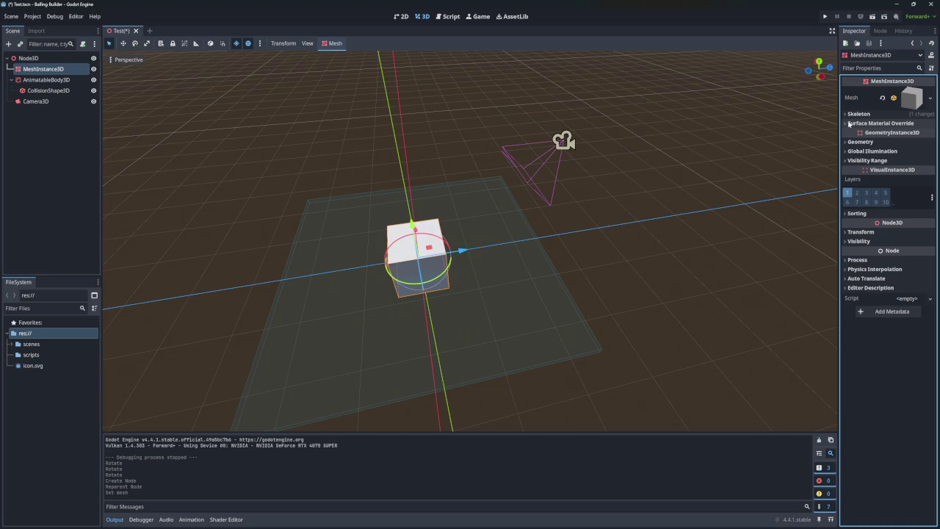
left_click(914, 99)
Set the box mesh size to x 5, y 0.1, z 5
left_click(861, 182)
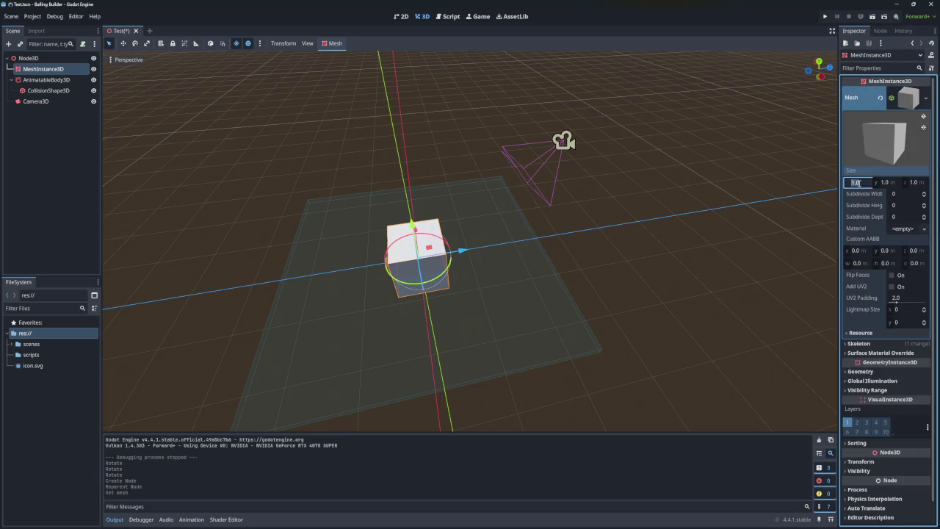
type("5")
left_click(891, 182)
type("0.")
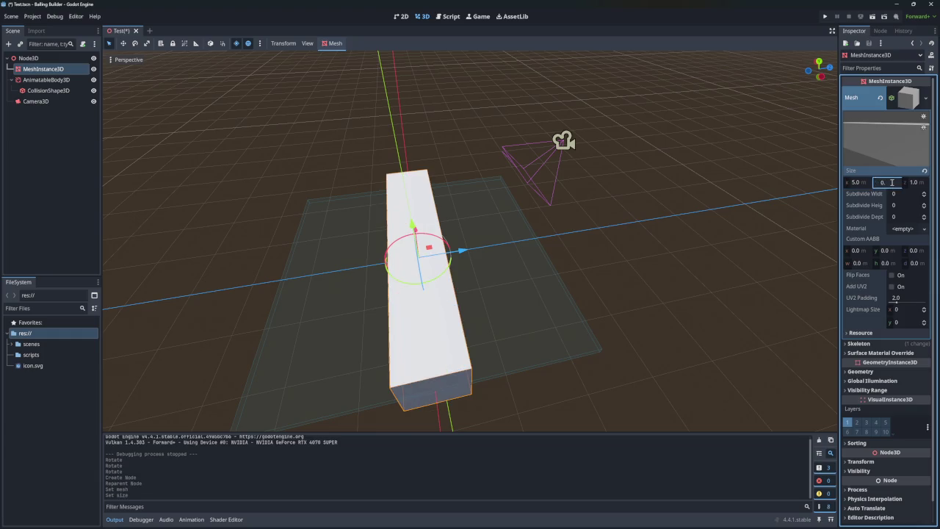
type("1")
left_click(918, 182)
type("5")
key("Return")
Select the AnimatableBody3D node and hide it
left_click(64, 80)
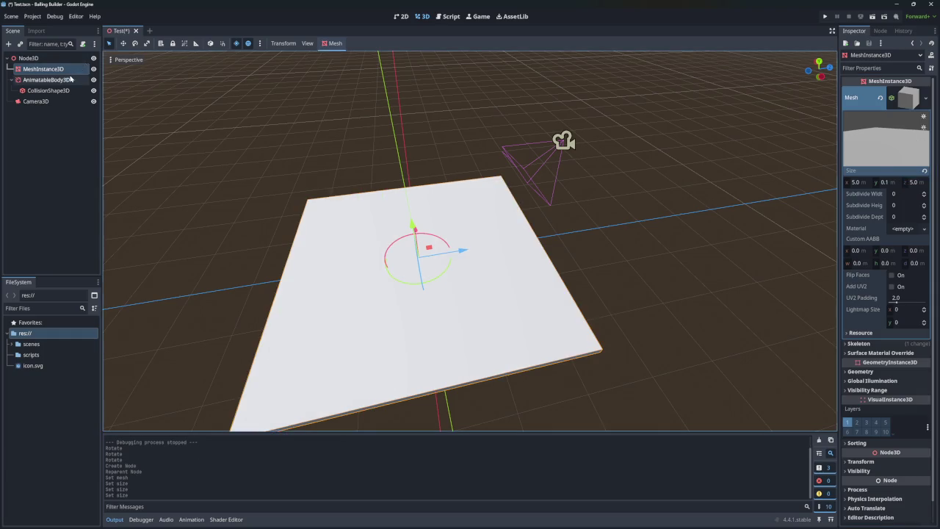
right_click(68, 83)
key("Escape")
left_click(93, 79)
Show AnimatableBody3D again, test-run the project and close the game window
left_click(93, 79)
left_click(825, 16)
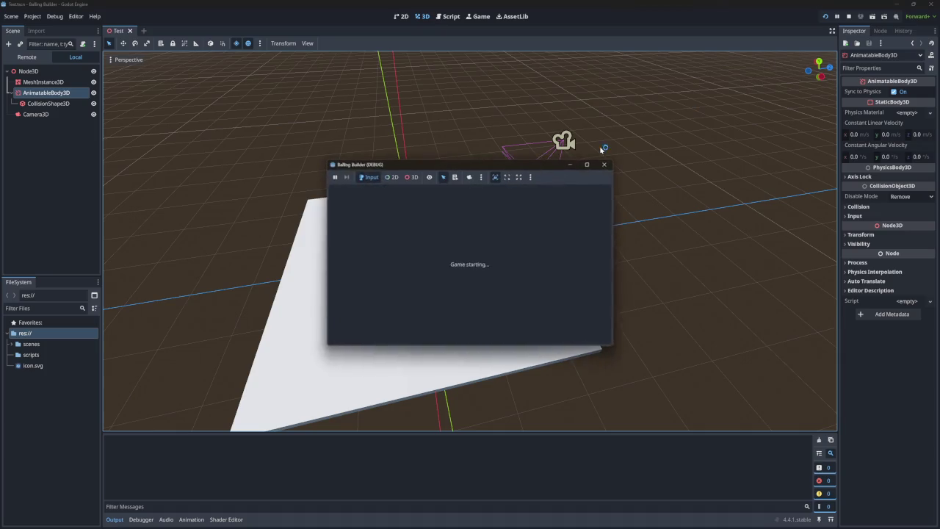
left_click(605, 164)
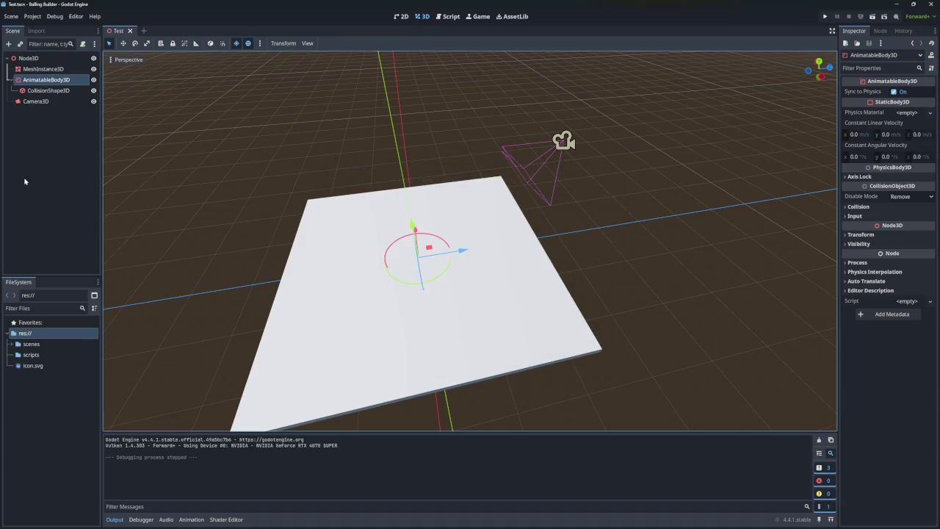
left_click(27, 154)
left_click(8, 44)
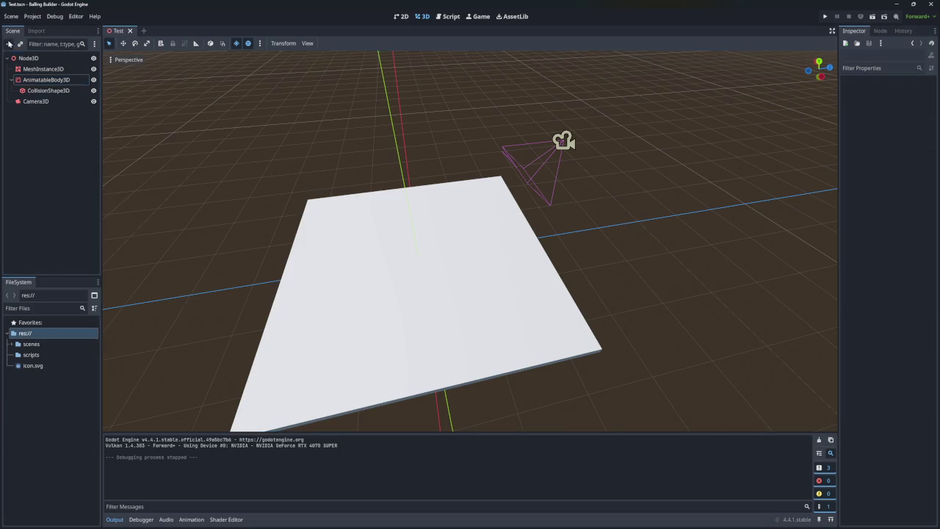
Add a DirectionalLight3D node and a WorldEnvironment node to the scene
type("dlrctional")
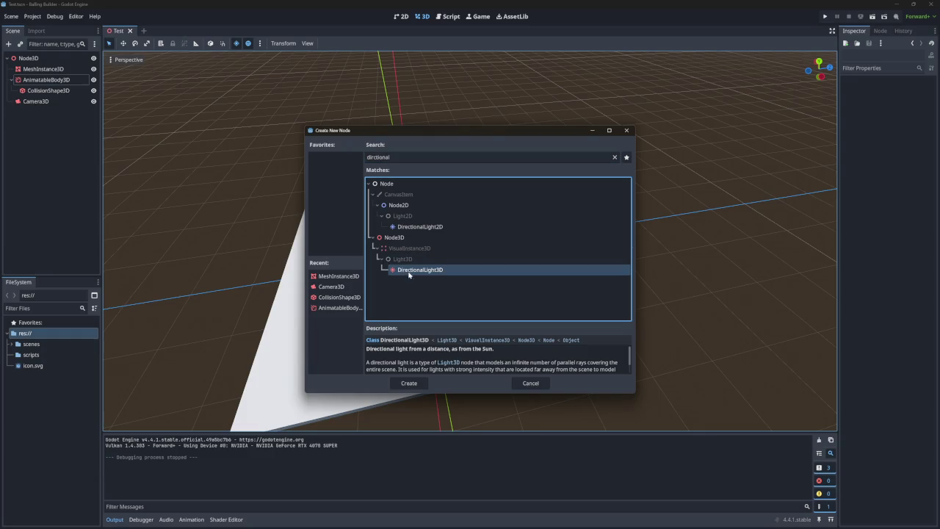
left_click(411, 382)
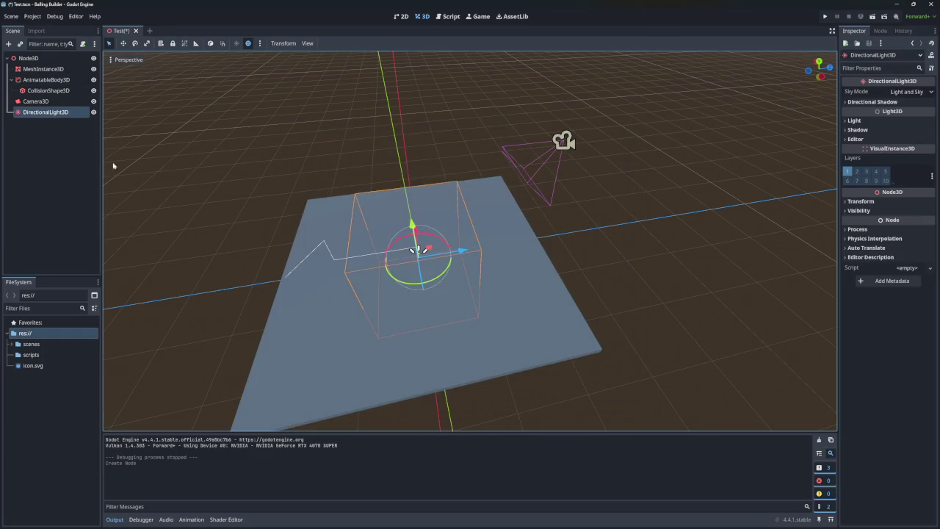
left_click(8, 44)
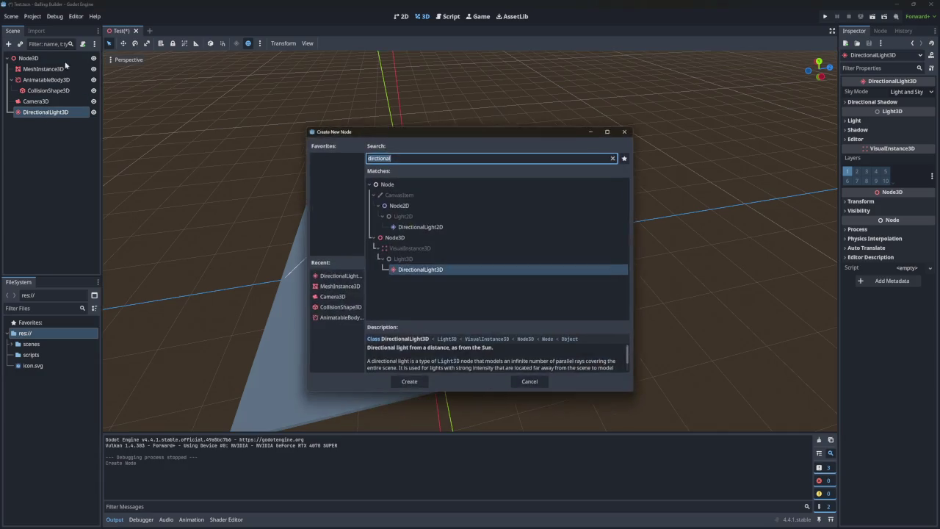
type("world")
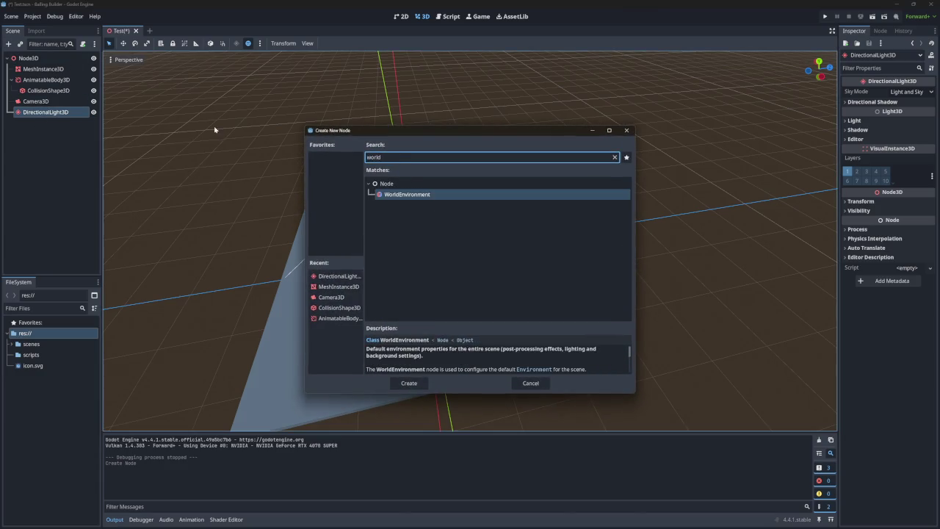
left_click(402, 197)
left_click(405, 384)
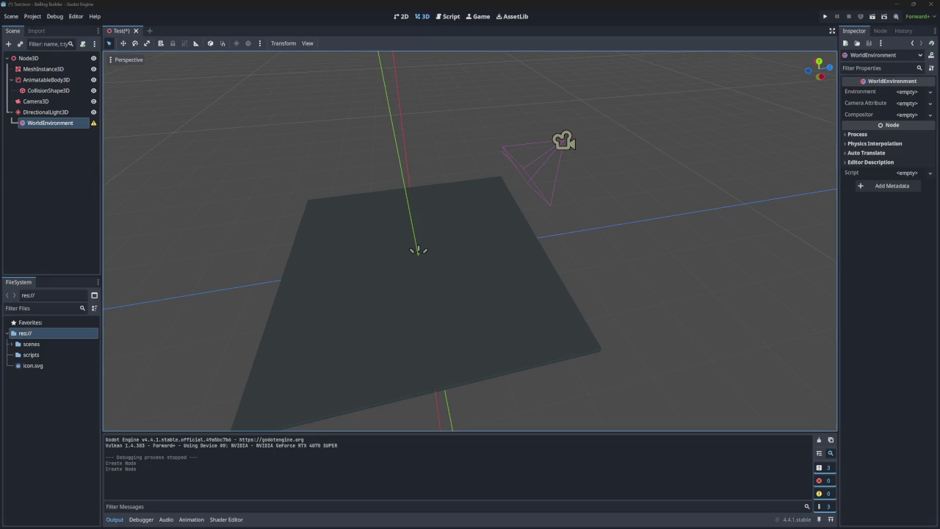
left_click(929, 93)
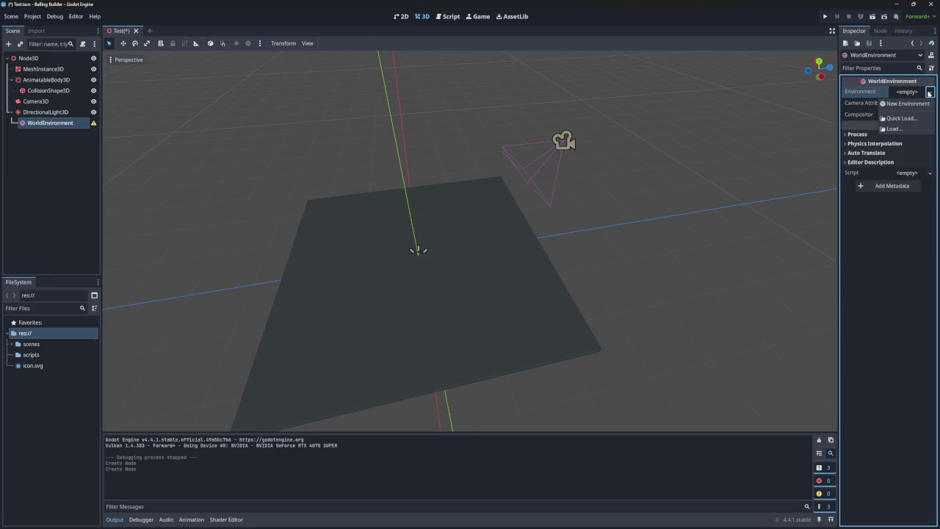
left_click(907, 103)
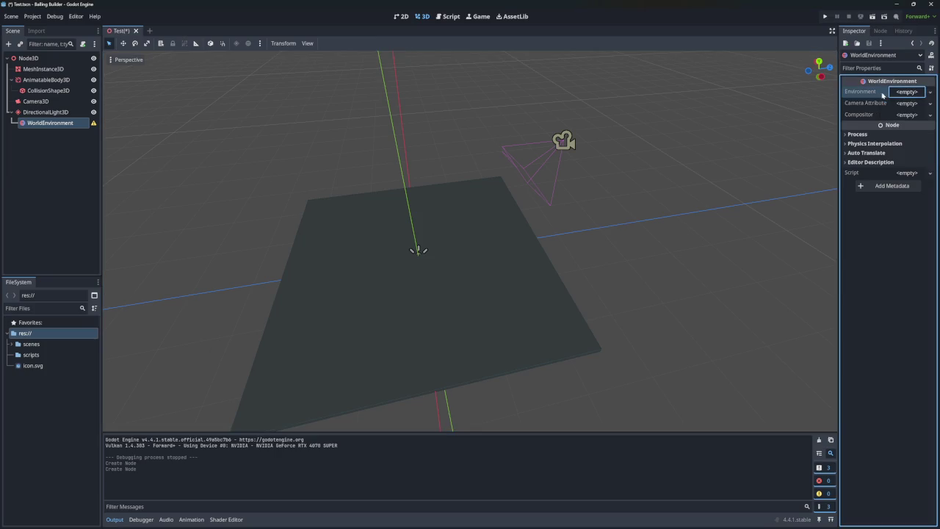
left_click(908, 104)
left_click(870, 102)
left_click(900, 115)
left_click(900, 114)
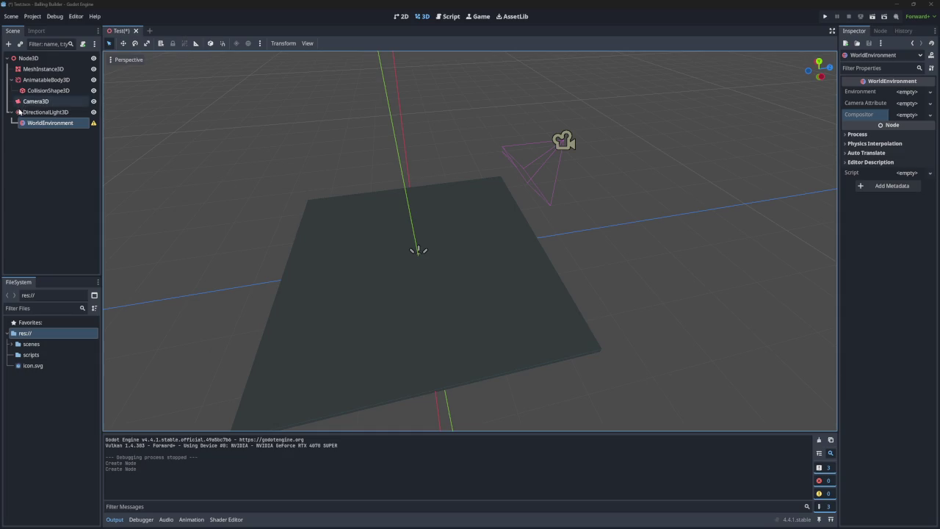
Move WorldEnvironment out from under the light to sit directly under Node3D
left_click(46, 112)
left_click(44, 123)
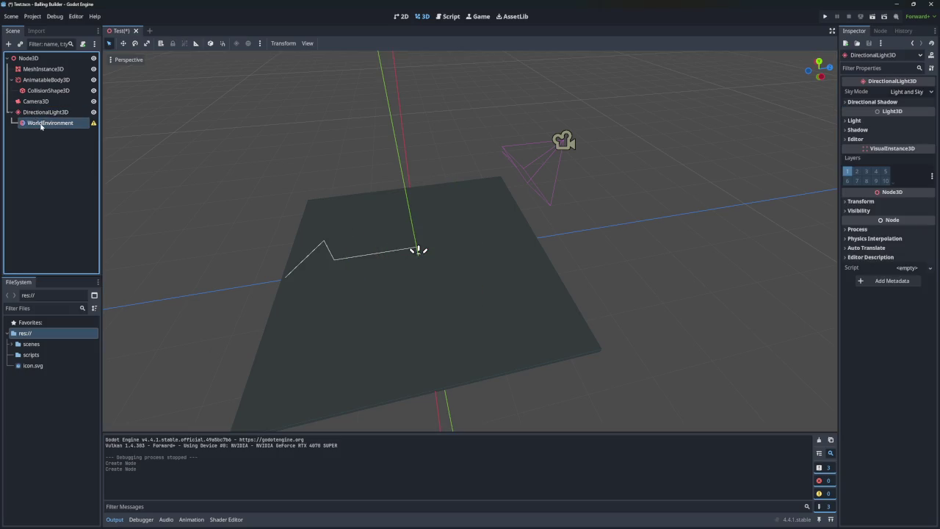
left_click_drag(40, 125, 18, 57)
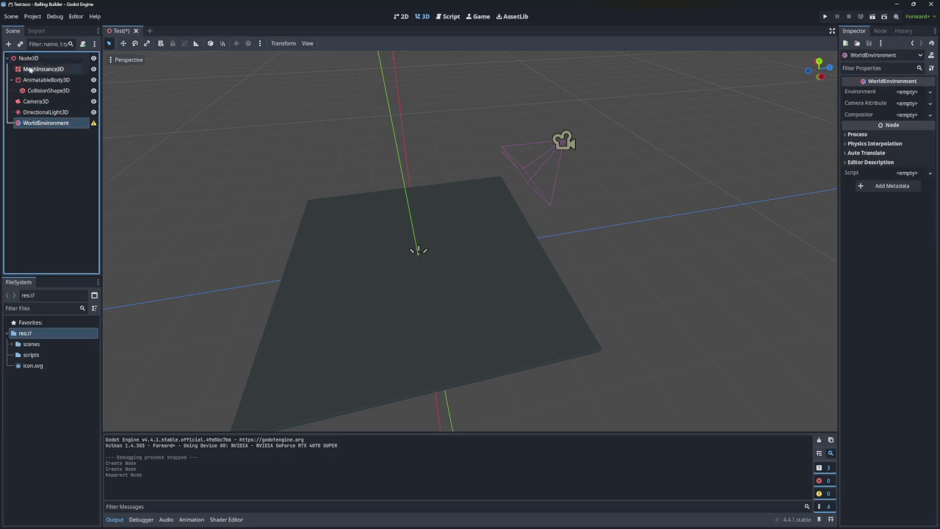
left_click(417, 250)
Raise and tilt the directional light onto the floor, then save and run the scene
mouse_move(415, 250)
left_mouse_down()
mouse_move(398, 156)
mouse_move(357, 134)
mouse_move(285, 152)
left_mouse_up()
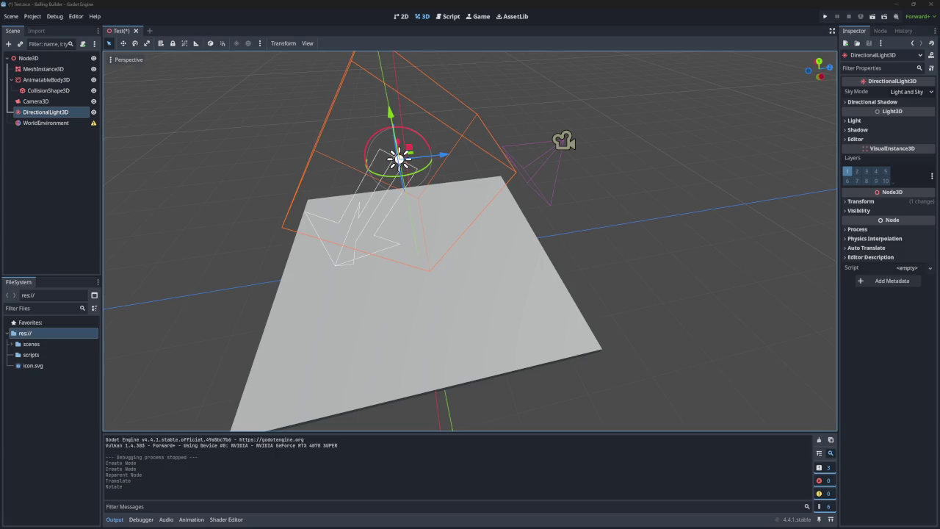
left_click(59, 125)
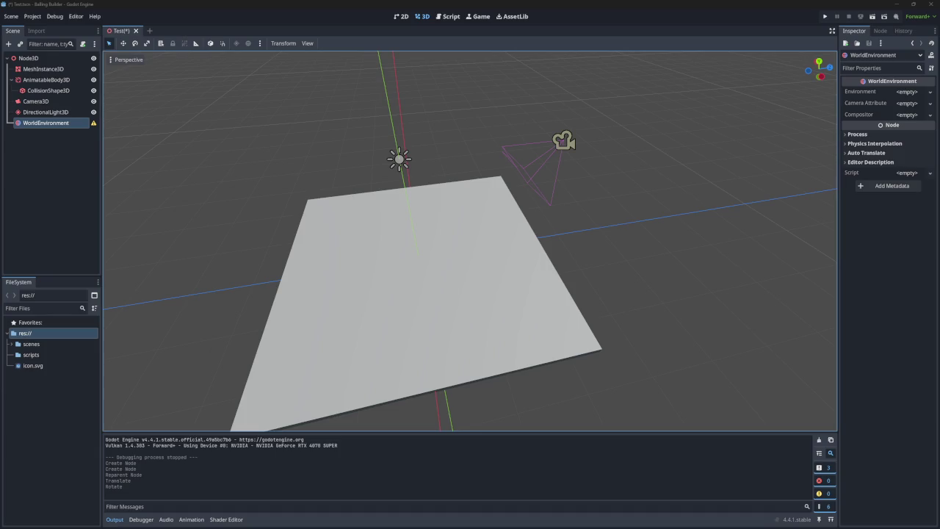
left_click(825, 16)
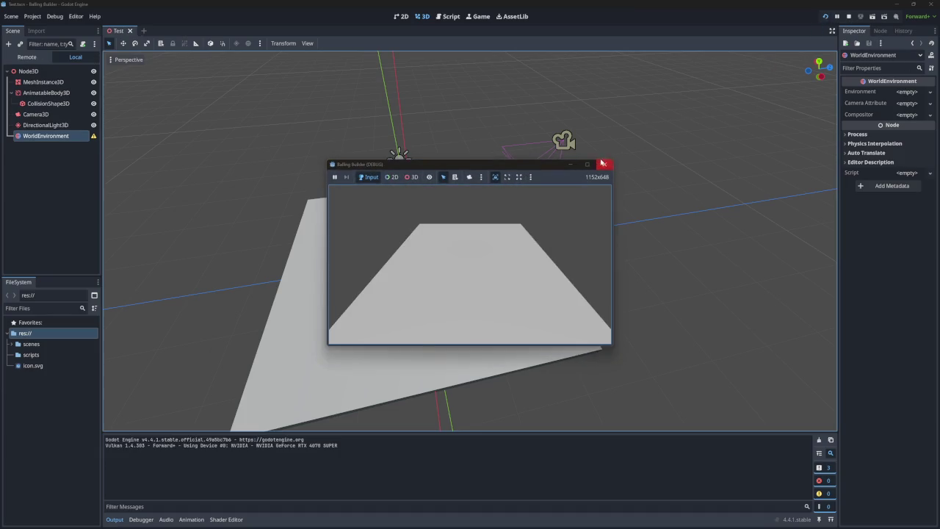
Close the game window showing the lit grey floor
left_click(604, 164)
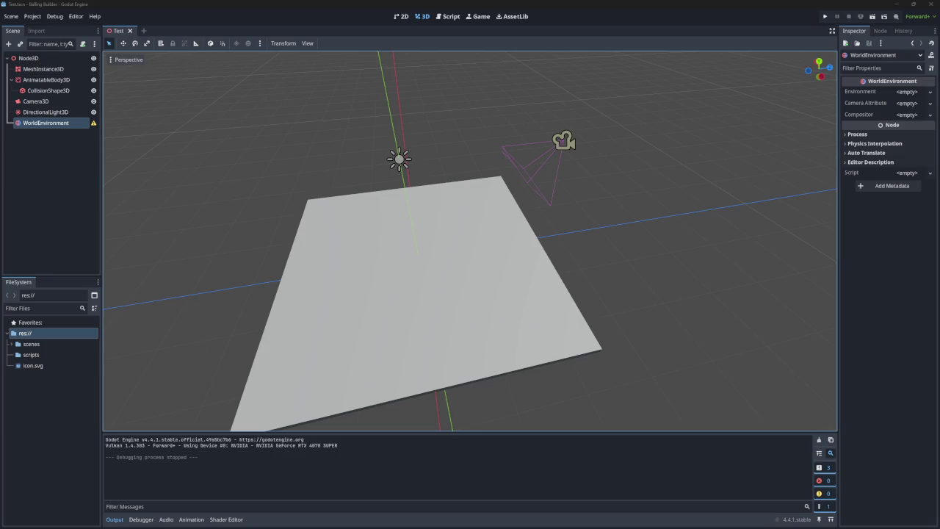
Give WorldEnvironment a new Environment resource and expand its settings
left_click(907, 92)
left_click(902, 103)
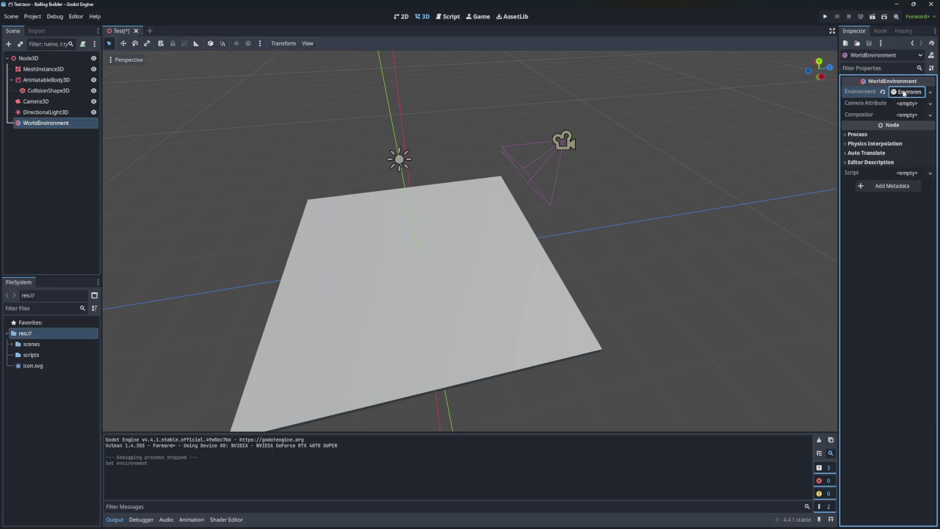
left_click(903, 92)
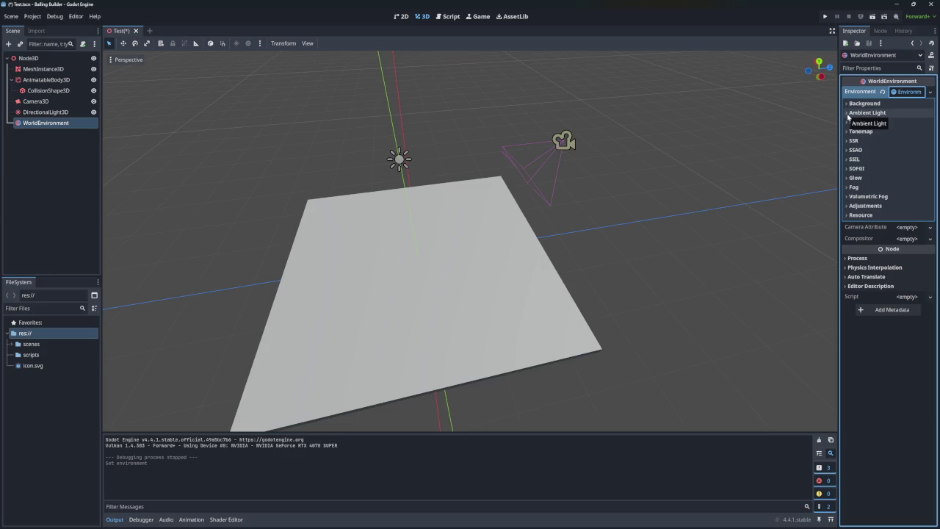
left_click(848, 107)
left_click(848, 107)
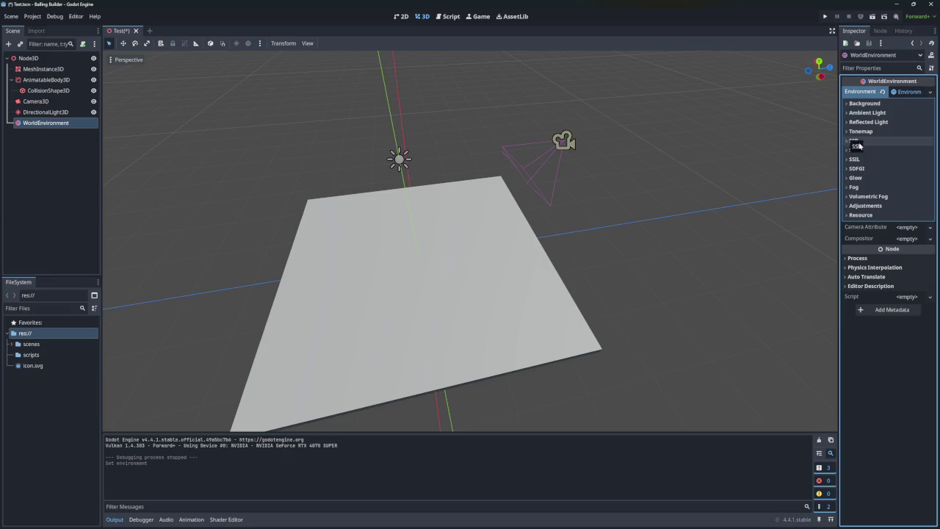
Set the Environment background mode to Sky and test-run the scene
left_click(847, 132)
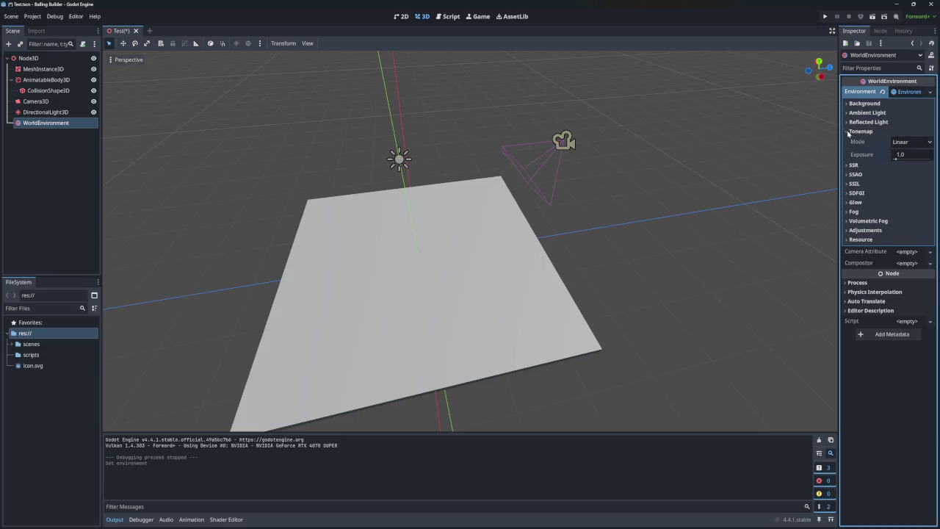
left_click(848, 132)
left_click(849, 104)
left_click(901, 114)
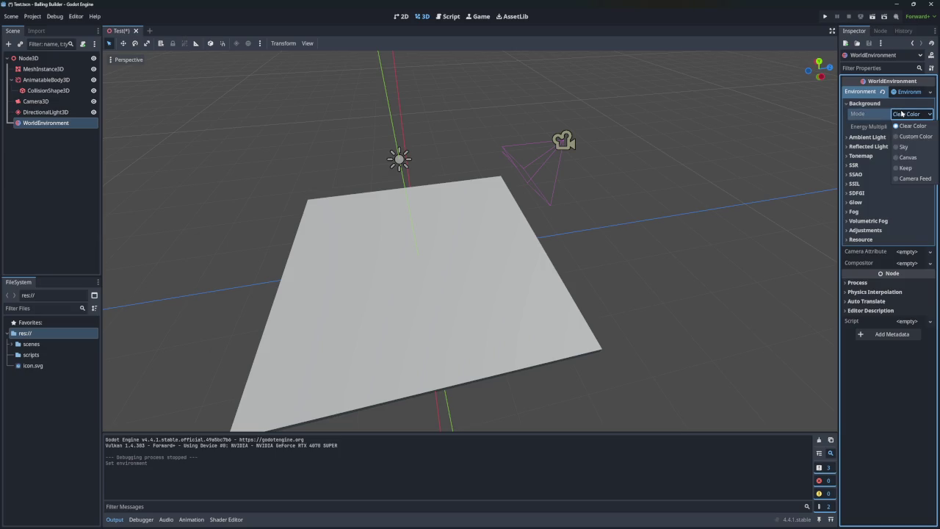
left_click(902, 147)
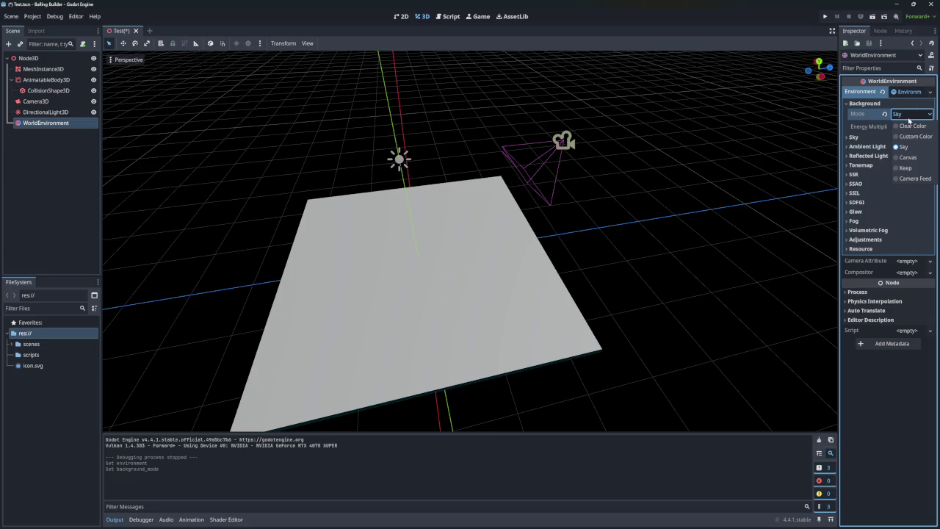
left_click(732, 169)
mouse_move(675, 203)
left_mouse_down()
mouse_move(624, 242)
mouse_move(485, 254)
mouse_move(765, 208)
left_mouse_up()
left_click(825, 16)
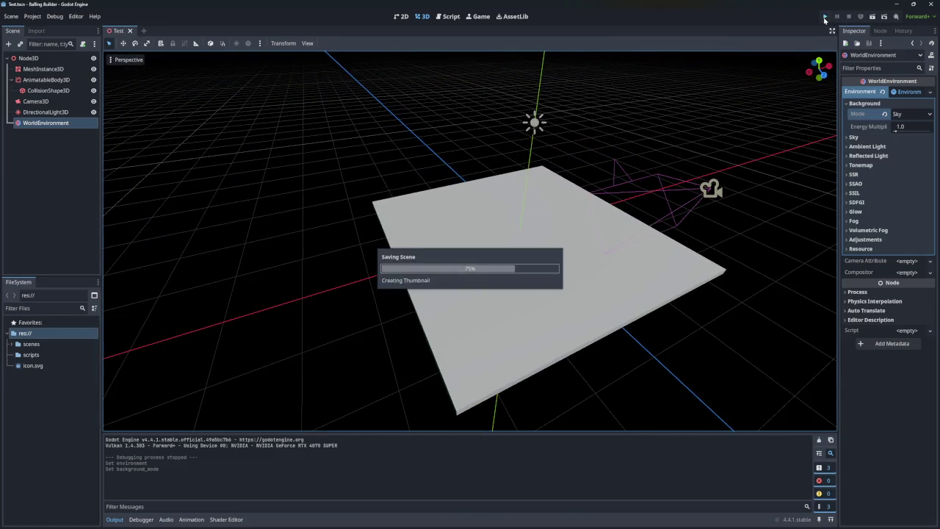
left_click(605, 164)
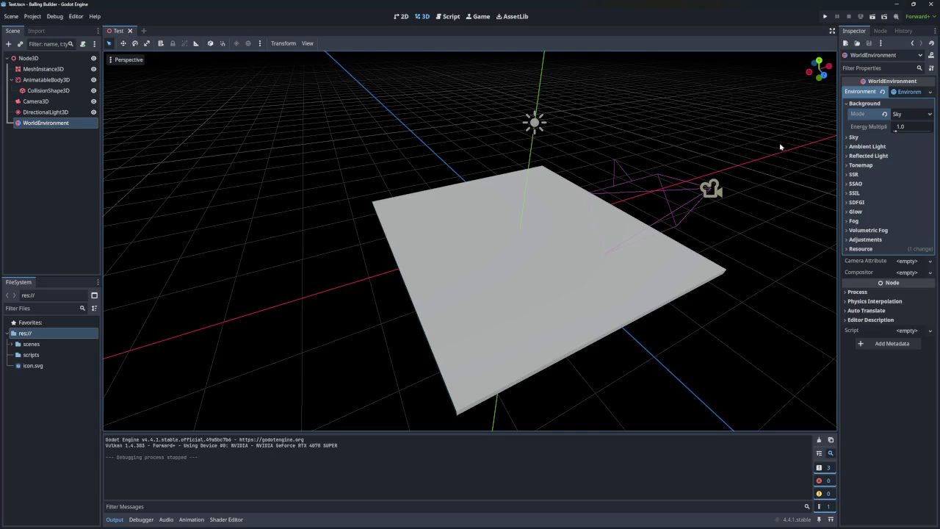
left_click(904, 114)
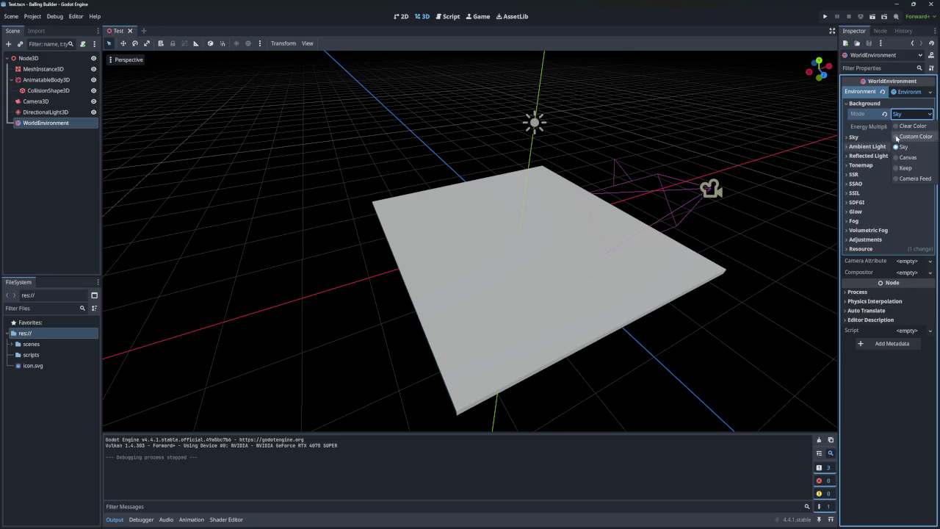
Switch the background mode to Custom Color and pick an initial bluish colour
left_click(896, 136)
left_click(907, 126)
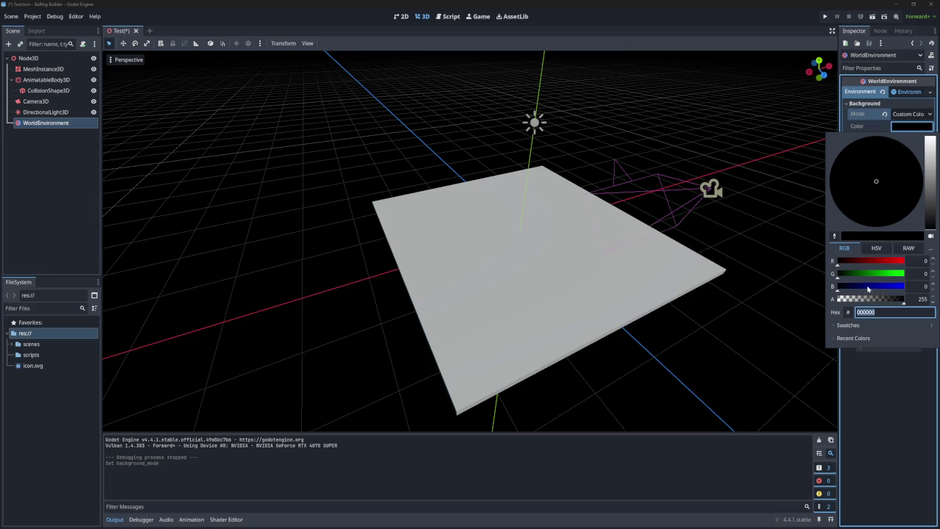
left_click_drag(927, 229, 930, 182)
mouse_move(868, 180)
left_mouse_down()
mouse_move(885, 150)
mouse_move(866, 156)
left_mouse_up()
left_click_drag(931, 182, 929, 172)
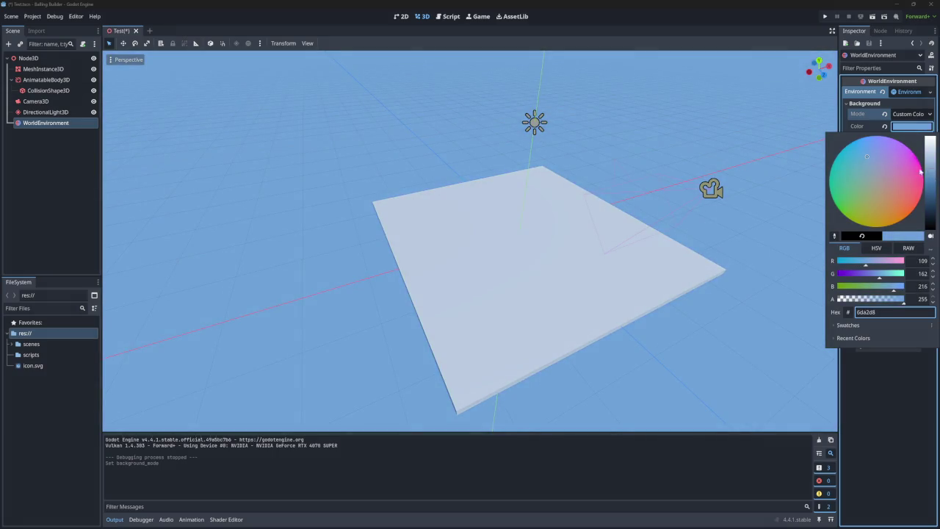
left_click_drag(867, 158, 843, 202)
key("Escape")
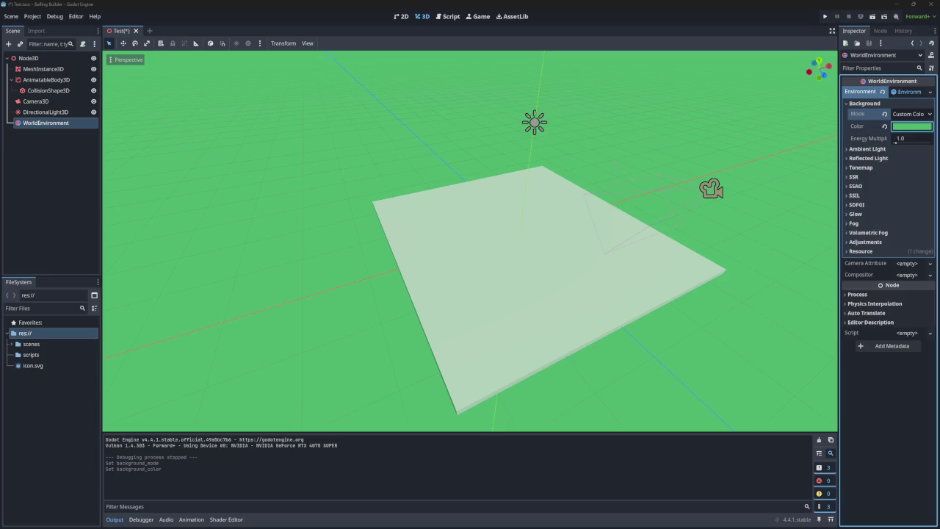
Adjust the custom background colour toward a richer, deeper blue
left_click(922, 126)
left_click(863, 151)
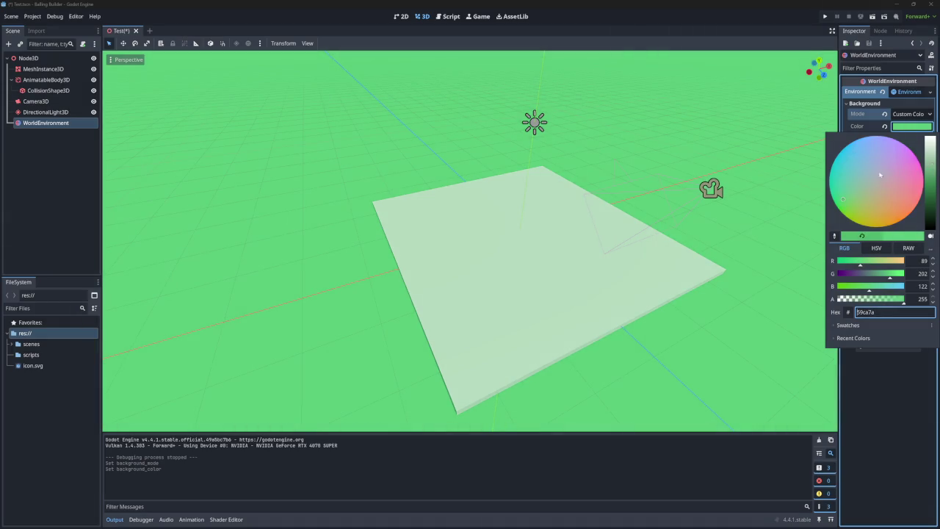
left_click_drag(931, 166, 932, 194)
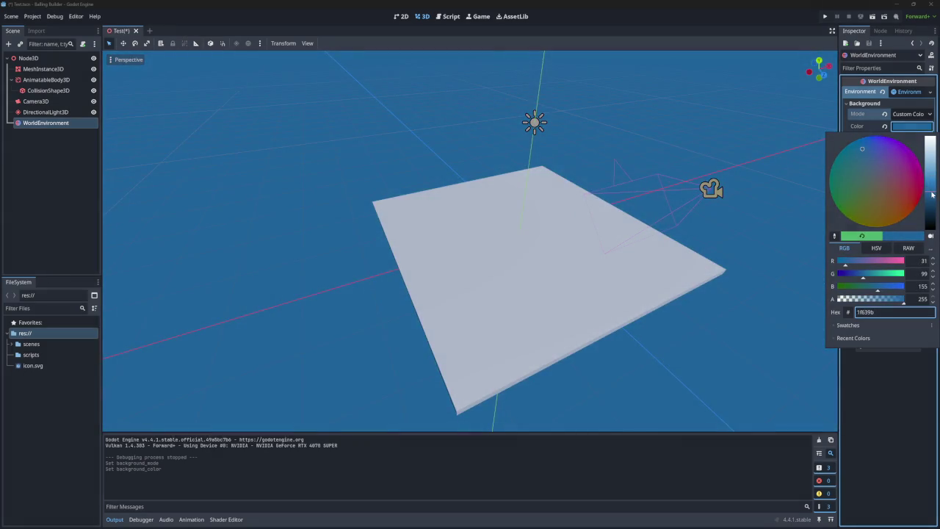
left_click(874, 140)
left_click_drag(874, 140, 867, 160)
left_click(870, 162)
left_click_drag(873, 166, 872, 165)
left_click(929, 196)
mouse_move(870, 163)
left_mouse_down()
mouse_move(872, 151)
mouse_move(877, 158)
left_mouse_up()
Settle the background on navy blue 29337a and run the game to check it
left_click(929, 200)
left_click(873, 150)
mouse_move(873, 151)
left_mouse_down()
mouse_move(880, 148)
mouse_move(873, 146)
left_mouse_up()
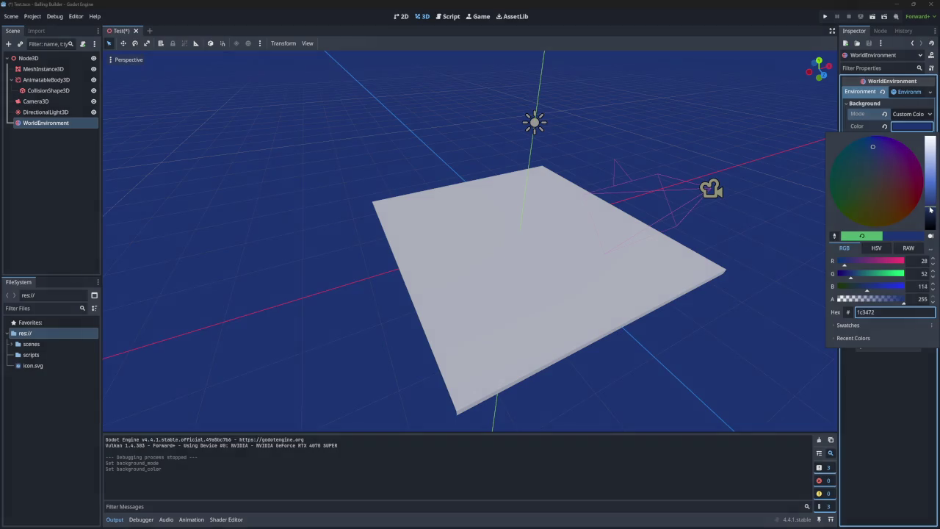
left_click(931, 209)
left_click(877, 145)
left_click_drag(877, 145, 879, 149)
left_click(739, 247)
scroll(739, 248, "up", 3)
mouse_move(470, 242)
left_mouse_down()
mouse_move(367, 248)
mouse_move(740, 252)
left_mouse_up()
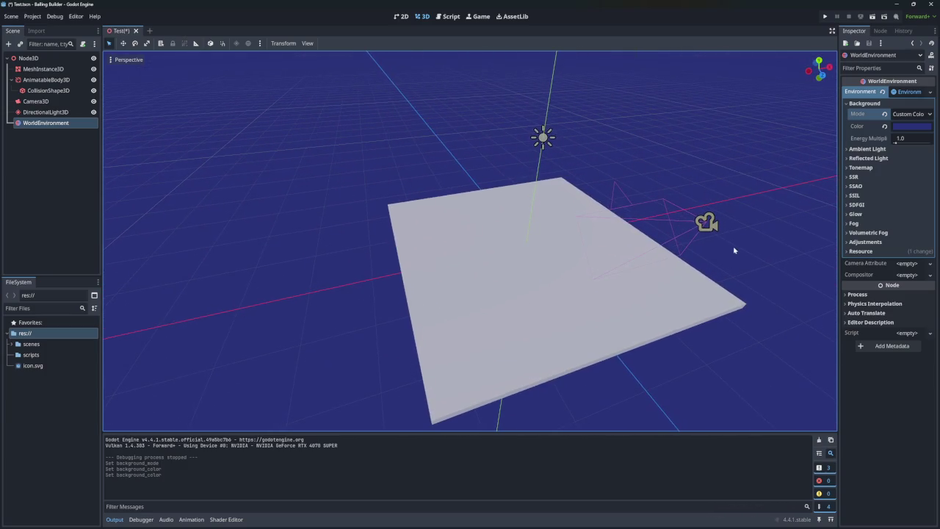
left_click(824, 17)
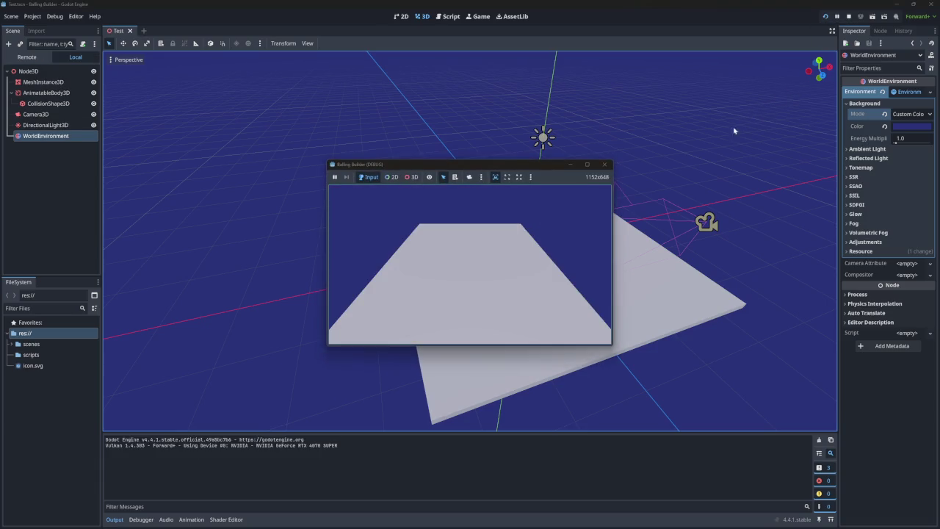
Raise Camera3D above the plane and tilt it down toward the floor
left_click(605, 164)
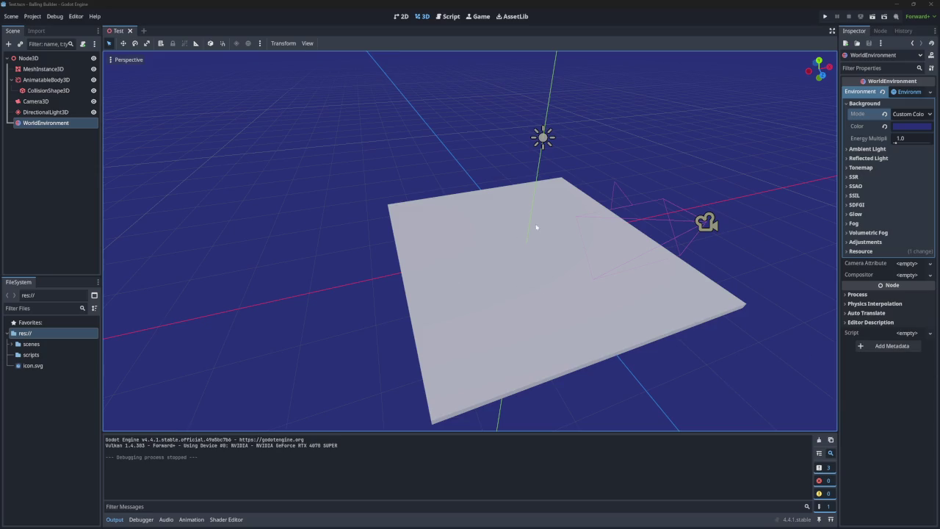
left_click(825, 16)
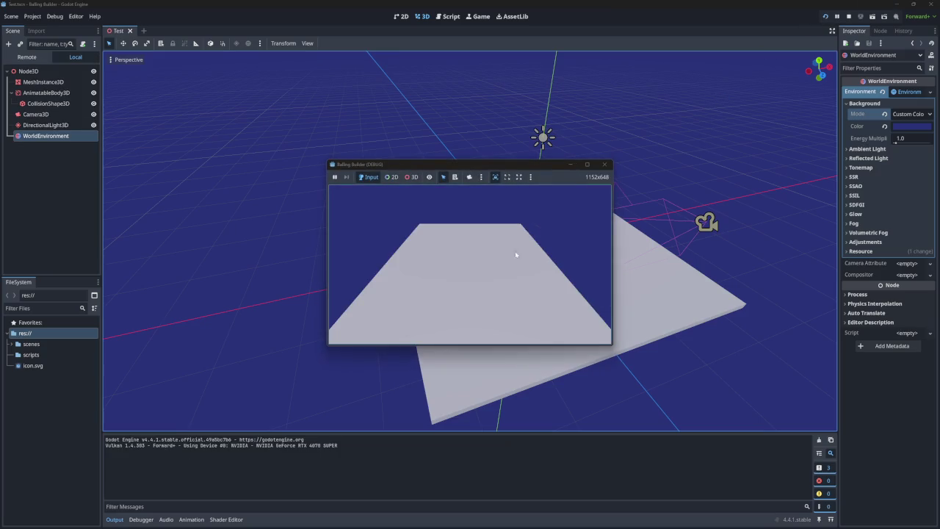
left_click(603, 164)
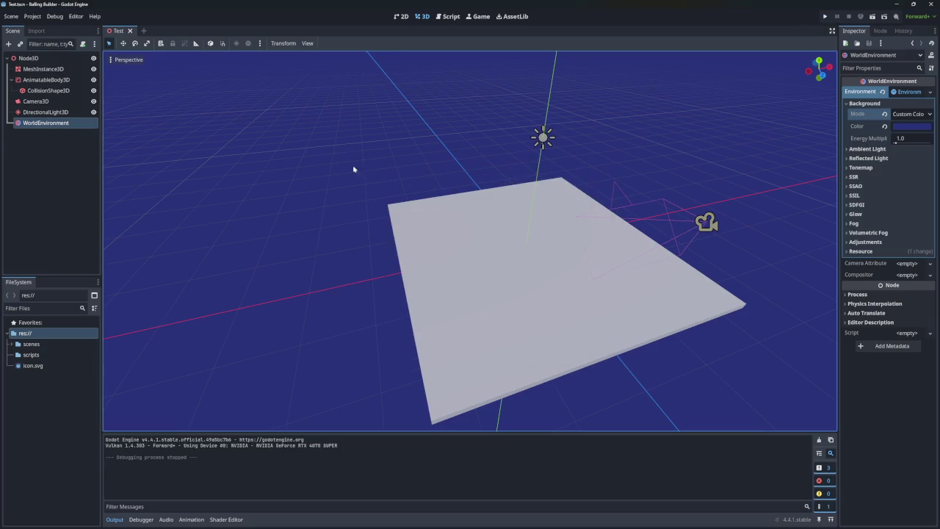
left_click(36, 101)
mouse_move(721, 178)
left_mouse_down()
mouse_move(738, 147)
mouse_move(751, 166)
mouse_move(788, 89)
left_mouse_up()
left_click_drag(749, 164, 745, 163)
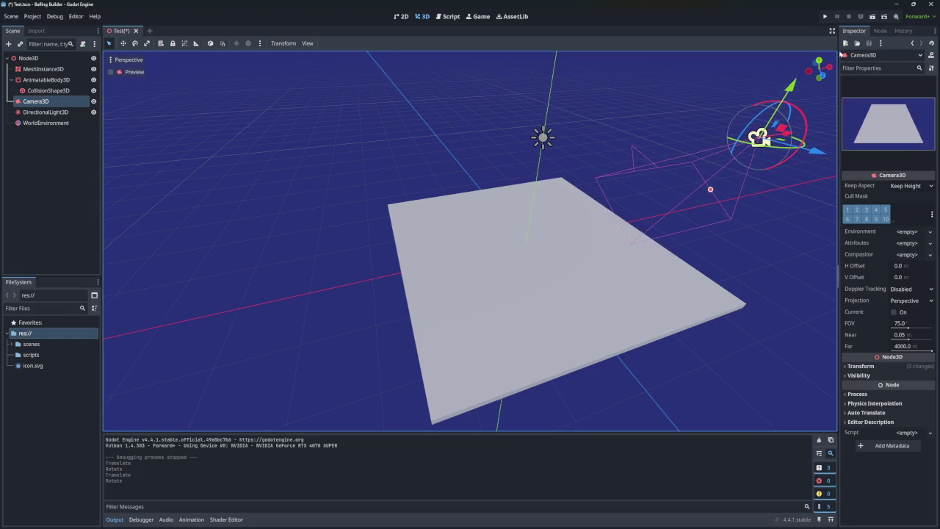
Test-run the new camera view, close the game and deselect the camera
left_click(824, 16)
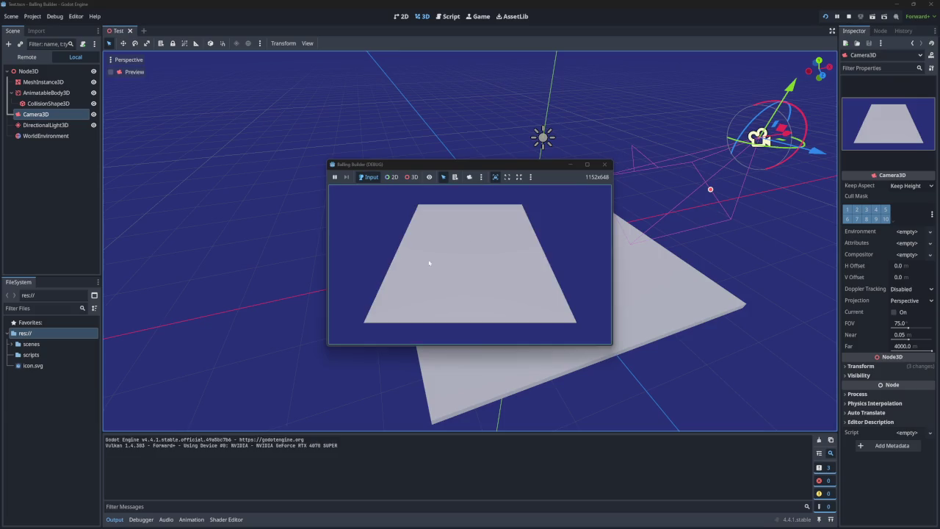
left_click(604, 164)
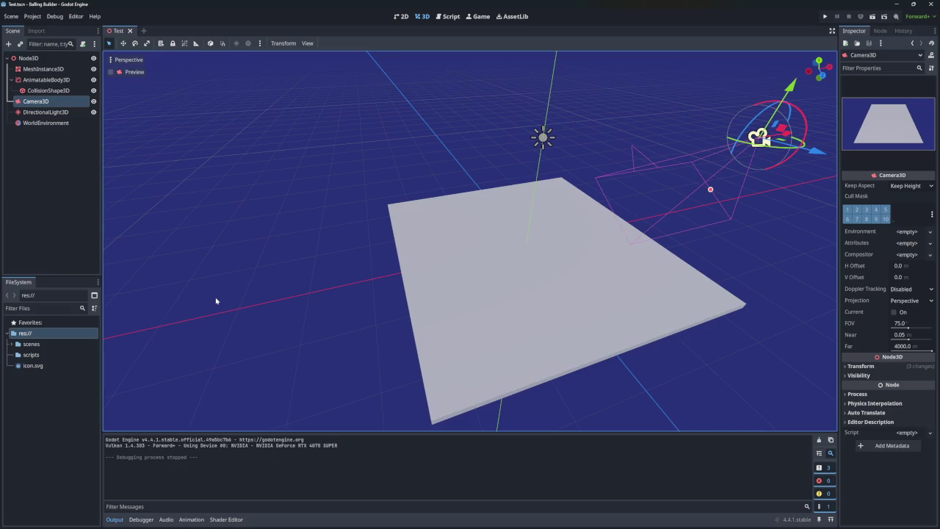
left_click(48, 159)
left_click(9, 44)
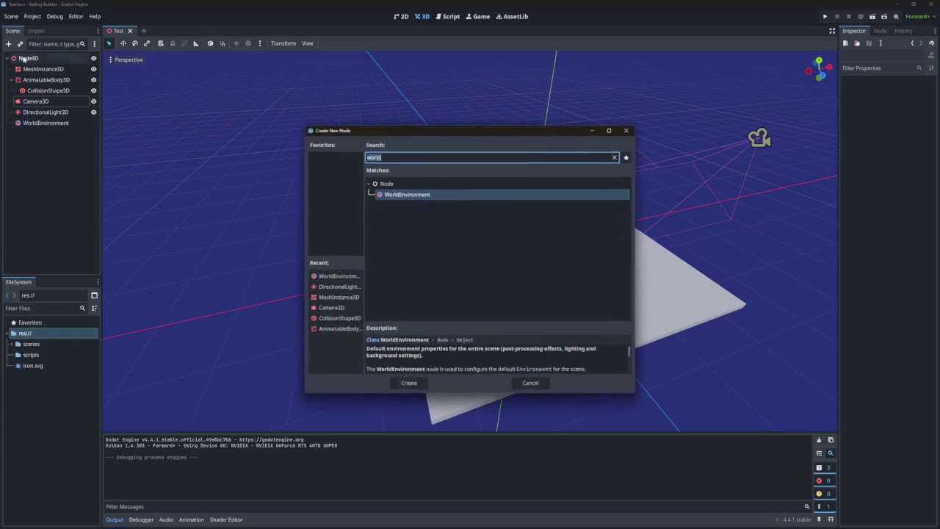
Add a second MeshInstance3D node and assign it a new SphereMesh
key("BackSpace")
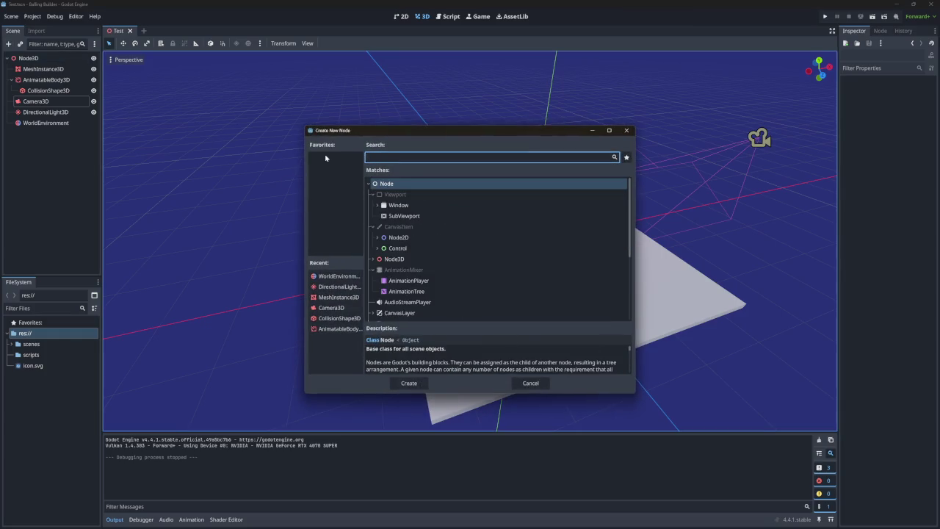
type("n")
key("BackSpace")
type("mesh")
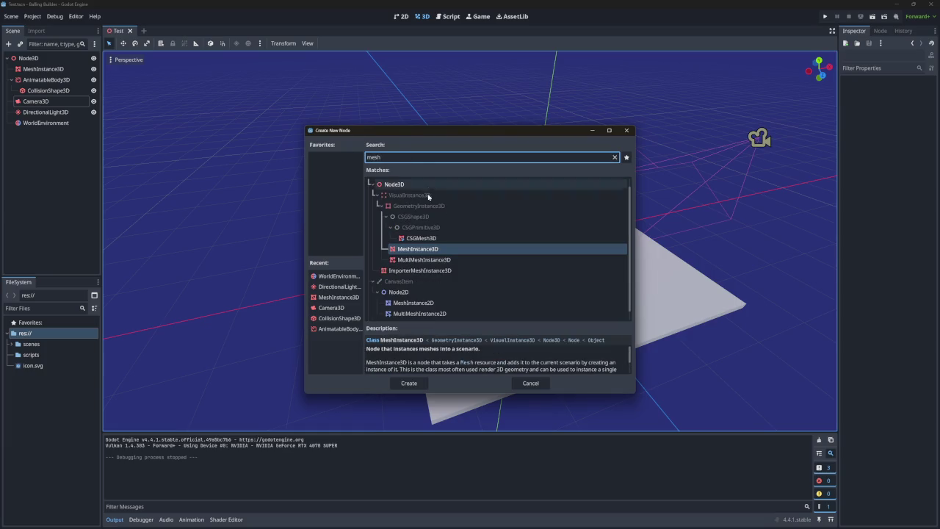
left_click(422, 253)
left_click(409, 383)
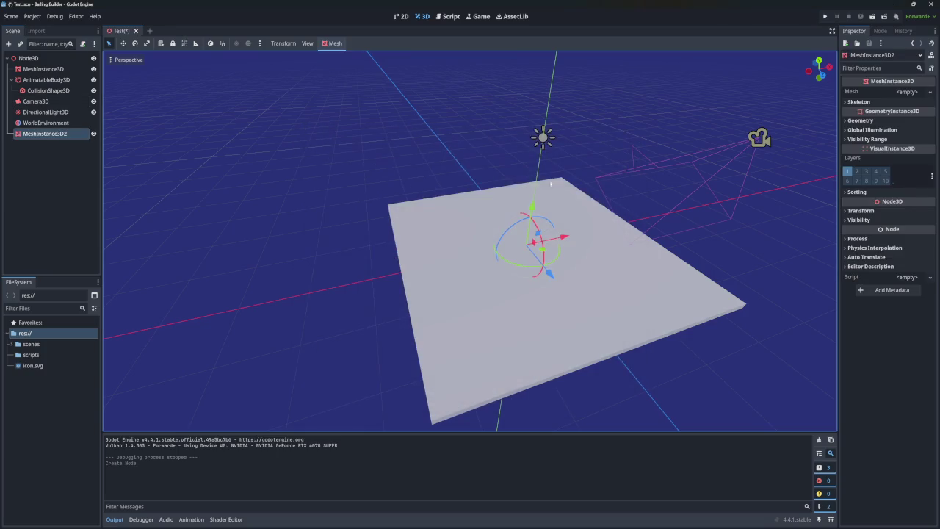
left_click(907, 92)
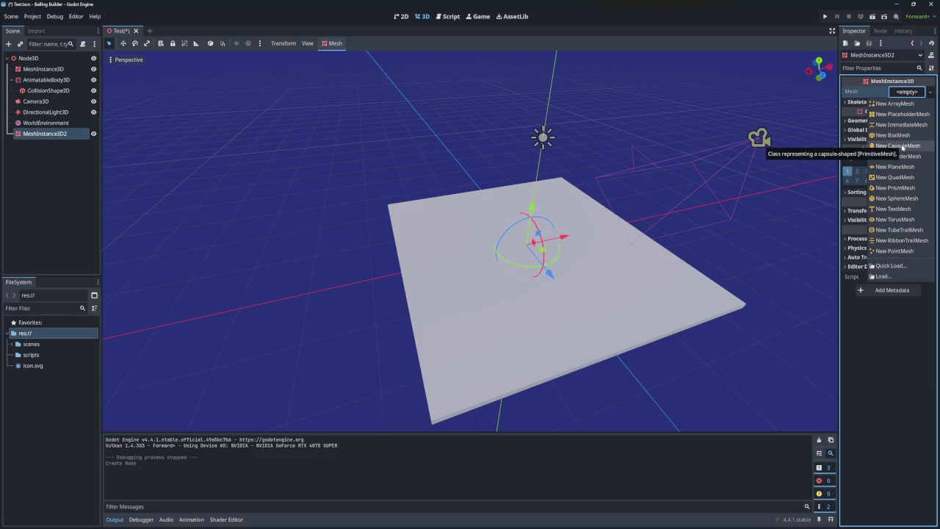
left_click(896, 198)
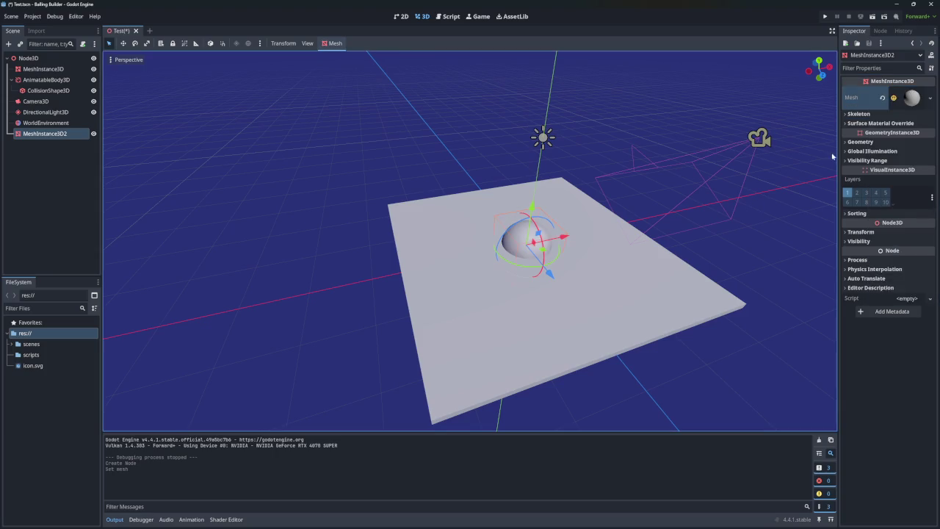
Move the sphere up along Y so it floats above the floor
key("g")
key("y")
left_click(631, 163)
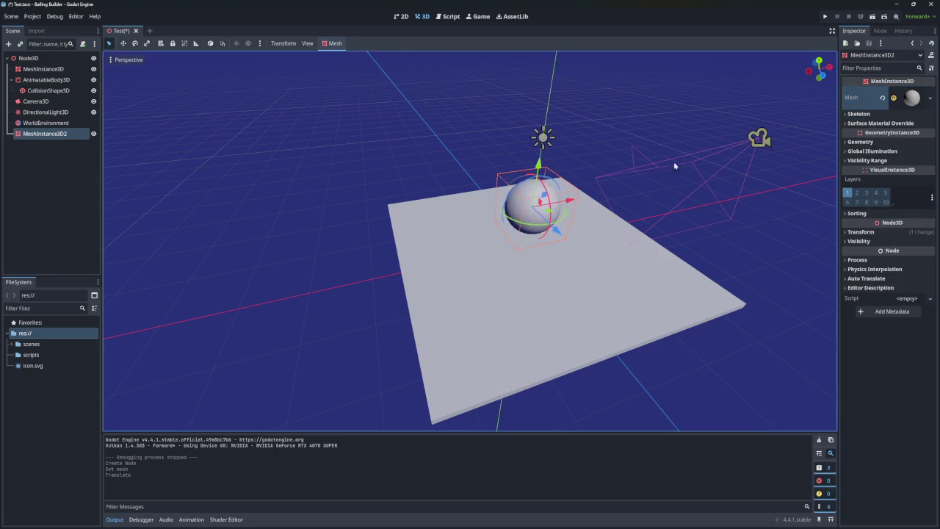
Set the SphereMesh radius to 0.1 and height to 0.2
left_click(910, 97)
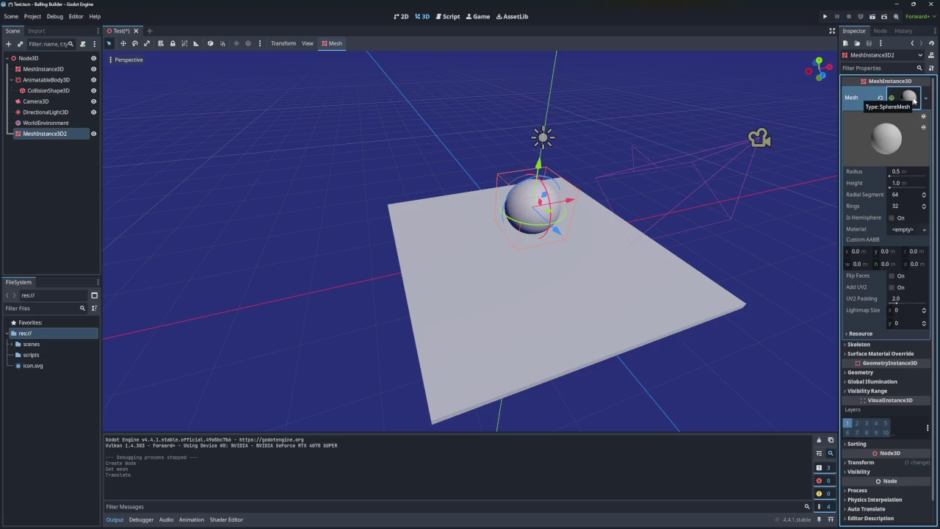
left_click(919, 170)
type("0.1")
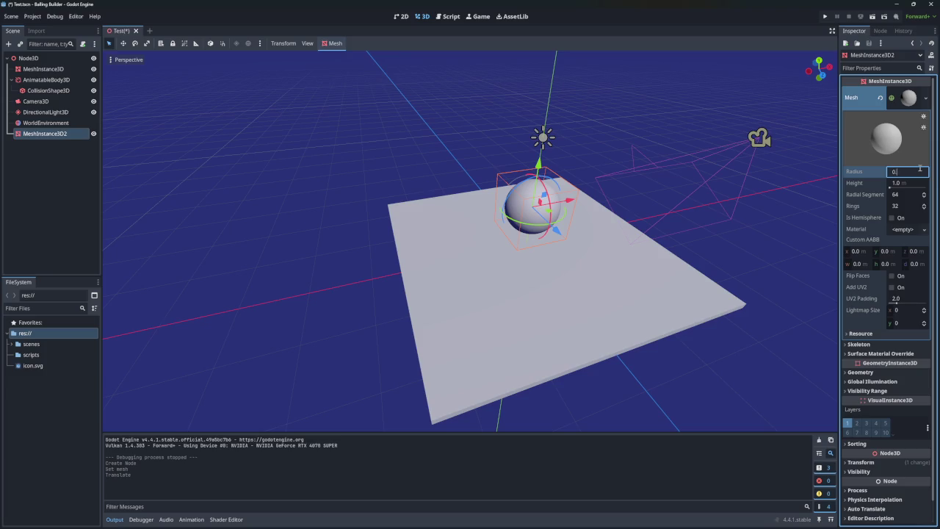
key("Return")
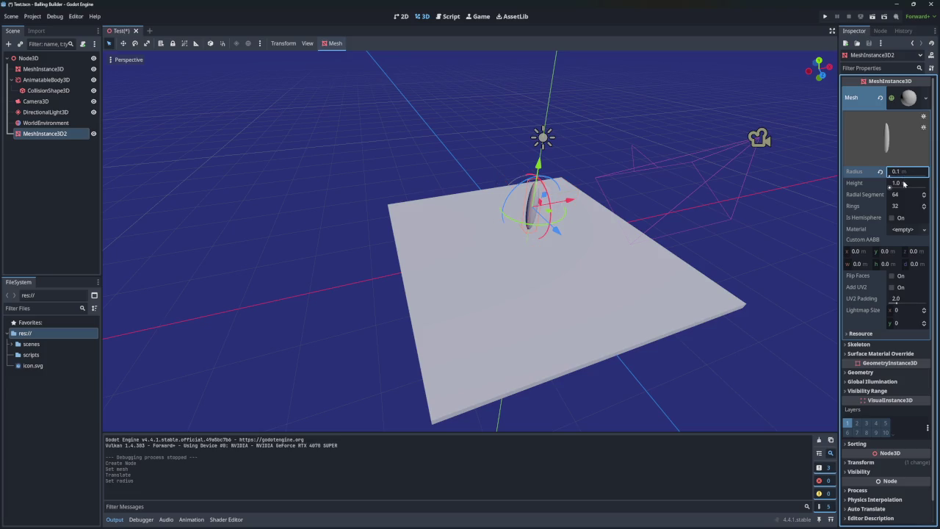
left_click(904, 183)
type("0.2")
key("Return")
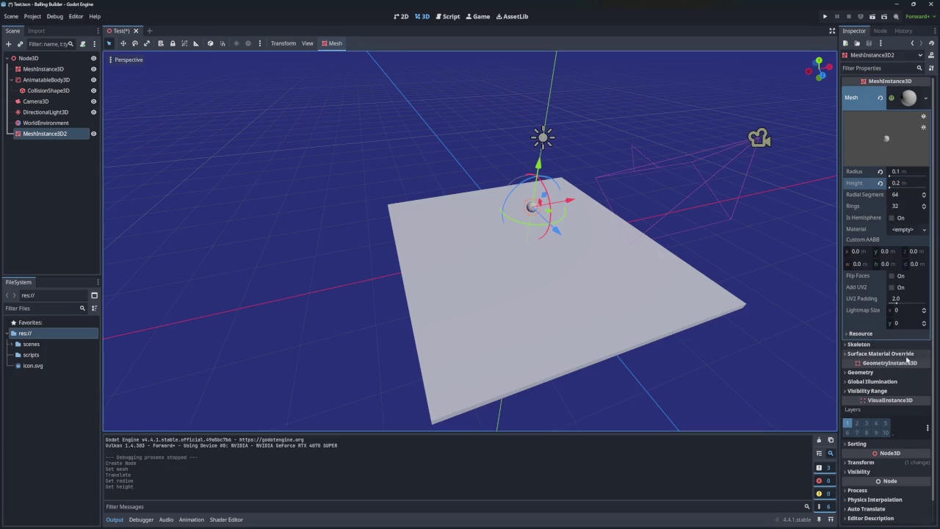
scroll(908, 359, "down", 1)
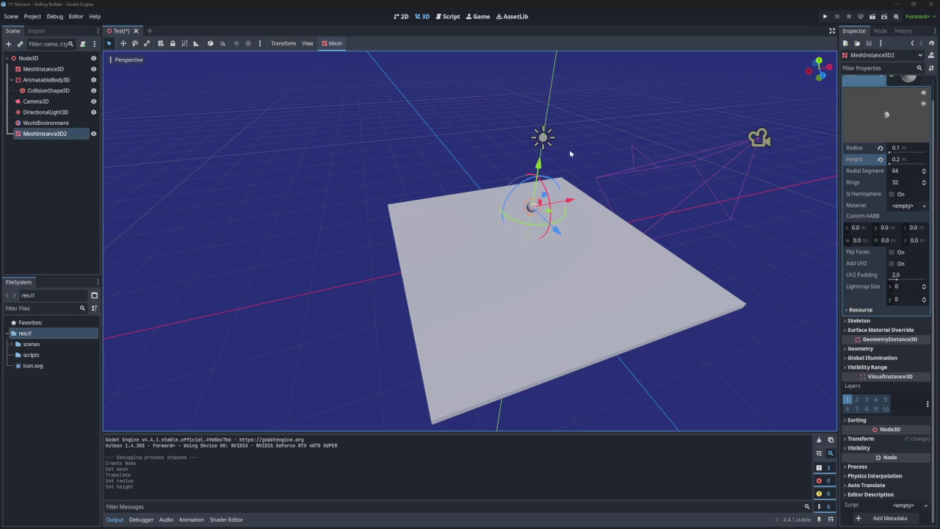
left_click(62, 150)
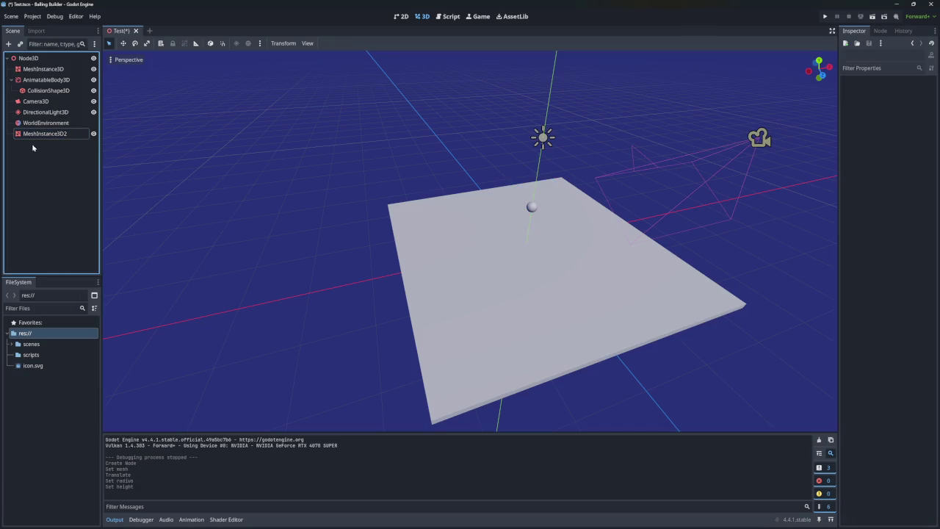
Search the node list for 'phy' and review the PhysicsBody3D and CollisionObject3D types
left_click(9, 44)
type("physics")
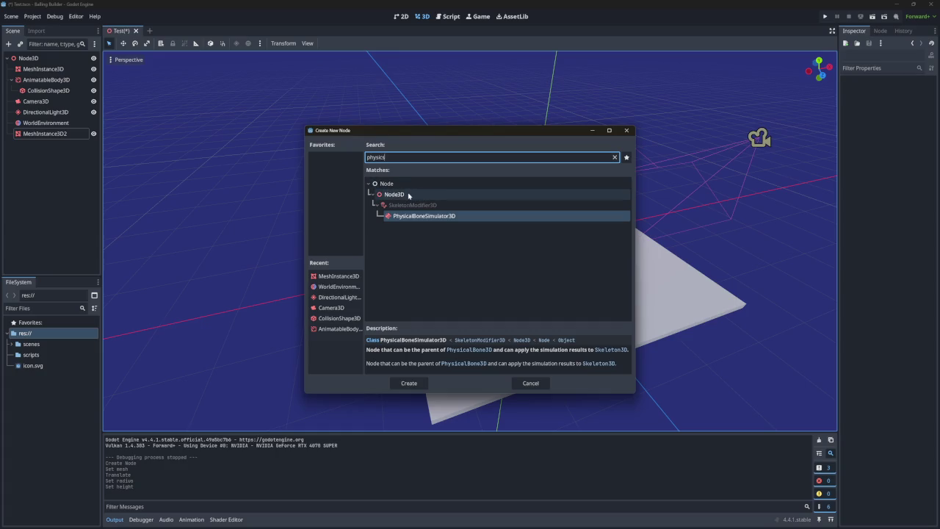
key("BackSpace")
key("BackSpace")
key("BackSpace")
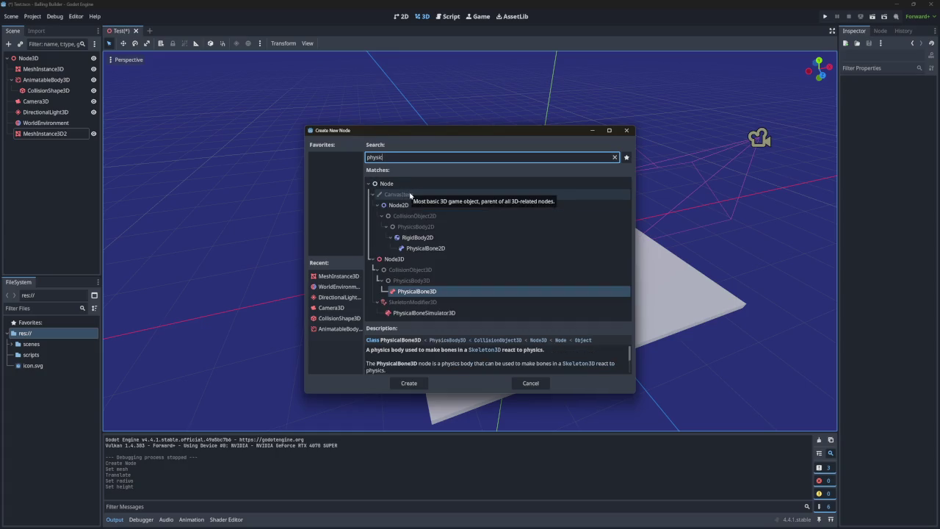
type("phy")
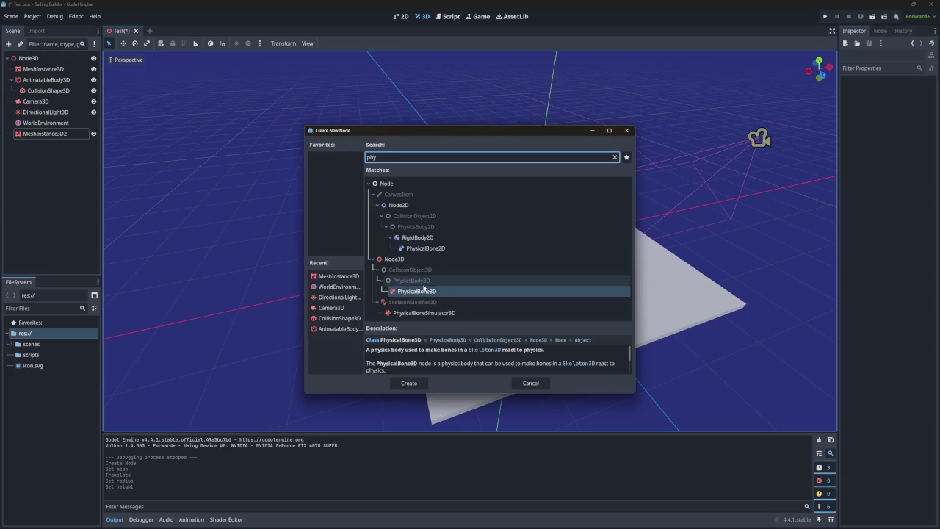
left_click(421, 285)
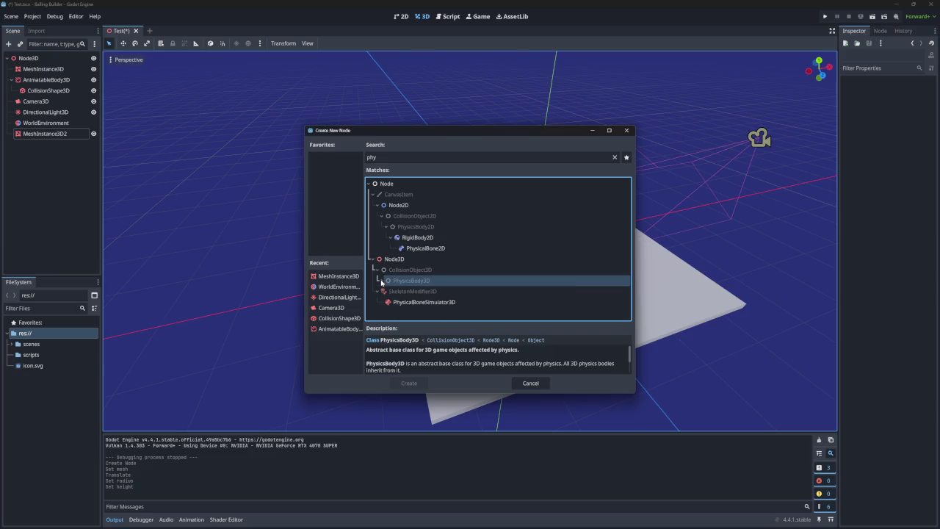
left_click(420, 272)
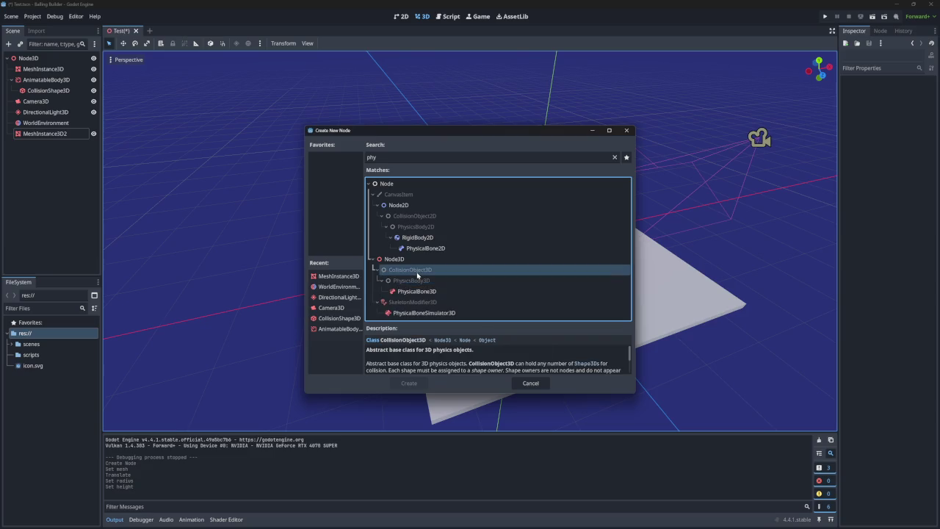
left_click(404, 283)
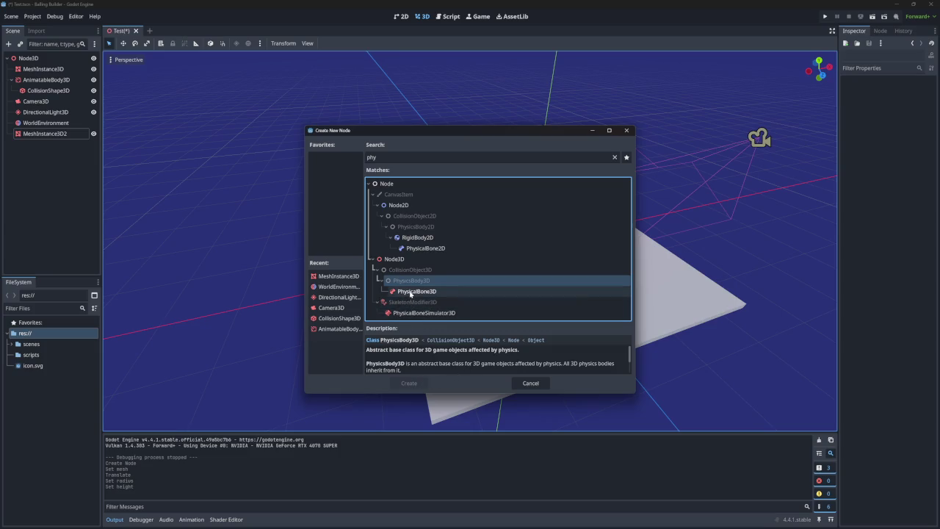
left_click(373, 157)
Create a RigidBody3D from CollisionObject3D > PhysicsBody3D in the full node list
key("BackSpace")
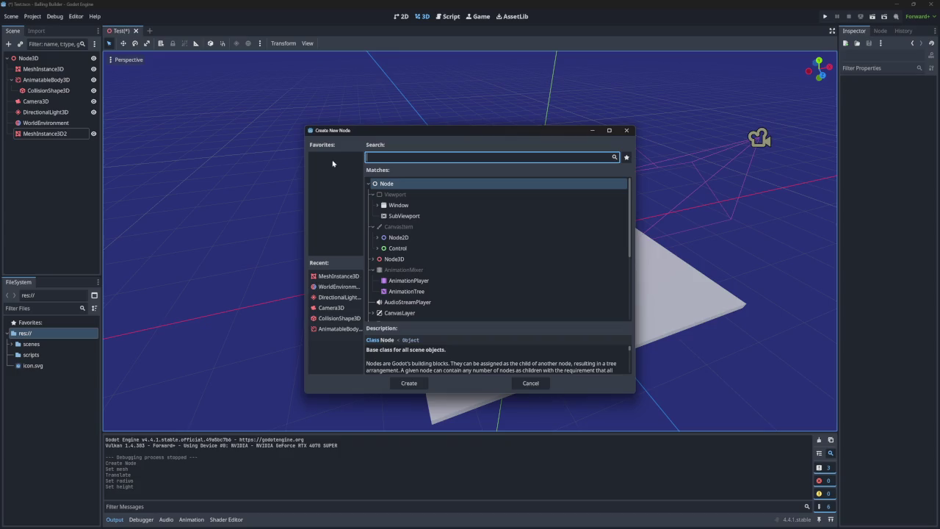
scroll(392, 291, "down", 3)
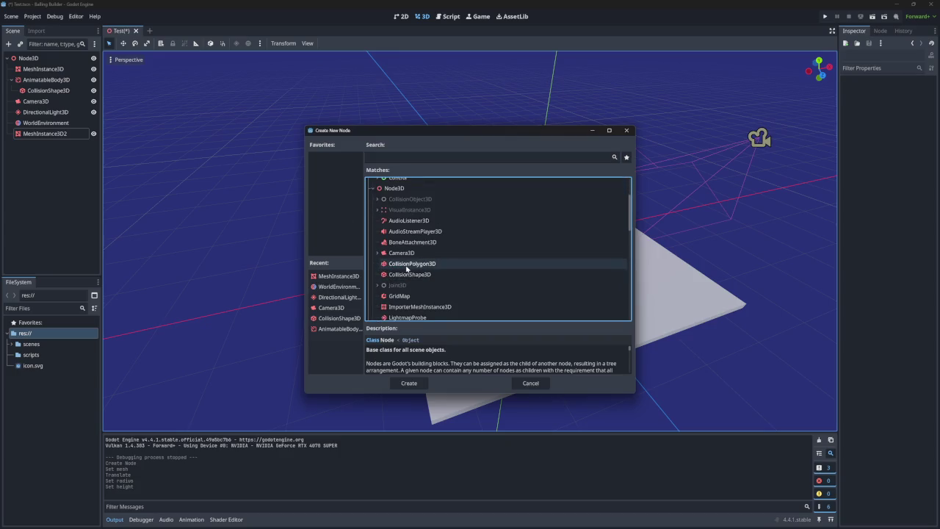
scroll(406, 268, "down", 2)
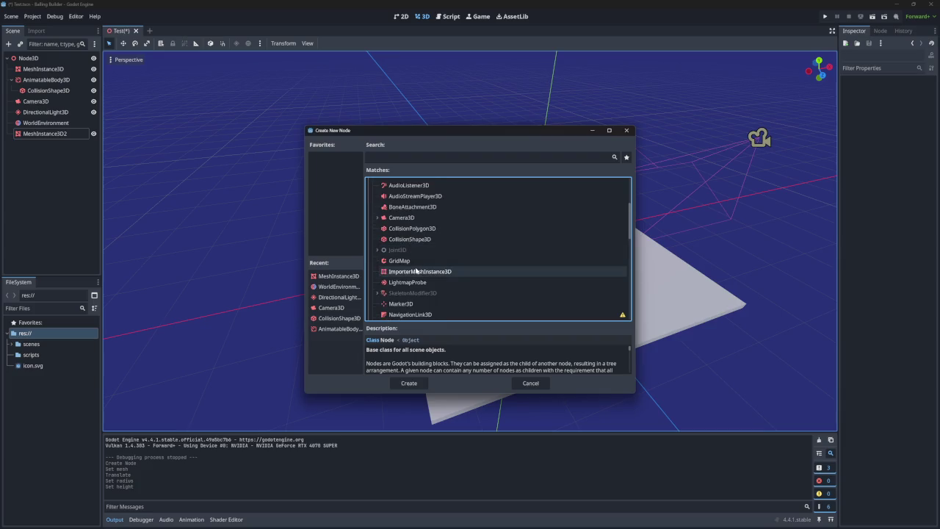
scroll(416, 271, "down", 2)
scroll(420, 273, "up", 8)
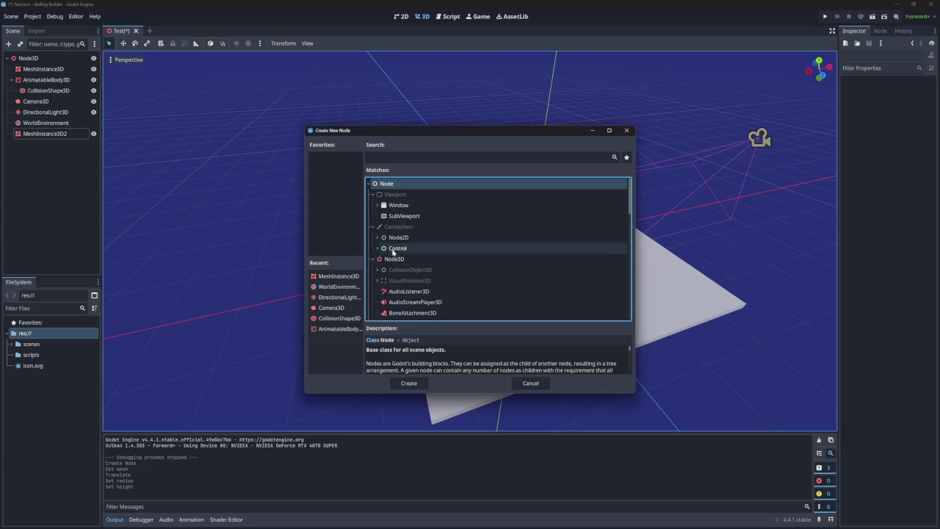
left_click(377, 269)
left_click(381, 280)
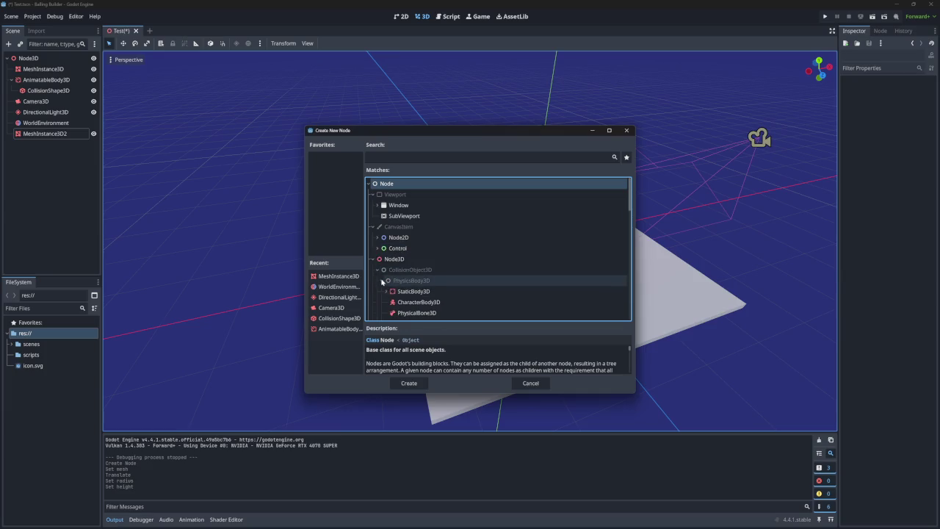
scroll(415, 284, "down", 2)
scroll(437, 262, "down", 1)
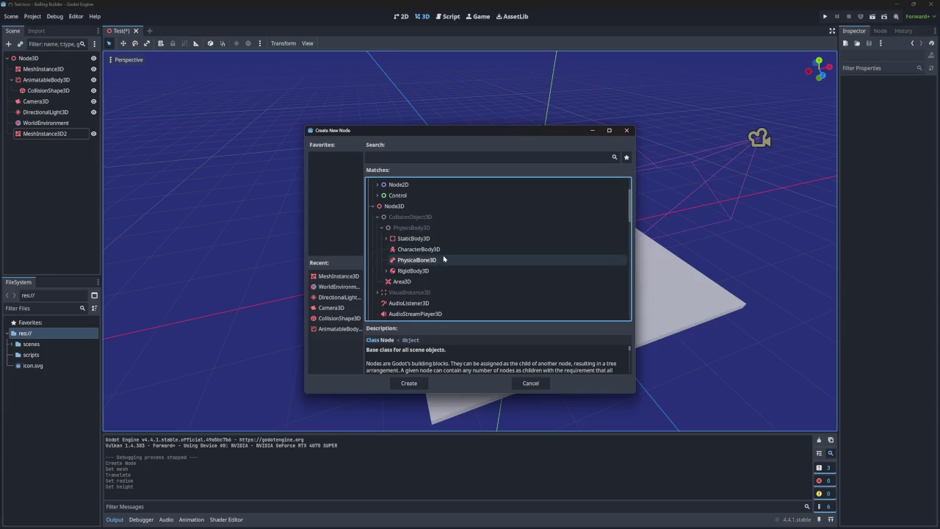
left_click(437, 271)
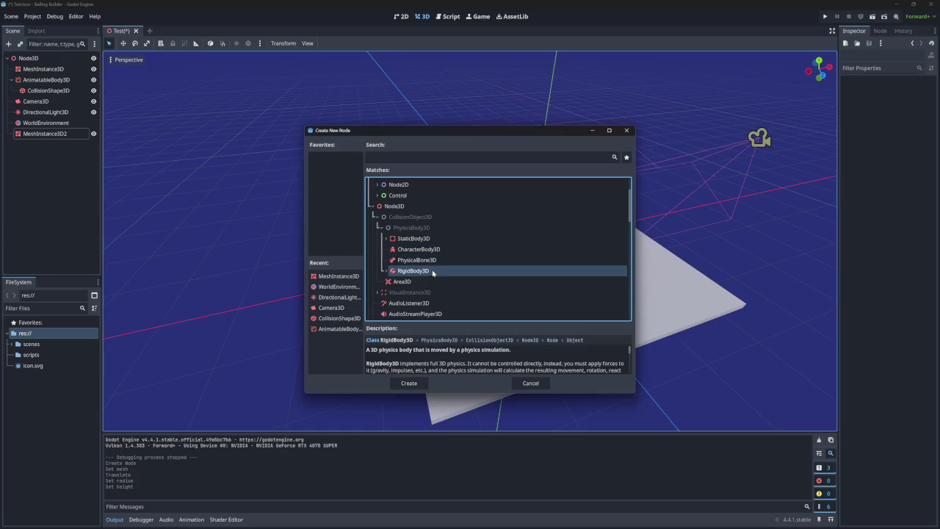
left_click(408, 383)
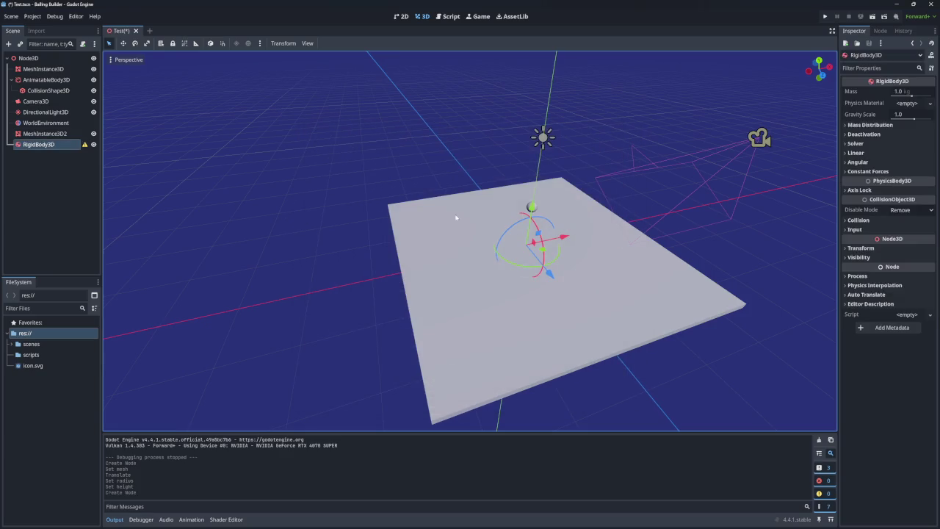
Raise the RigidBody3D along Y and reparent MeshInstance3D2 under it
left_click_drag(533, 209, 535, 180)
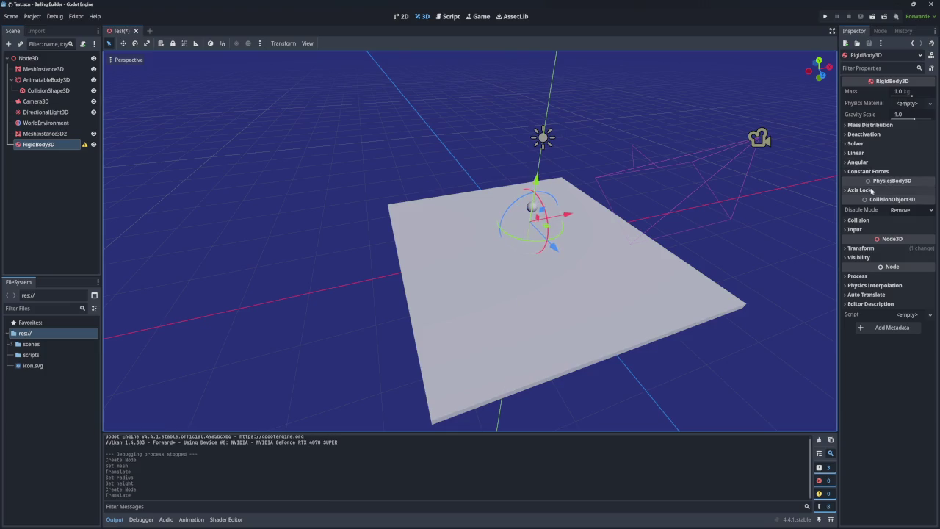
left_click_drag(52, 133, 62, 145)
left_click(68, 135)
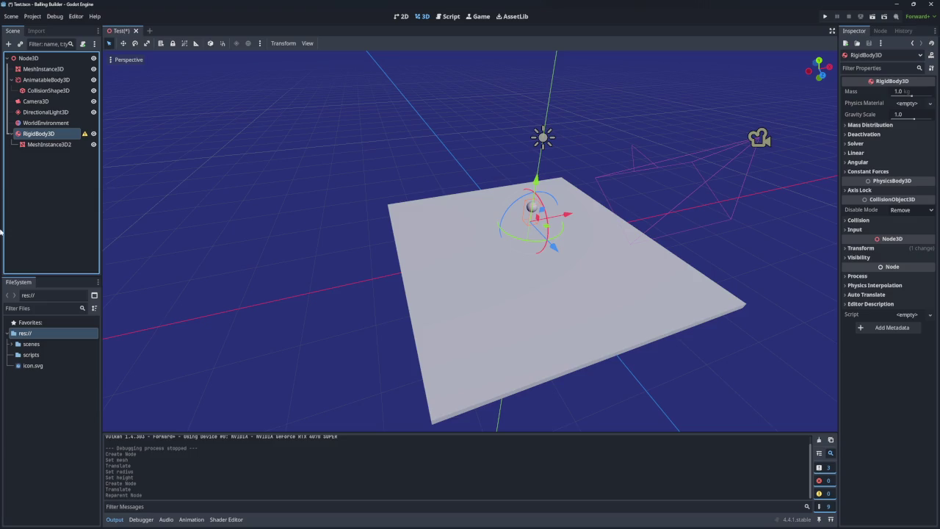
mouse_move(85, 135)
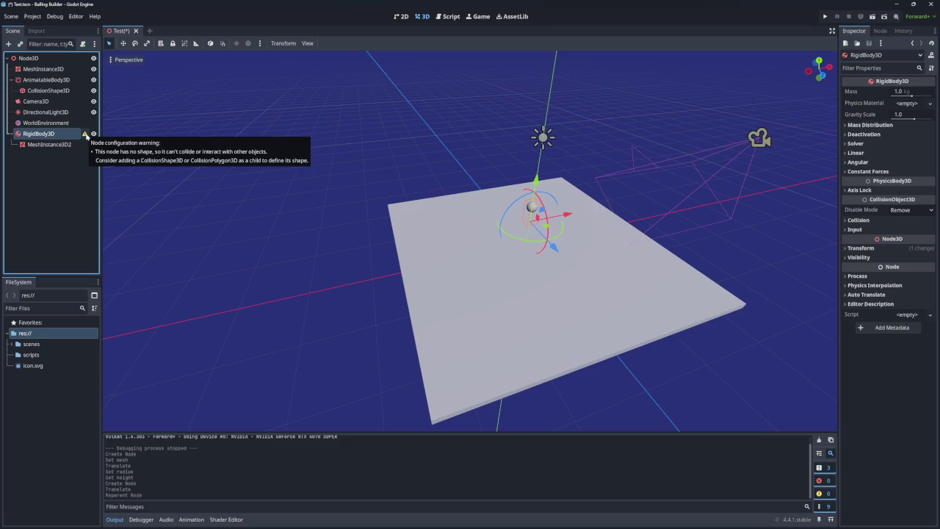
double_click(68, 134)
left_click(64, 146)
Switch between RigidBody3D and the sphere mesh to compare their properties
left_click(65, 133)
left_click(63, 148)
left_click(64, 135)
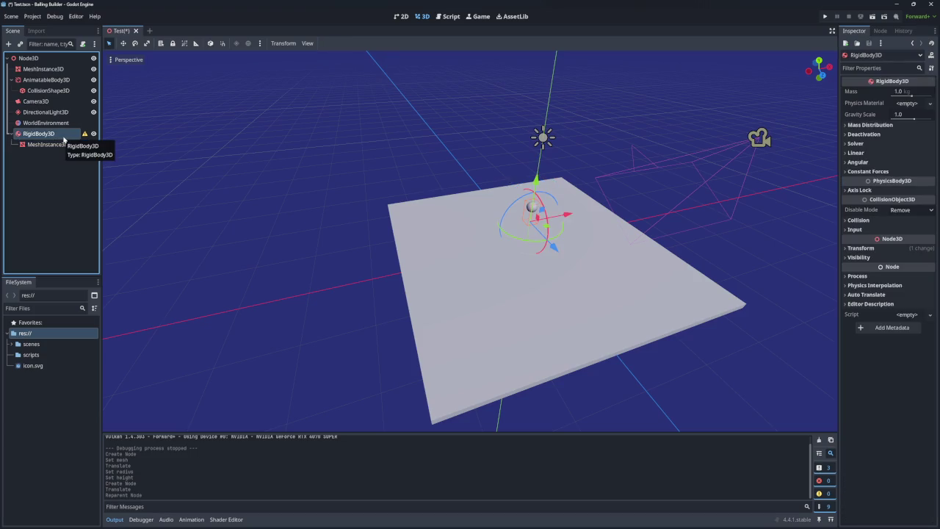
left_click(66, 146)
left_click(67, 135)
left_click(68, 142)
left_click(69, 137)
left_click(68, 145)
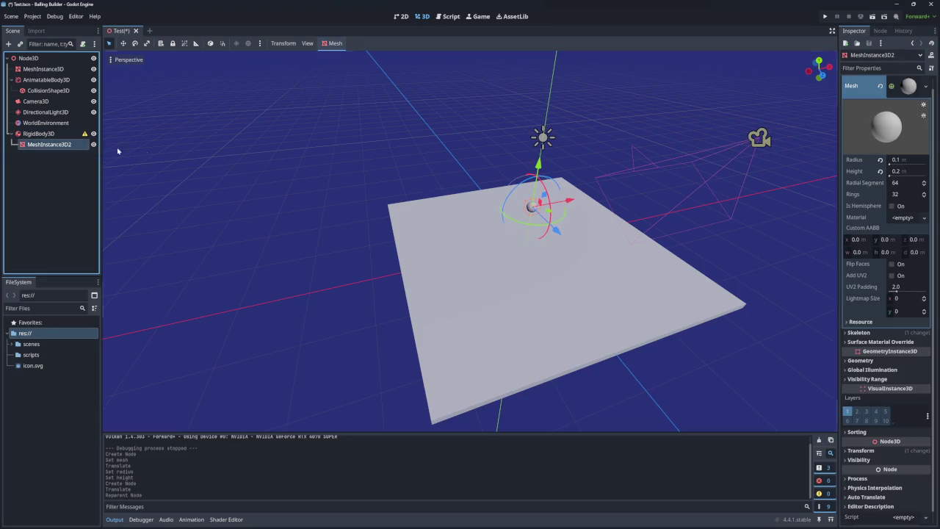
left_click(59, 137)
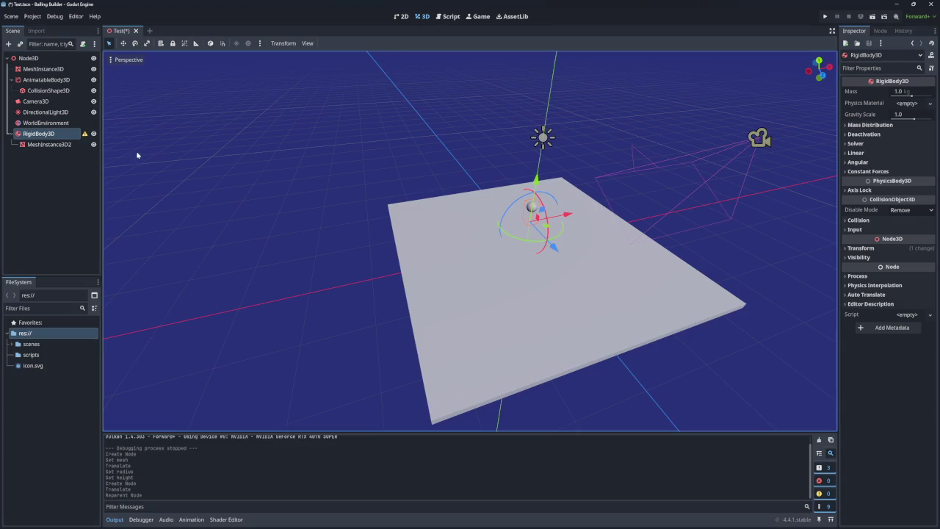
left_click(66, 145)
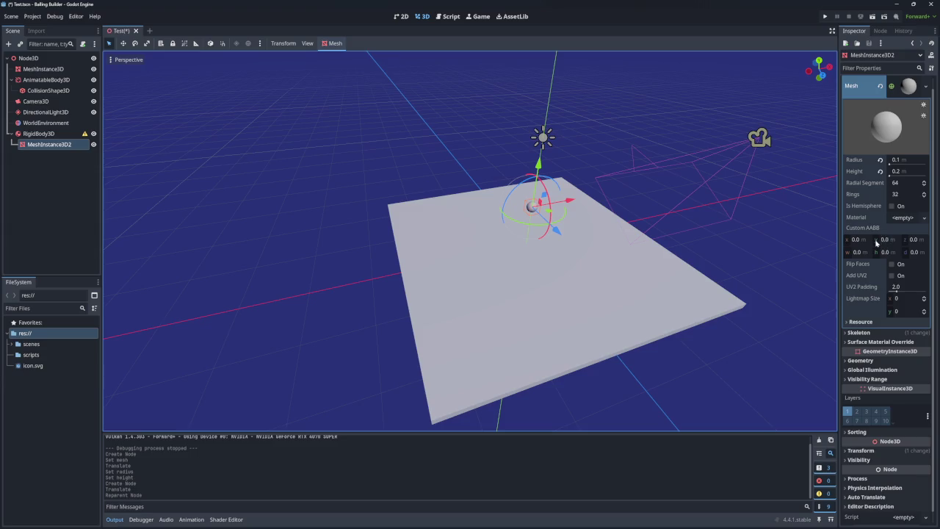
Reset the sphere mesh's Transform Position Y to 0, then reselect RigidBody3D
left_click(857, 91)
left_click(895, 84)
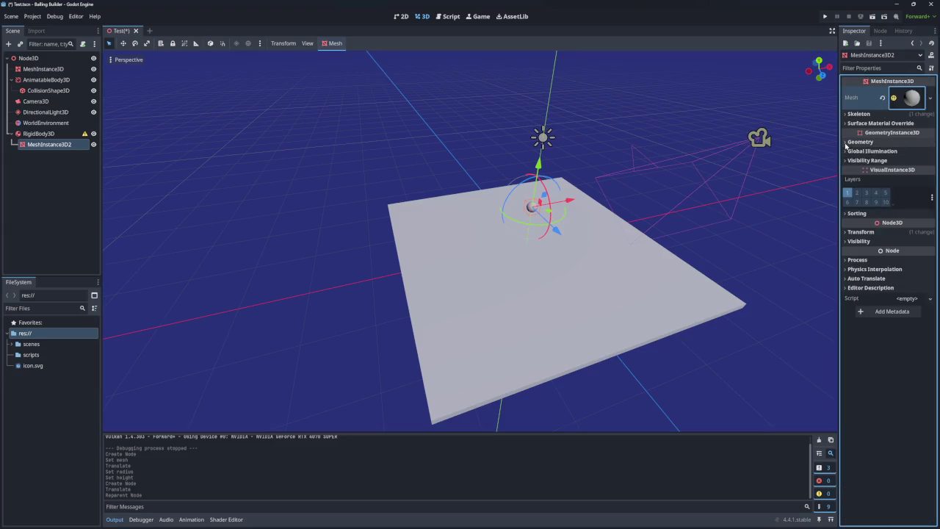
left_click(861, 232)
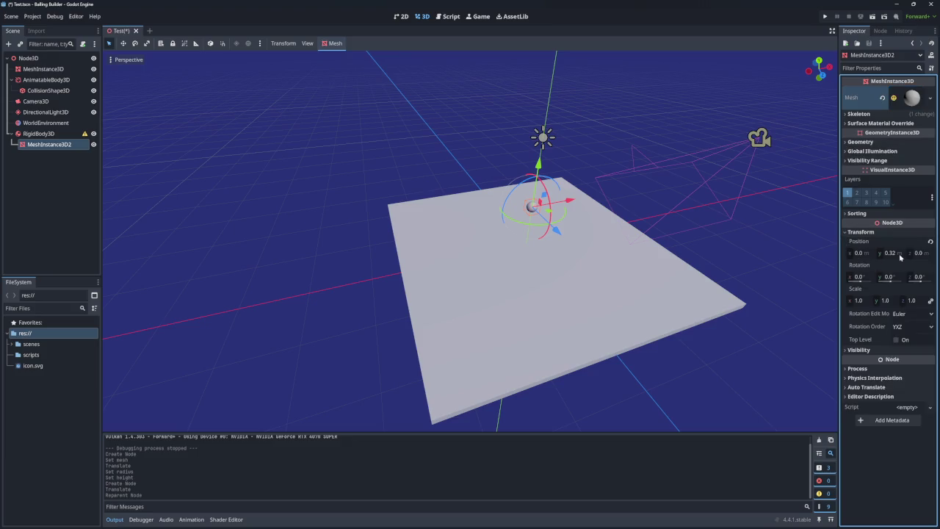
left_click(929, 242)
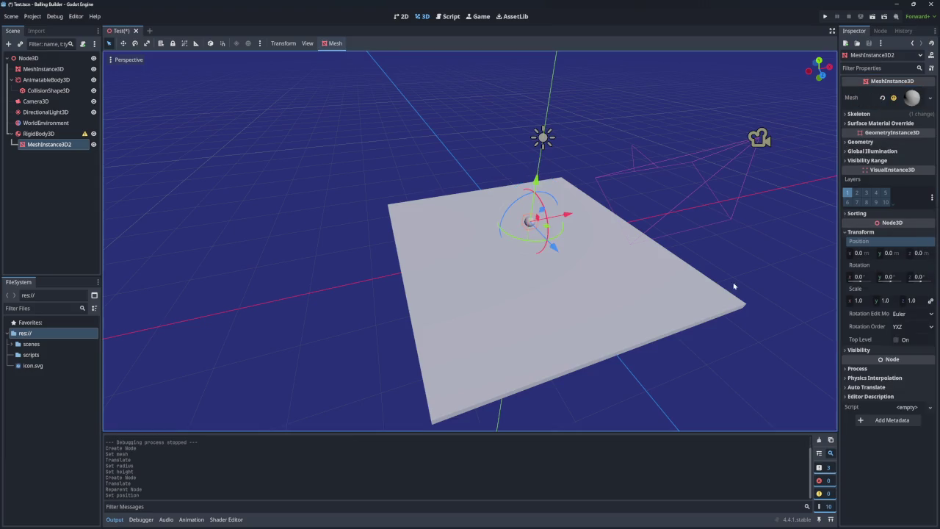
left_click(38, 134)
left_click(48, 143)
left_click(39, 134)
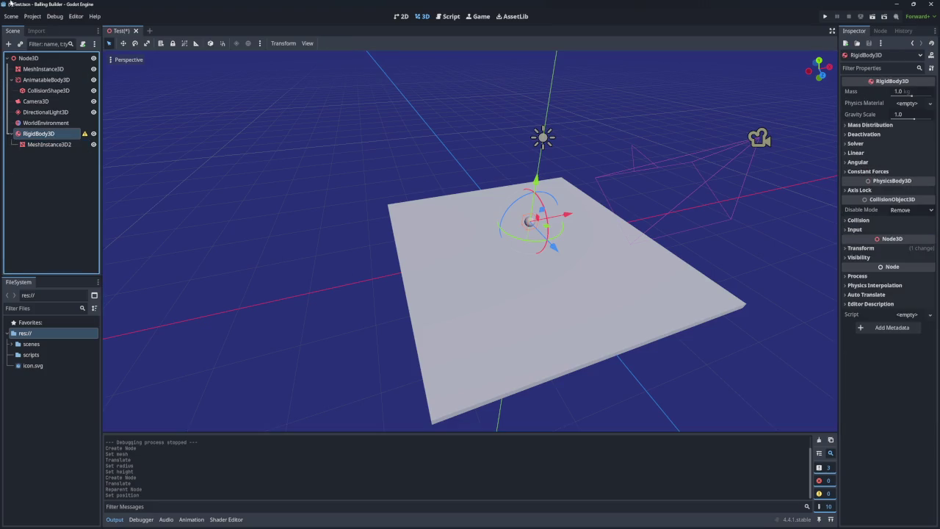
Add a CollisionShape3D child under RigidBody3D
right_click(58, 136)
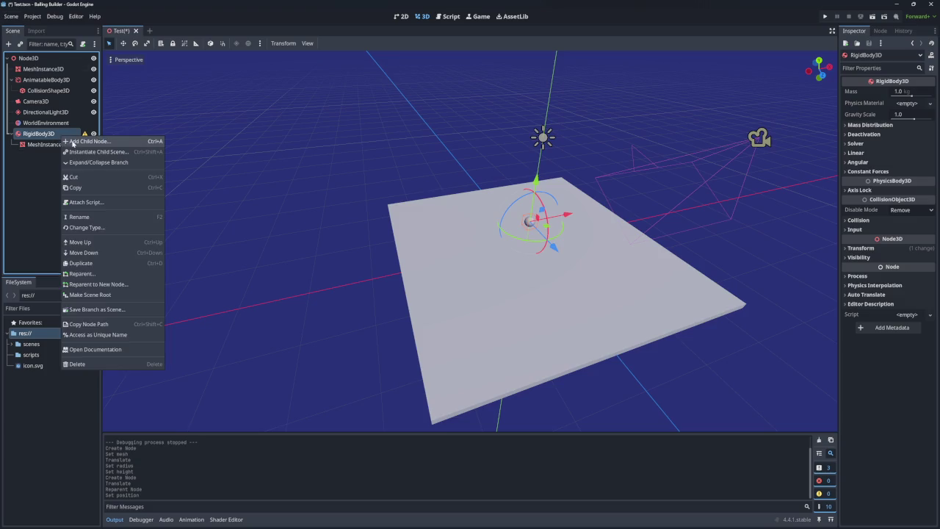
left_click(120, 139)
type("collis")
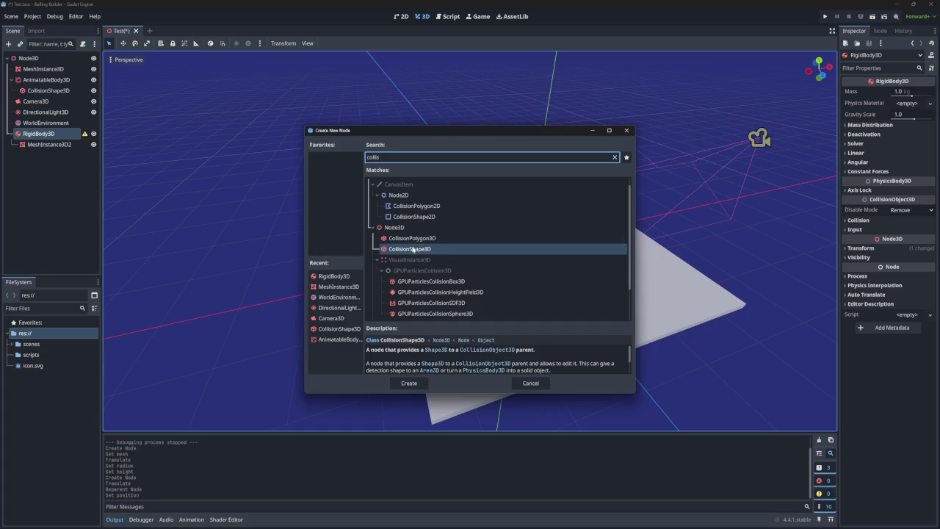
left_click(409, 382)
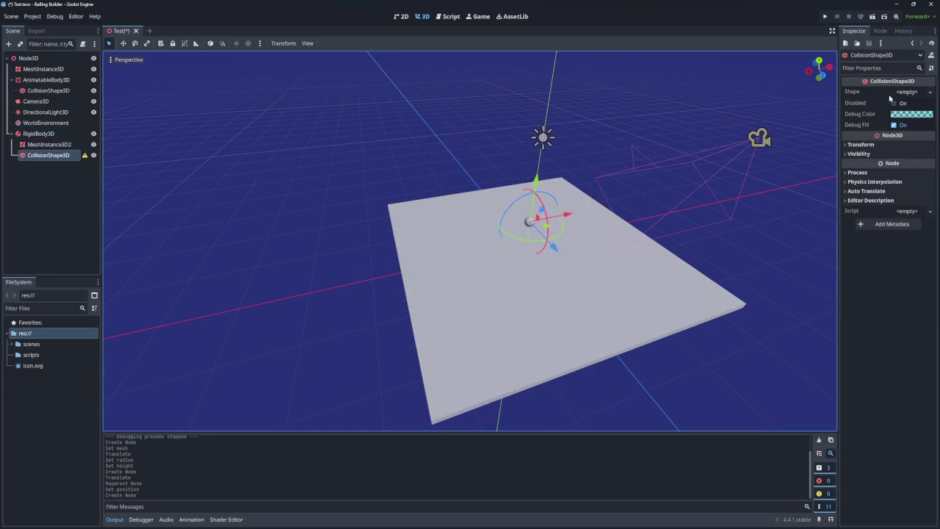
Give the collision node a new SphereShape3D with radius 0.1 m
left_click(907, 91)
left_click(885, 116)
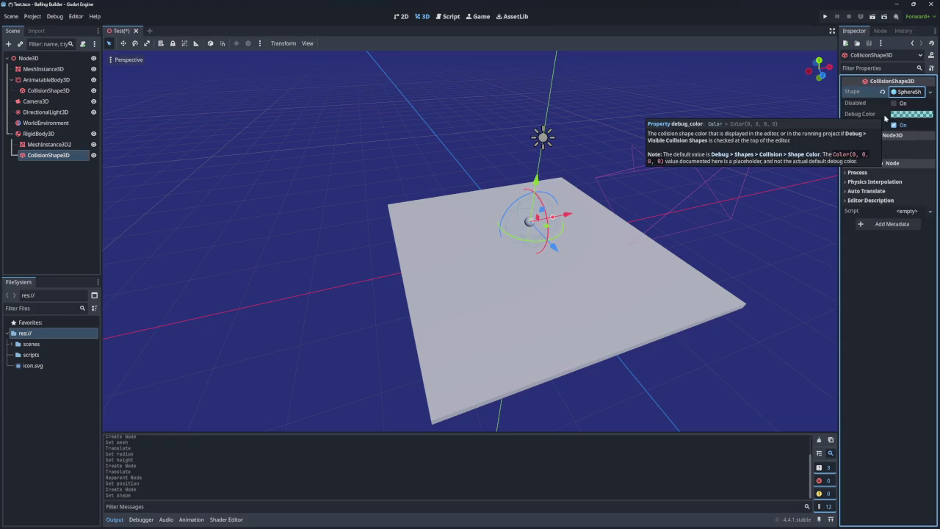
left_click(901, 94)
left_click(902, 107)
type("0.1")
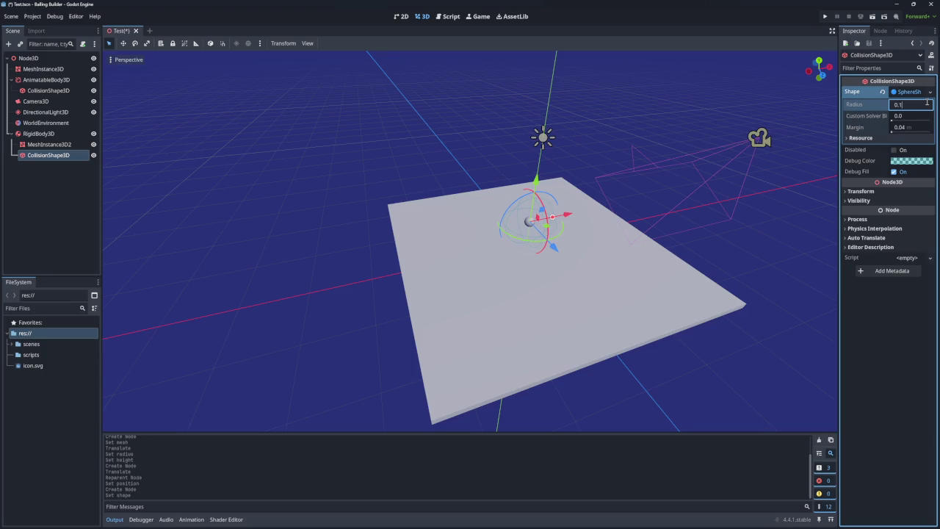
key("Return")
Test-run the scene, then close the game window
left_click(824, 16)
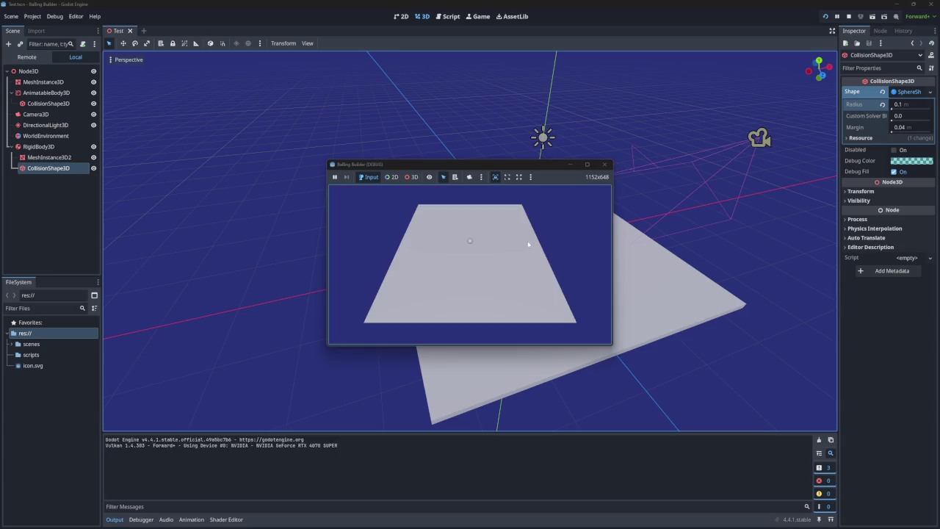
left_click(604, 164)
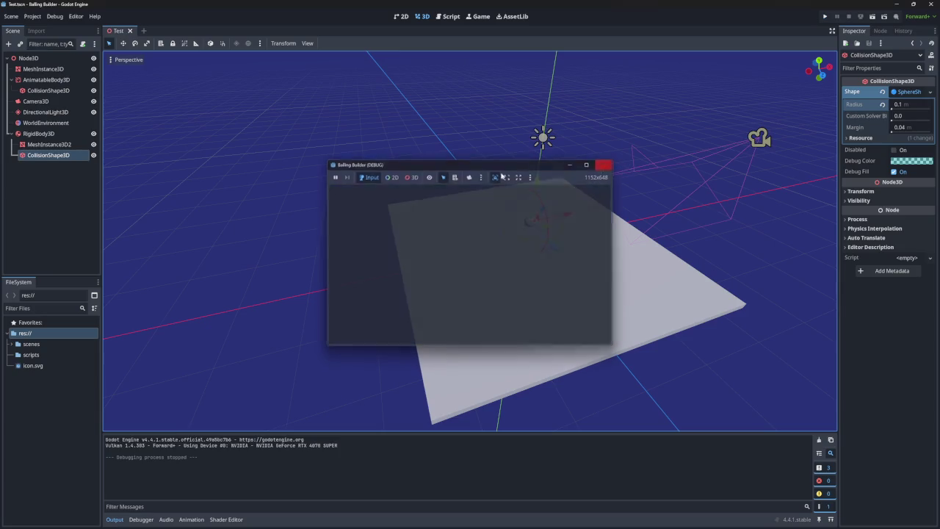
left_click(52, 144)
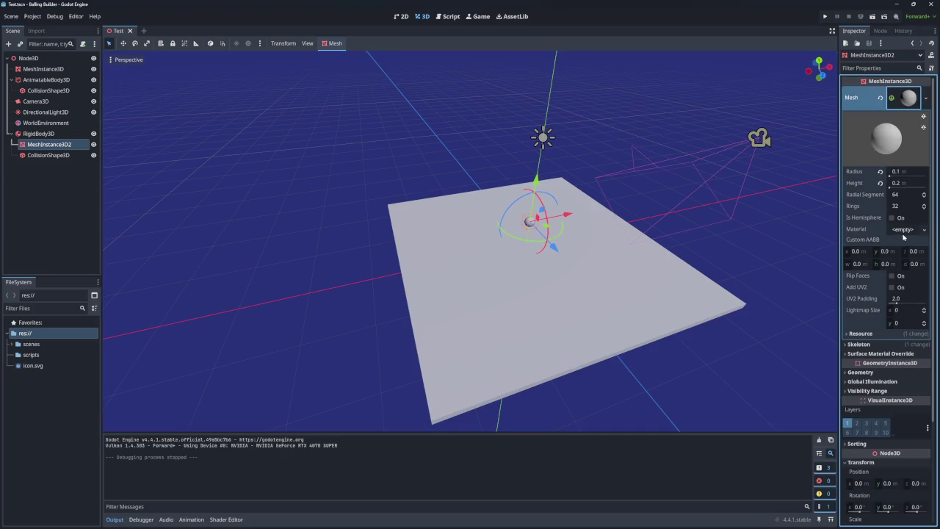
Give the sphere mesh a new StandardMaterial3D and look through its Vertex Color and Normal Map sections
left_click(903, 232)
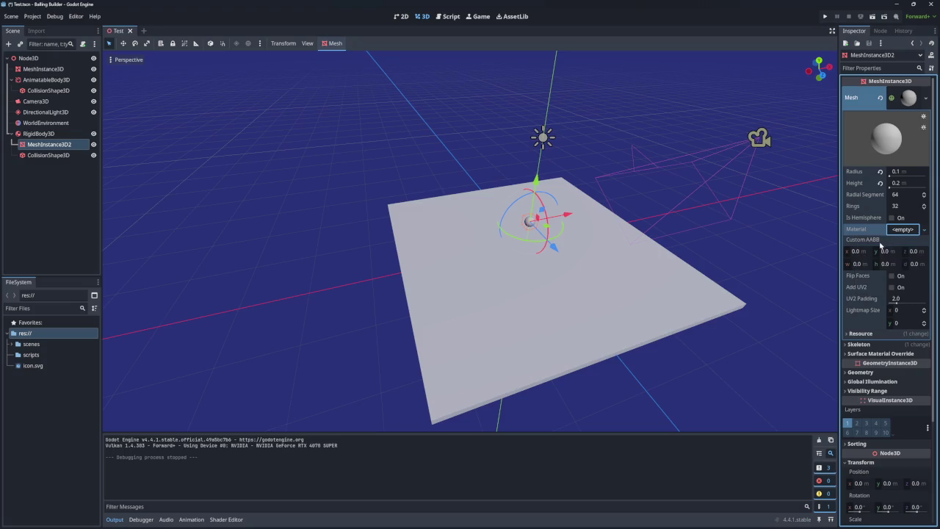
left_click(908, 233)
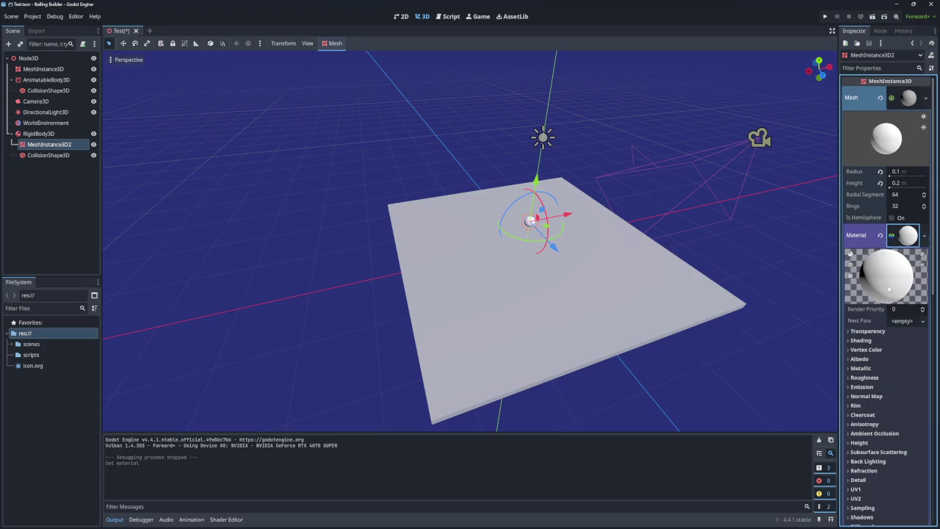
scroll(890, 315, "down", 3)
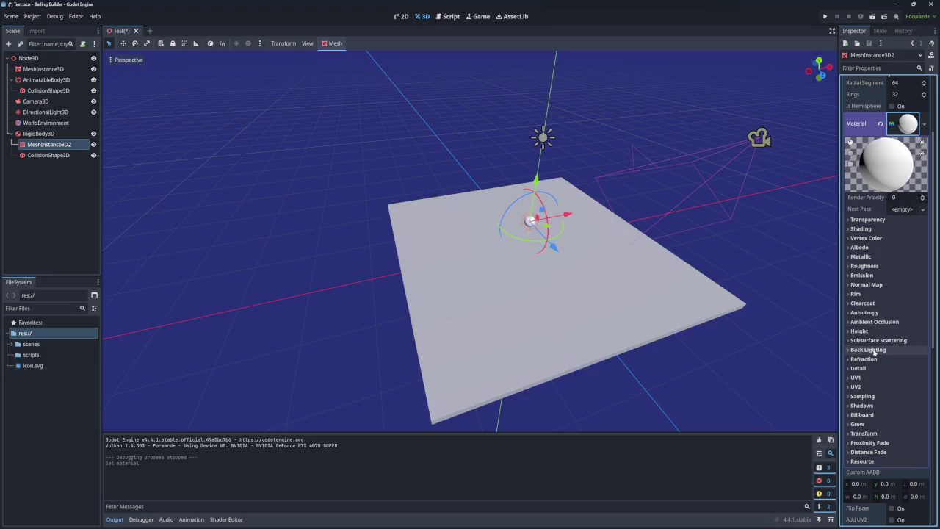
left_click(863, 238)
left_click(863, 237)
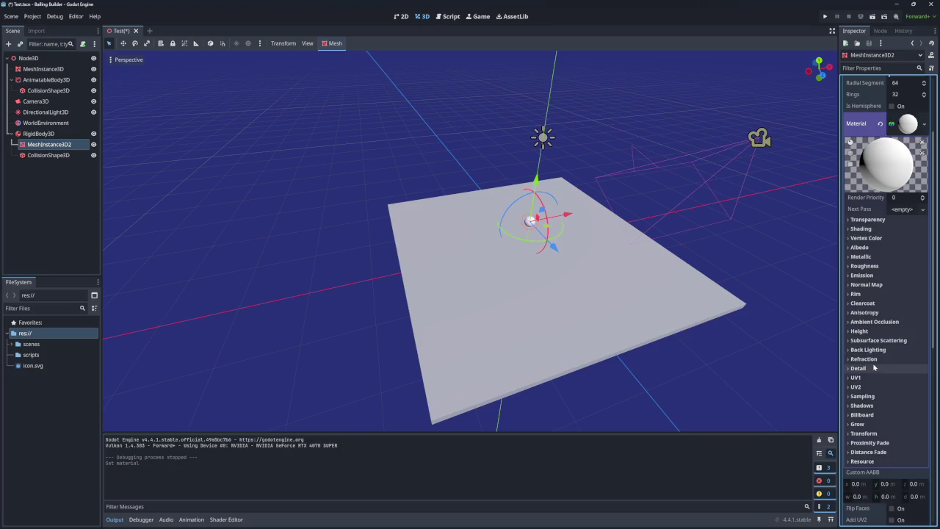
left_click(849, 285)
left_click(849, 286)
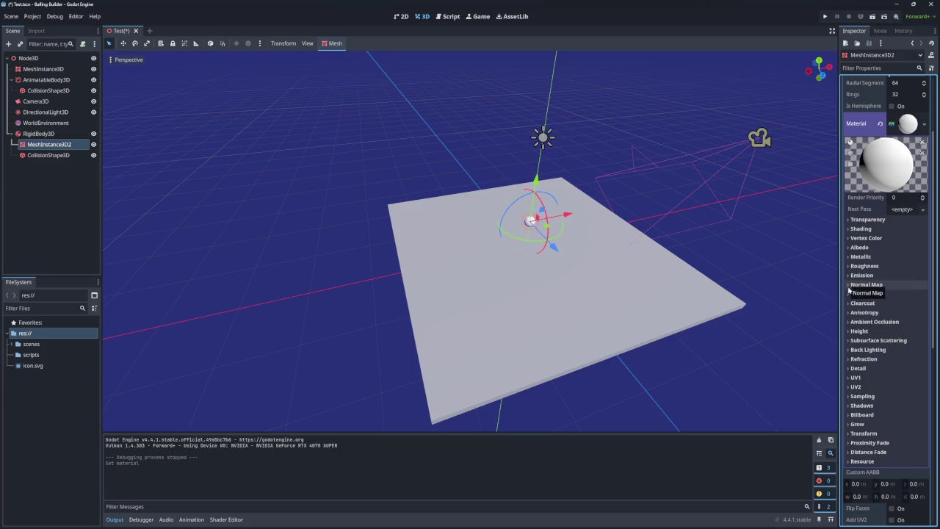
Browse the new material's settings, including the Shading section
scroll(863, 330, "down", 2)
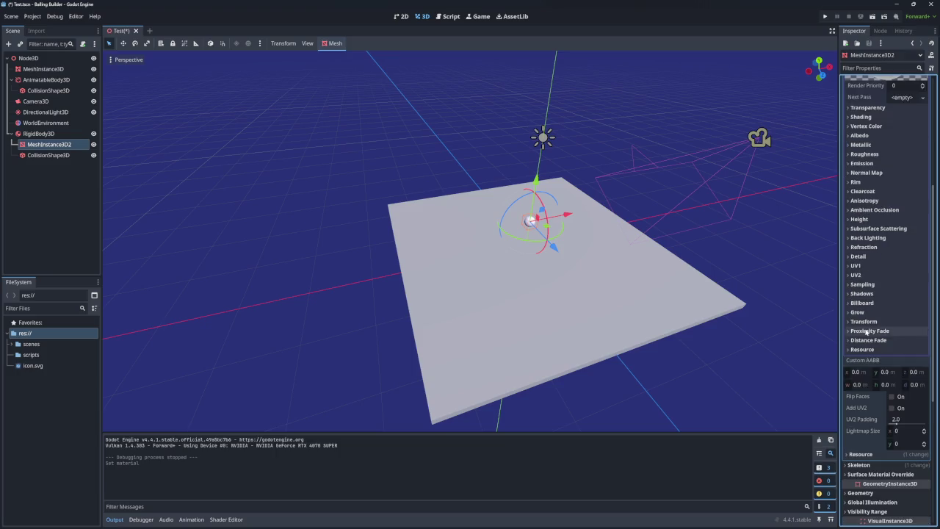
scroll(861, 332, "up", 5)
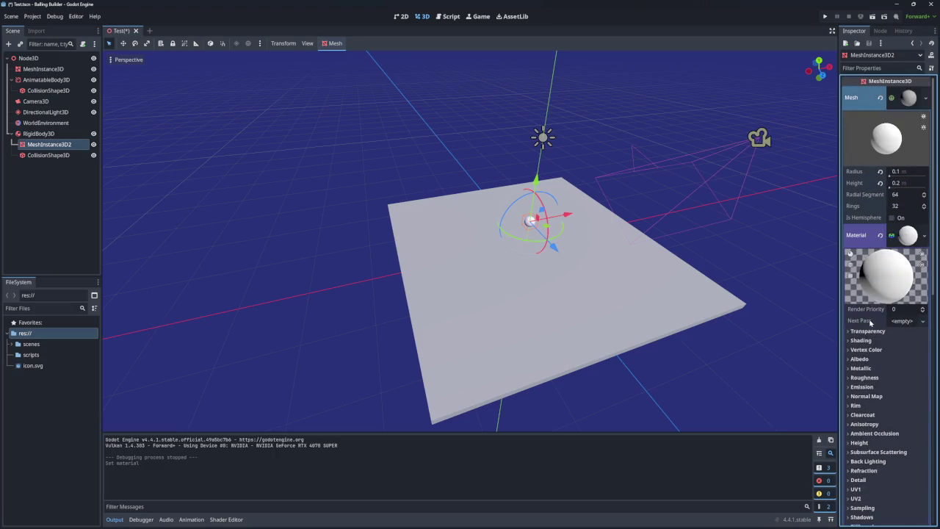
scroll(867, 323, "down", 5)
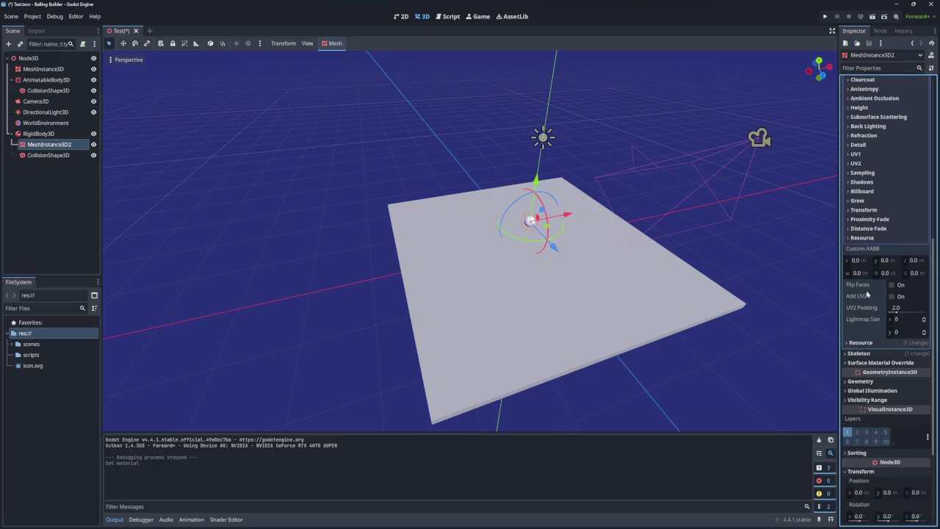
left_click(869, 253)
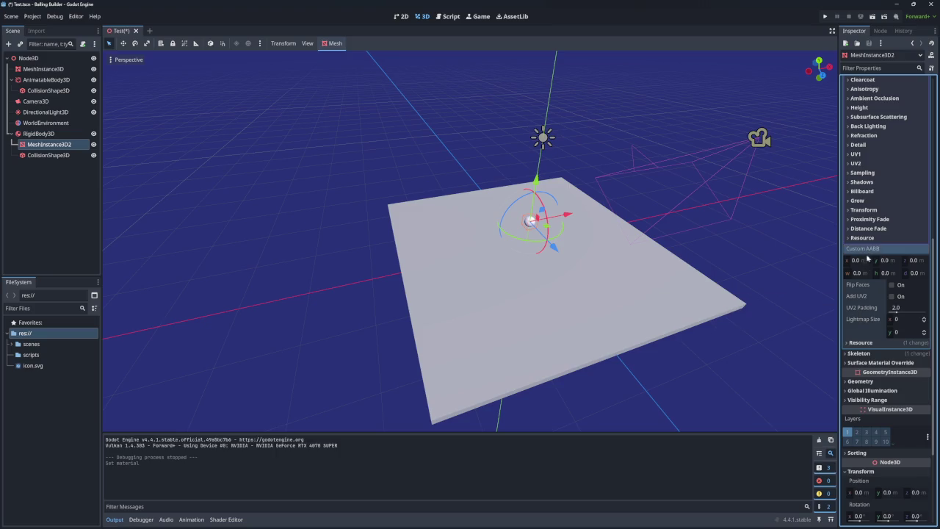
scroll(863, 327, "up", 5)
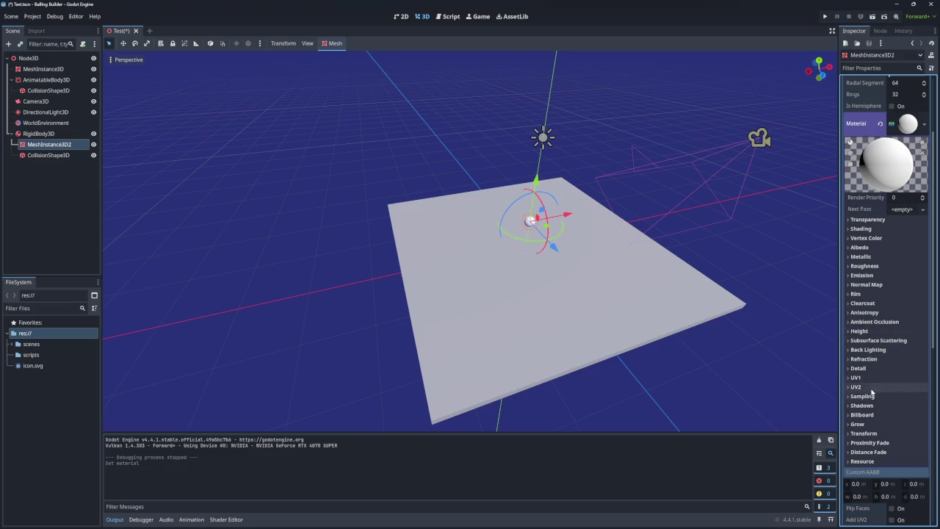
scroll(872, 390, "up", 3)
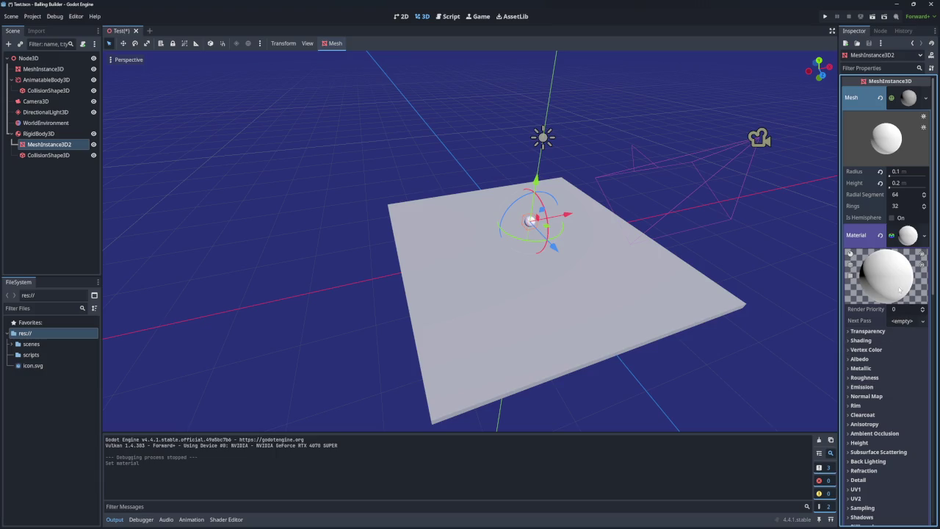
left_click(867, 340)
left_click(852, 341)
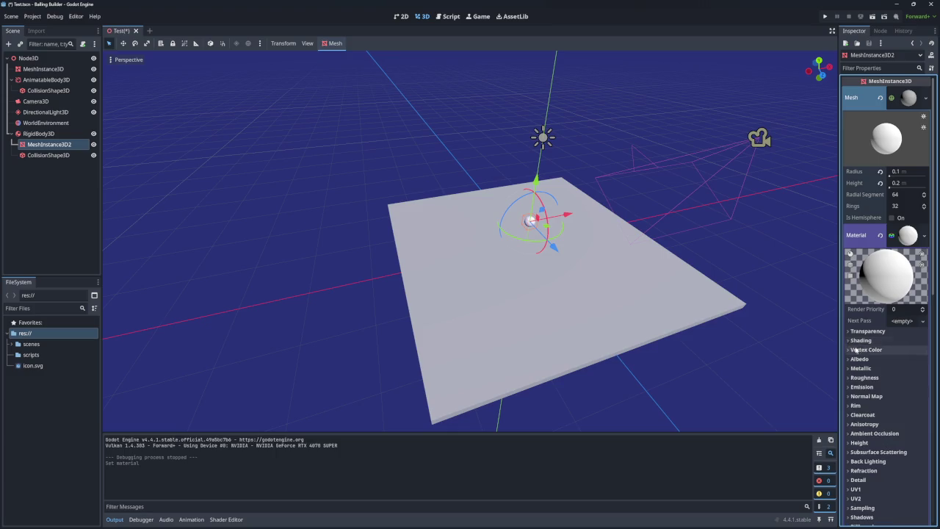
scroll(872, 355, "down", 5)
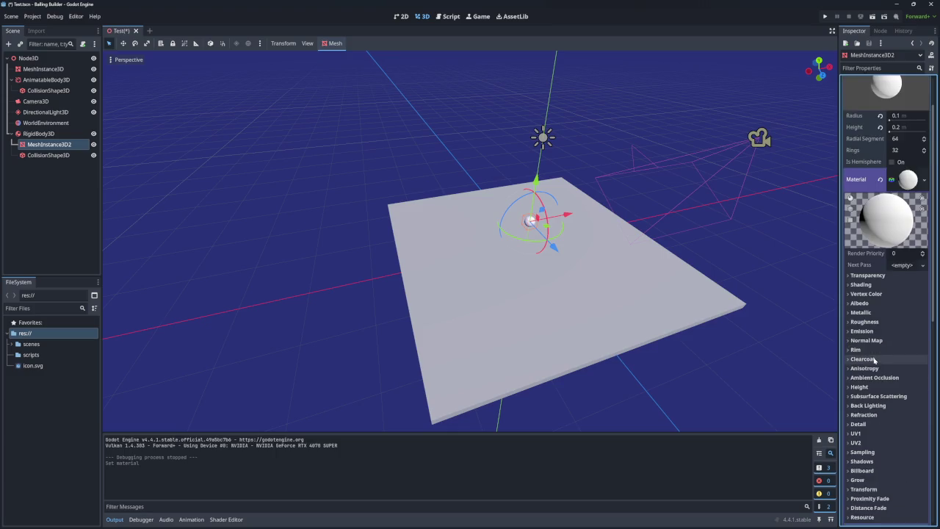
scroll(883, 350, "down", 10)
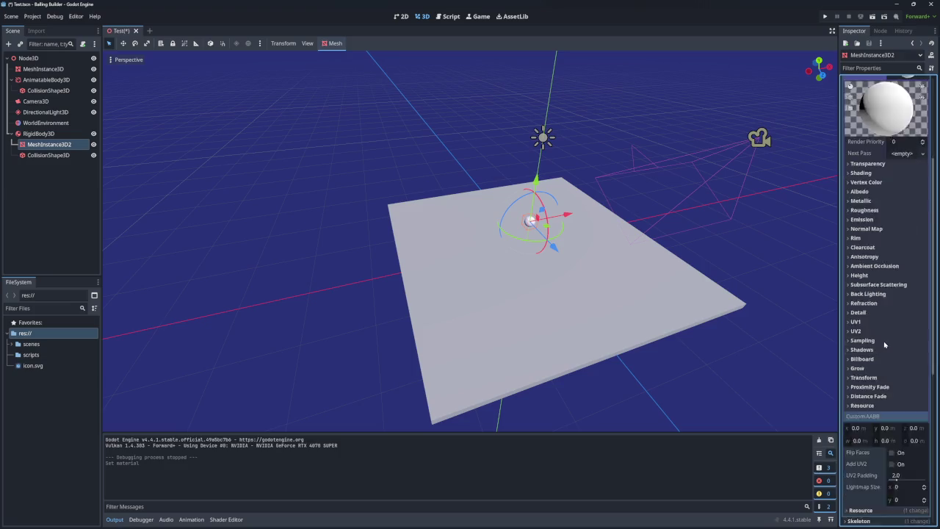
scroll(885, 343, "up", 14)
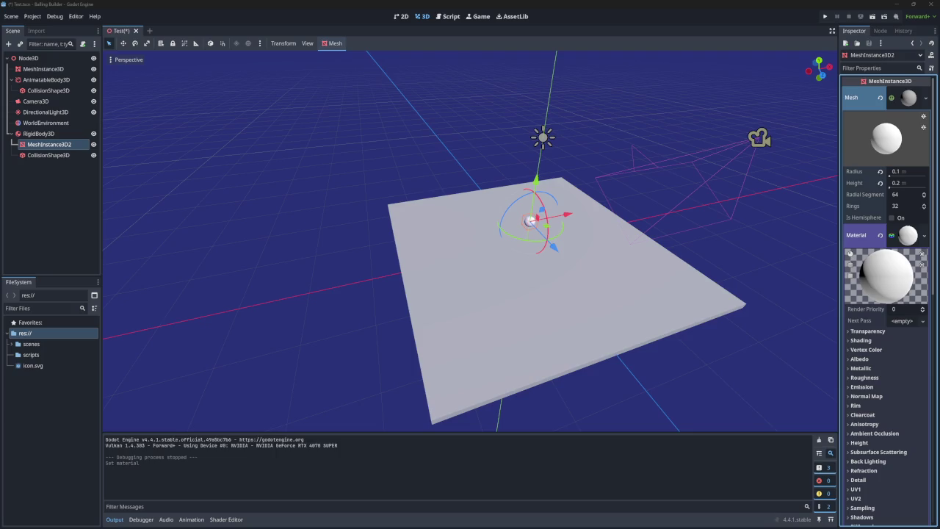
scroll(881, 360, "down", 3)
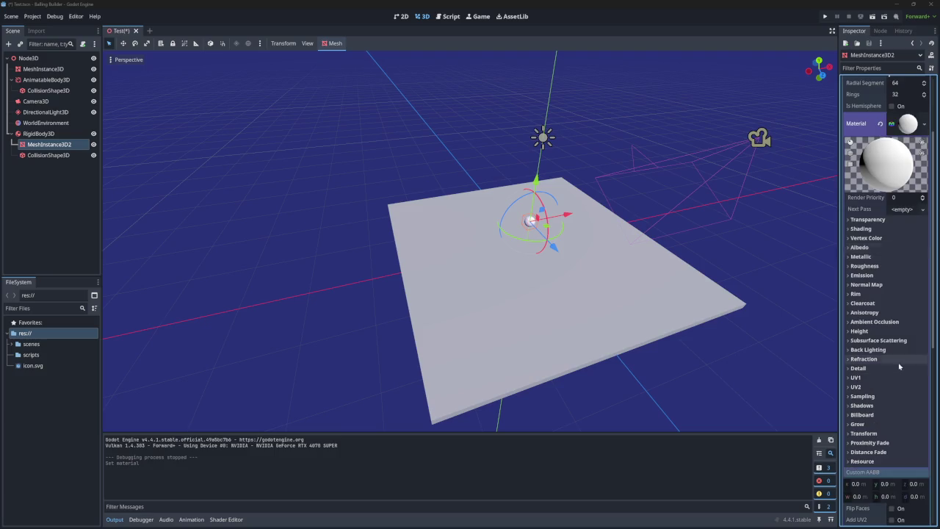
Set the material's Albedo colour to magenta (d643d1) and run the game
left_click(859, 246)
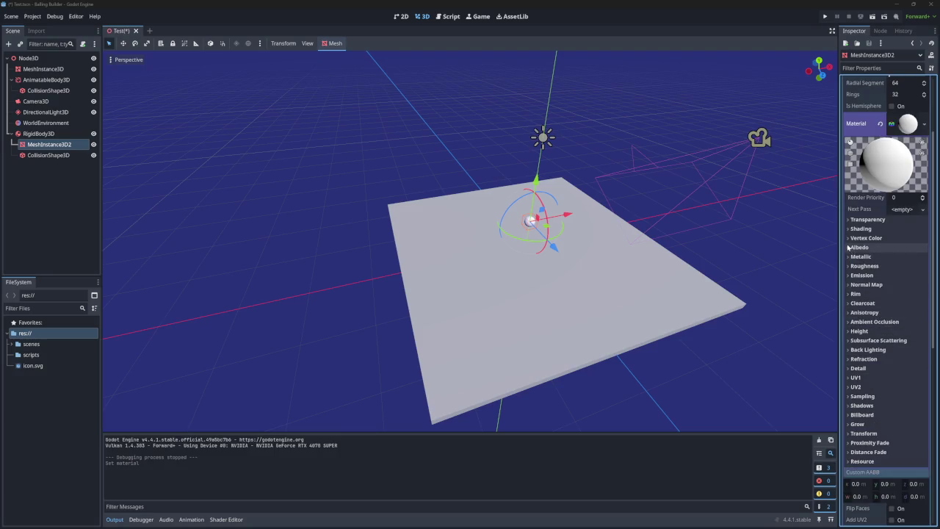
left_click(904, 257)
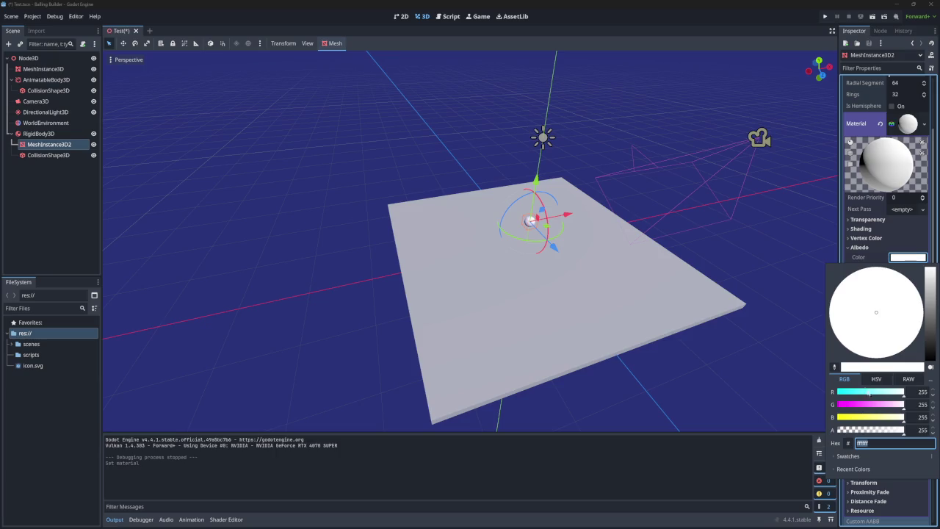
left_click_drag(933, 329, 932, 268)
mouse_move(885, 310)
left_mouse_down()
mouse_move(873, 327)
mouse_move(847, 323)
mouse_move(877, 291)
mouse_move(860, 309)
mouse_move(912, 294)
mouse_move(932, 309)
left_mouse_up()
left_click(753, 282)
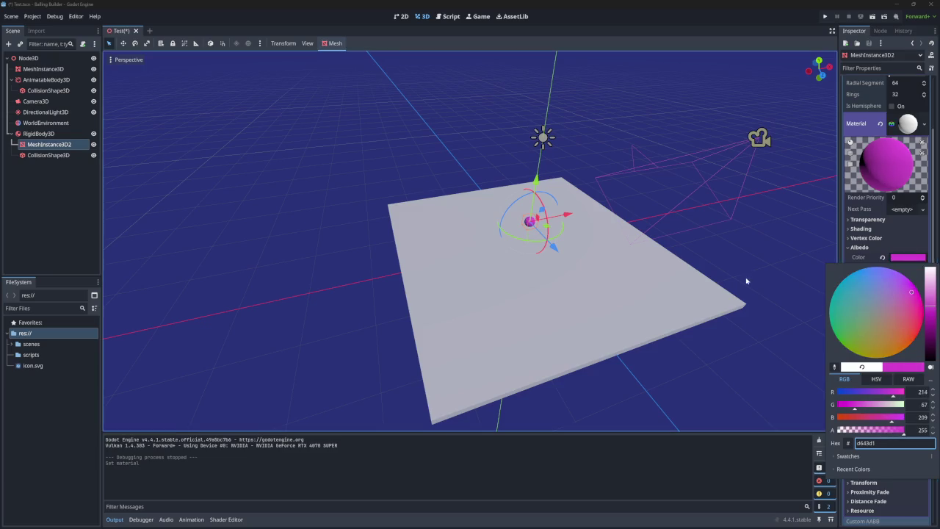
left_click(825, 17)
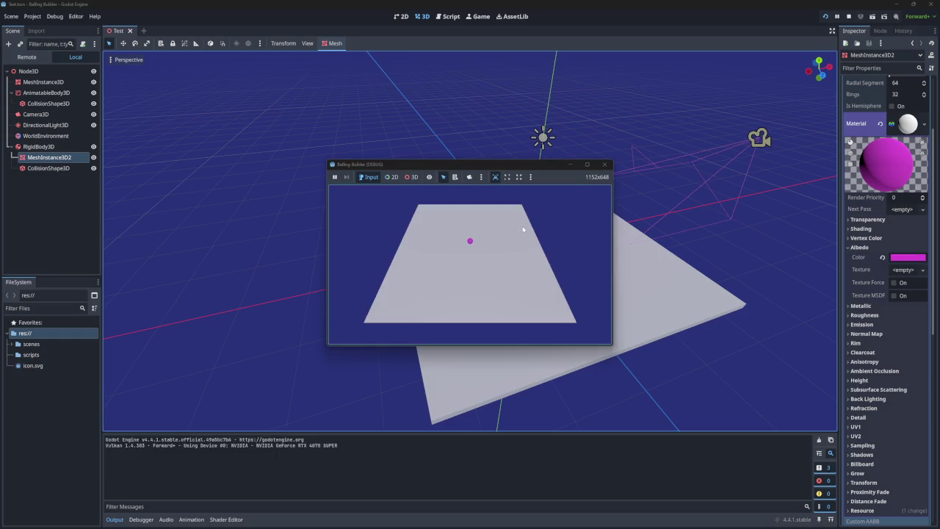
Close the game window, select RigidBody3D, and open the Project menu
left_click(603, 164)
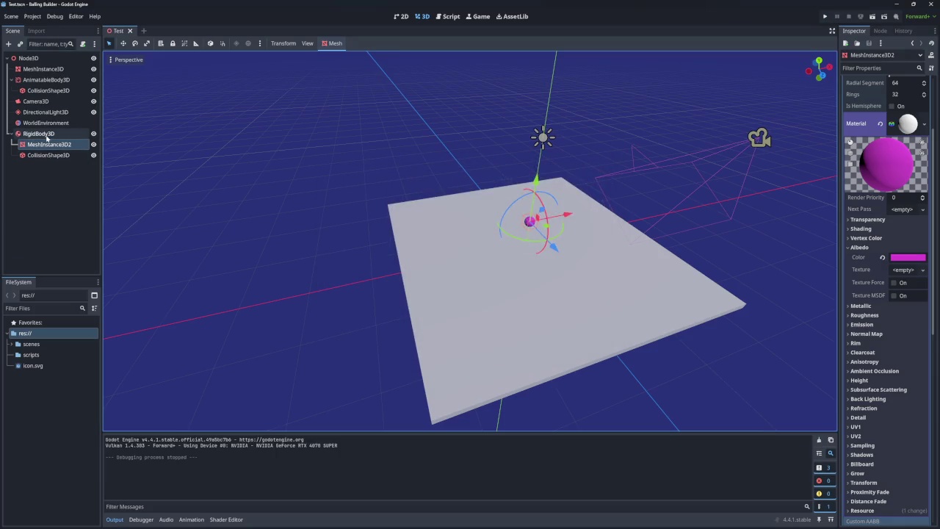
left_click(36, 184)
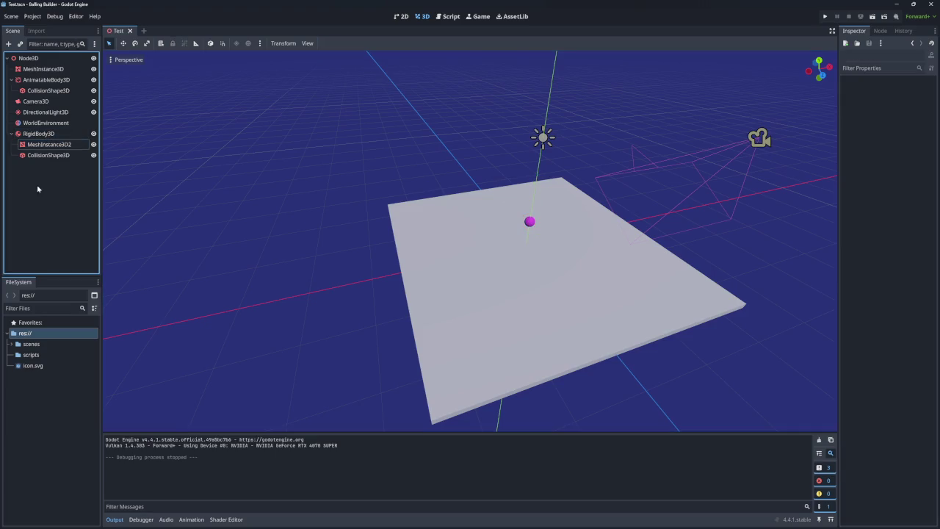
left_click(53, 137)
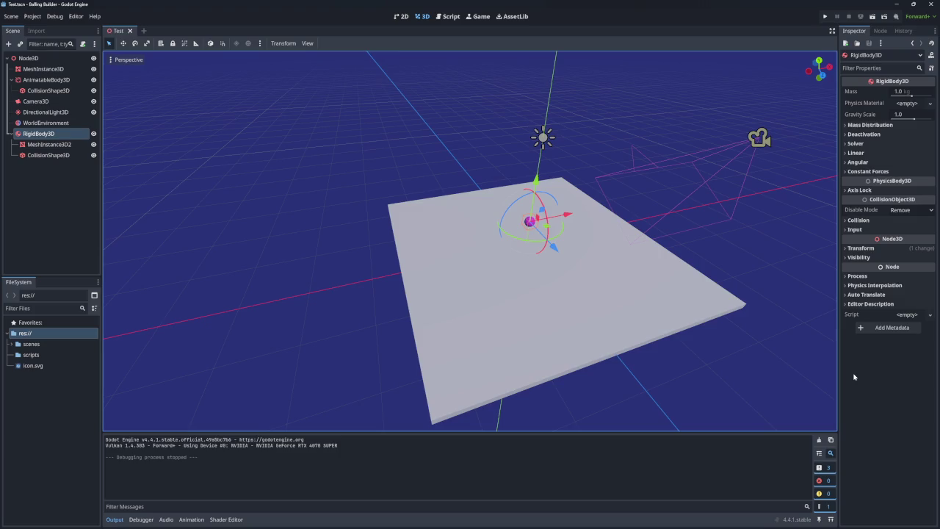
left_click(11, 17)
mouse_move(32, 16)
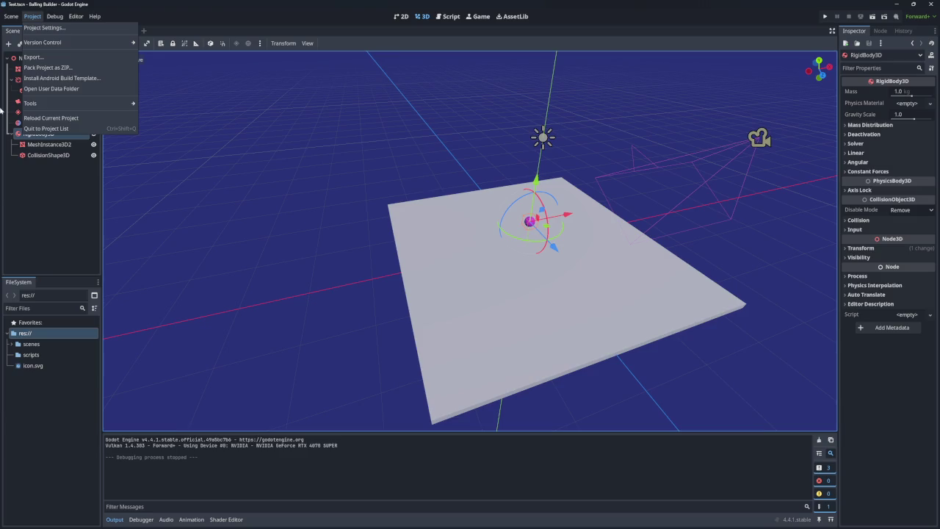
Open Project Settings and switch to the Input Map
left_click(42, 28)
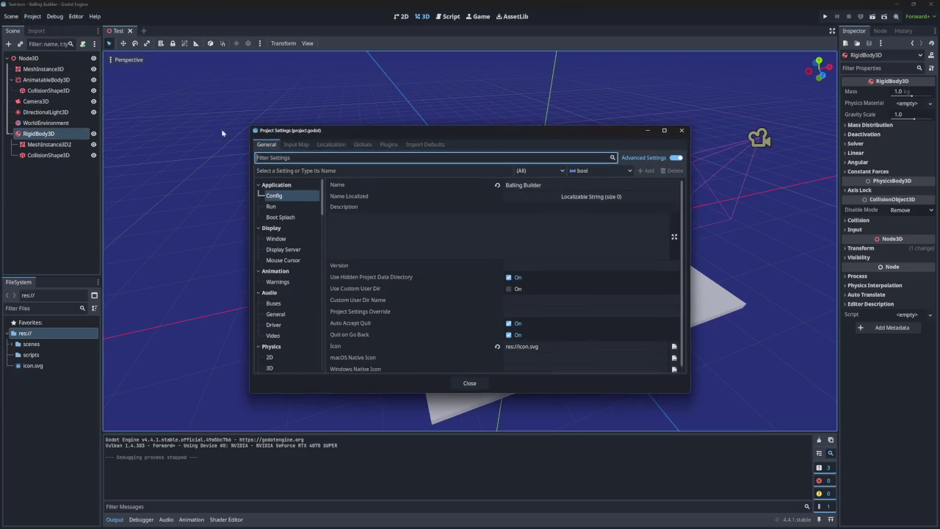
scroll(291, 245, "down", 2)
scroll(291, 245, "up", 2)
type("input")
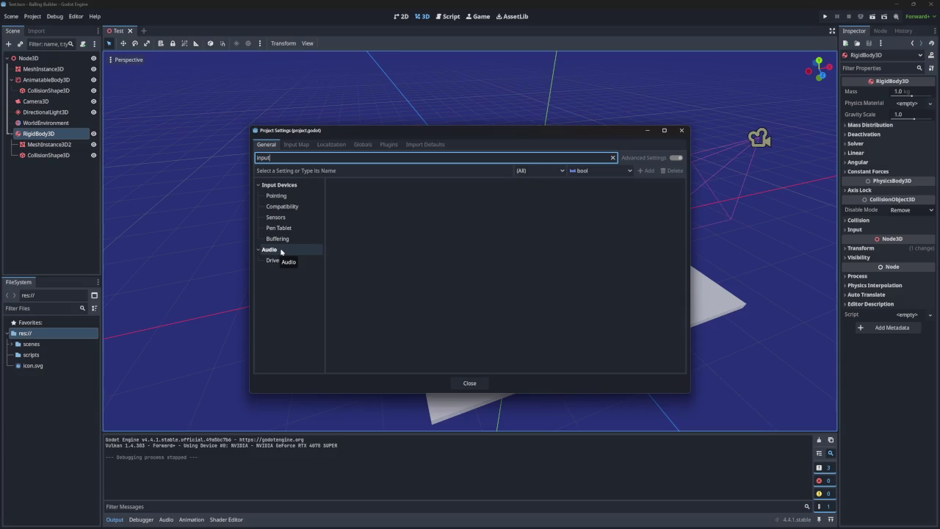
key("ctrl+a")
key("BackSpace")
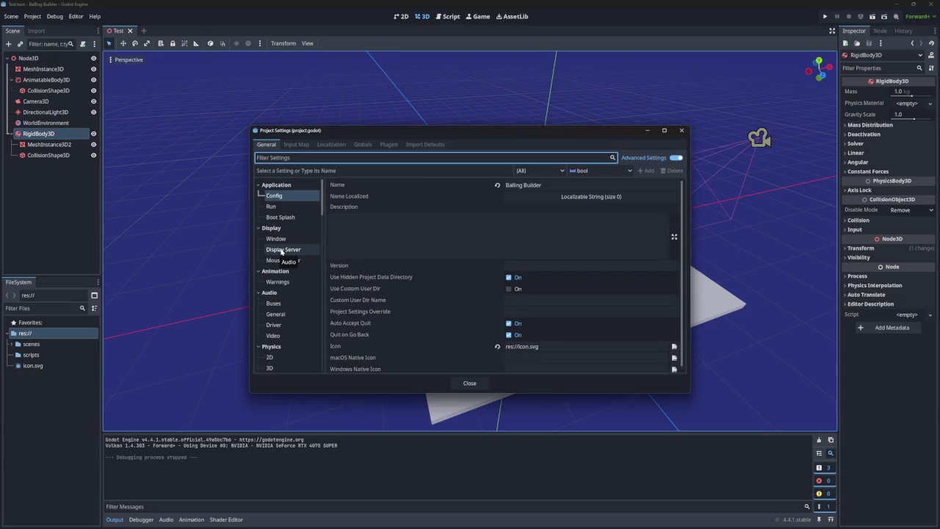
left_click(297, 144)
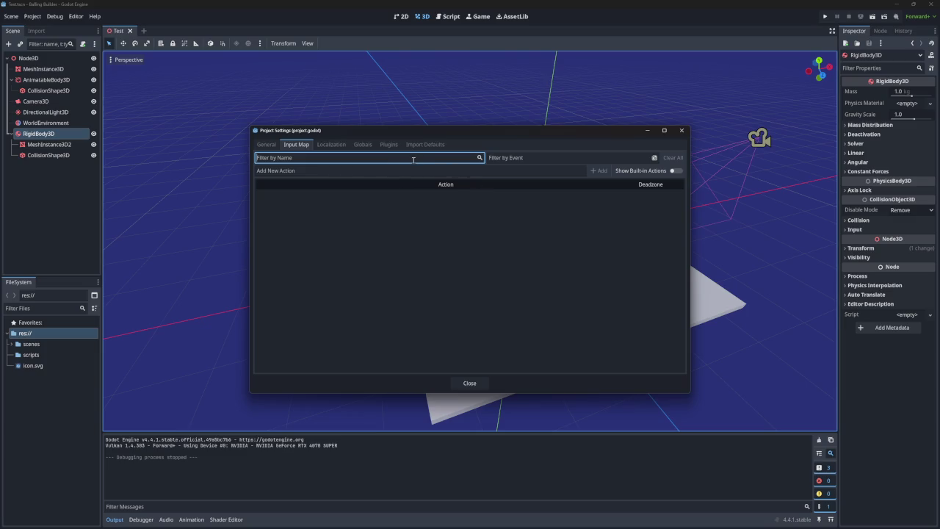
Add the input actions Forwards, Left, Right and Backwards
type("Forwards")
key("BackSpace")
key("BackSpace")
key("BackSpace")
left_click(515, 170)
type("Forwards")
left_click(604, 174)
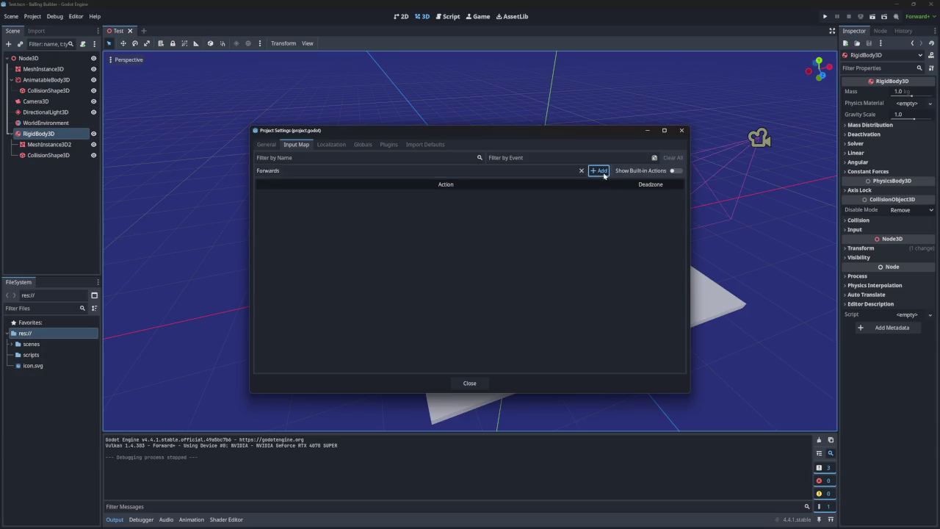
left_click(492, 170)
type("Lef")
type("t")
left_click(598, 170)
left_click(465, 169)
type("Right")
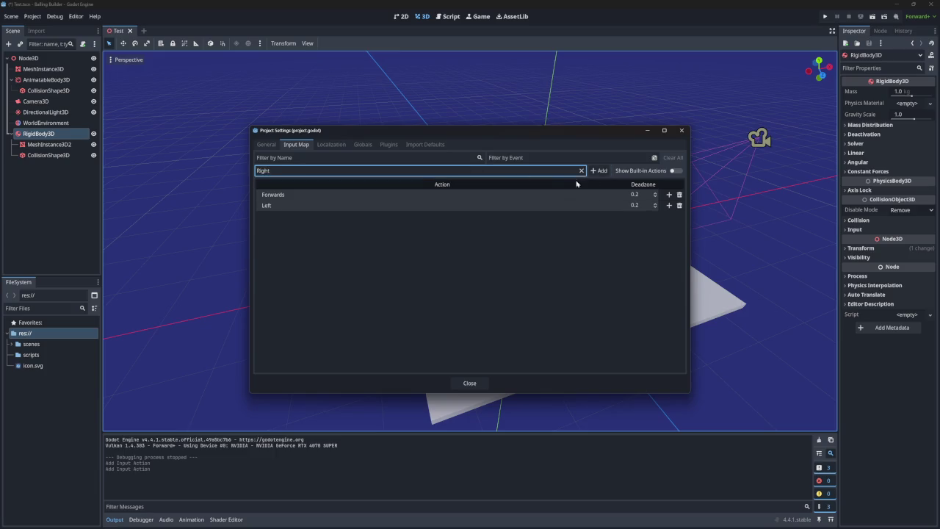
left_click(598, 170)
left_click(490, 170)
type("Backwards")
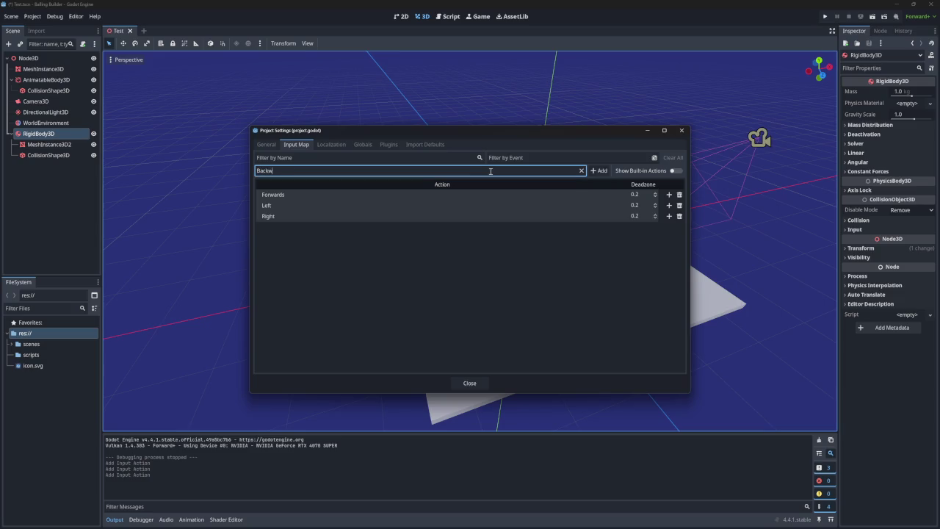
key("Return")
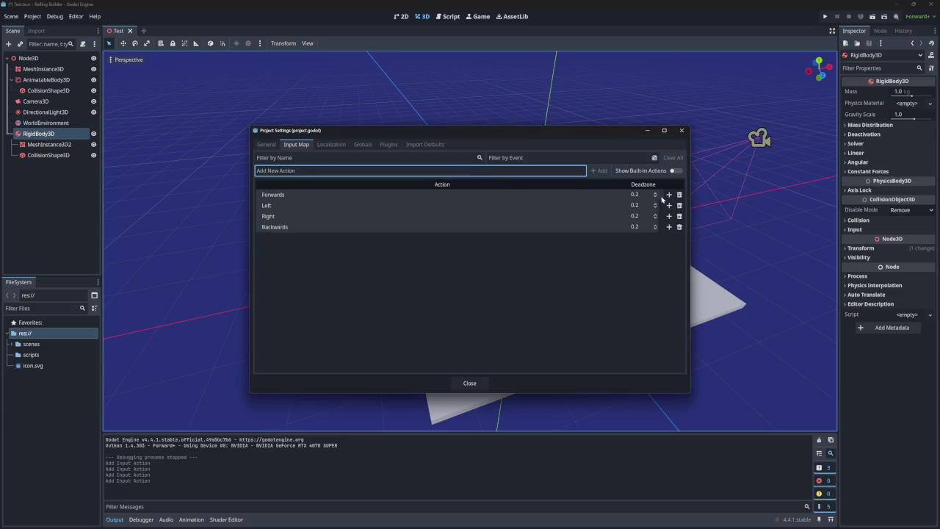
left_click(668, 195)
Search the Forwards event dialog's input list for the E key
left_click(470, 231)
left_click(378, 230)
left_click(378, 231)
left_click(404, 214)
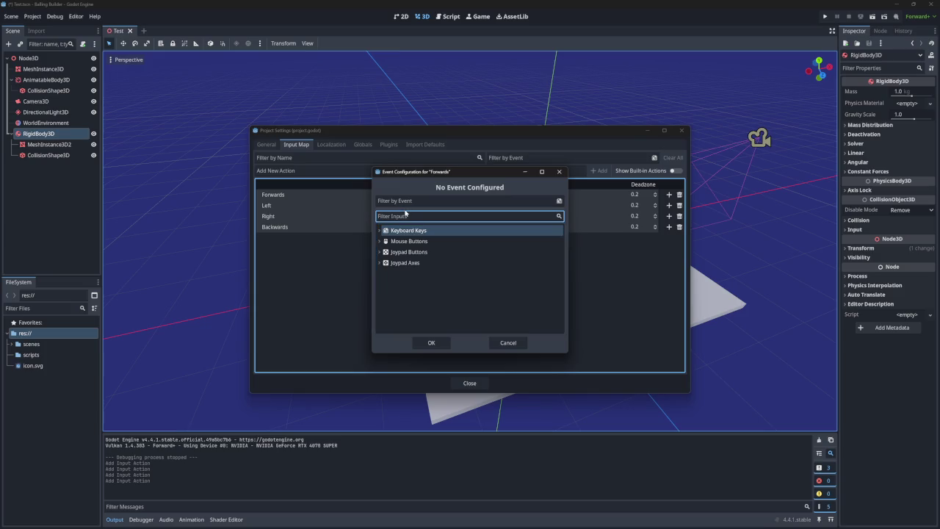
type("e")
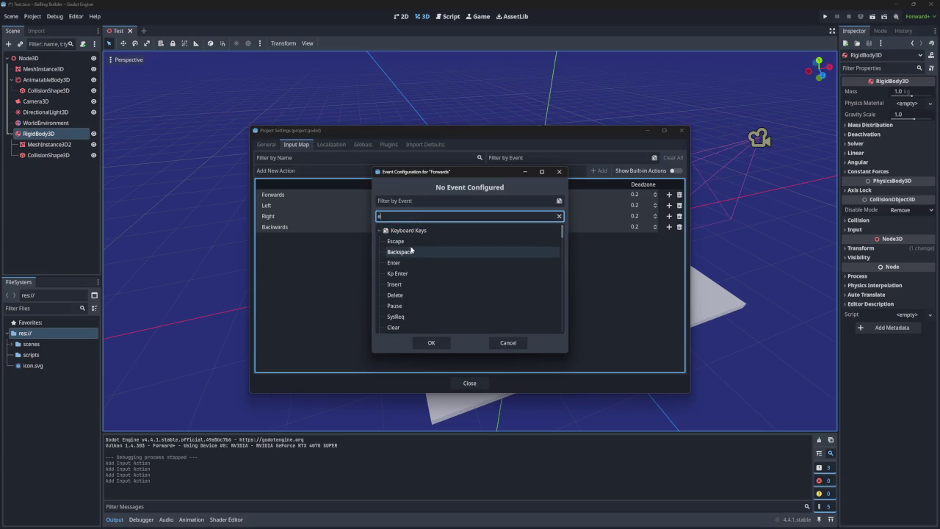
scroll(432, 250, "down", 2)
scroll(432, 251, "down", 10)
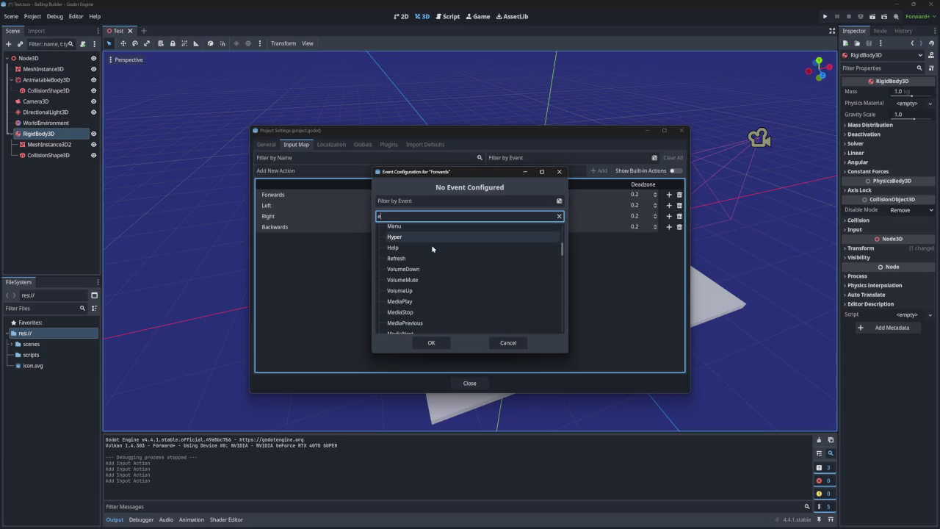
scroll(432, 248, "up", 10)
key("BackSpace")
left_click(386, 228)
left_click(396, 216)
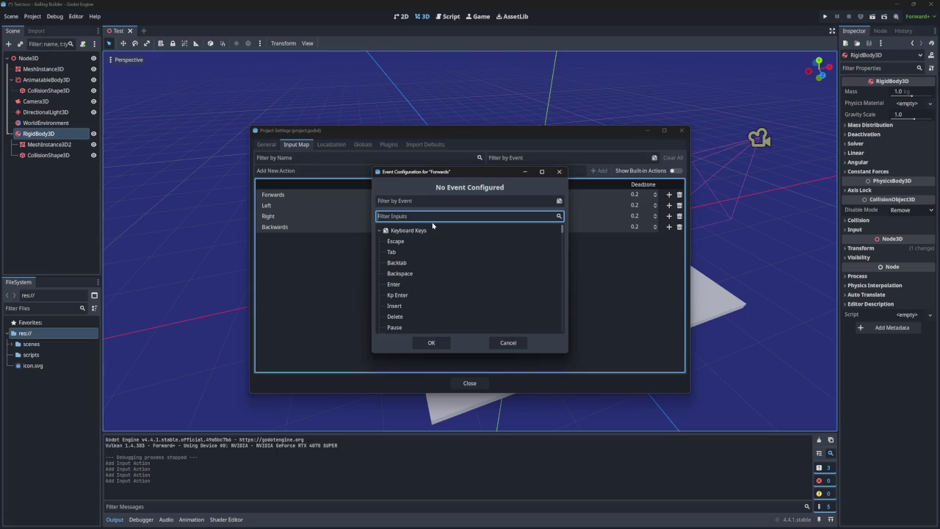
type("e kw")
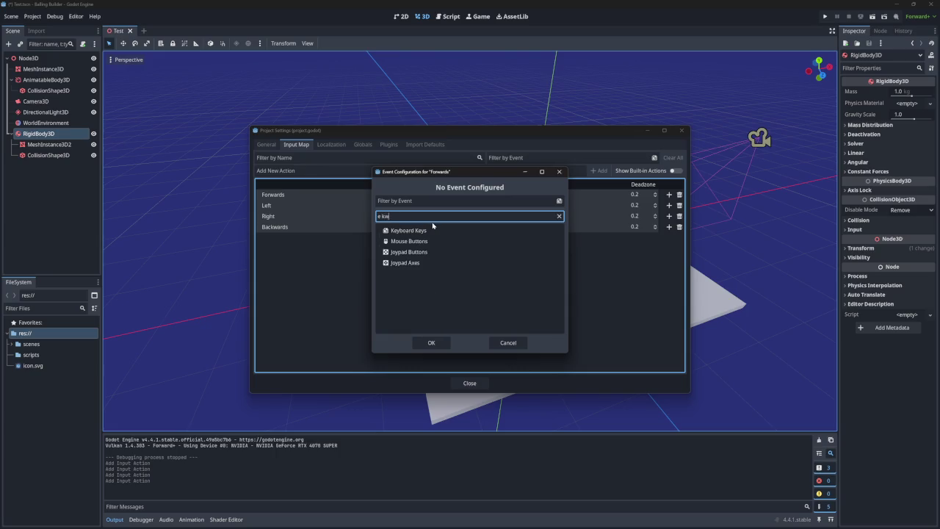
key("BackSpace")
key("BackSpace")
key("BackSpace")
type("k")
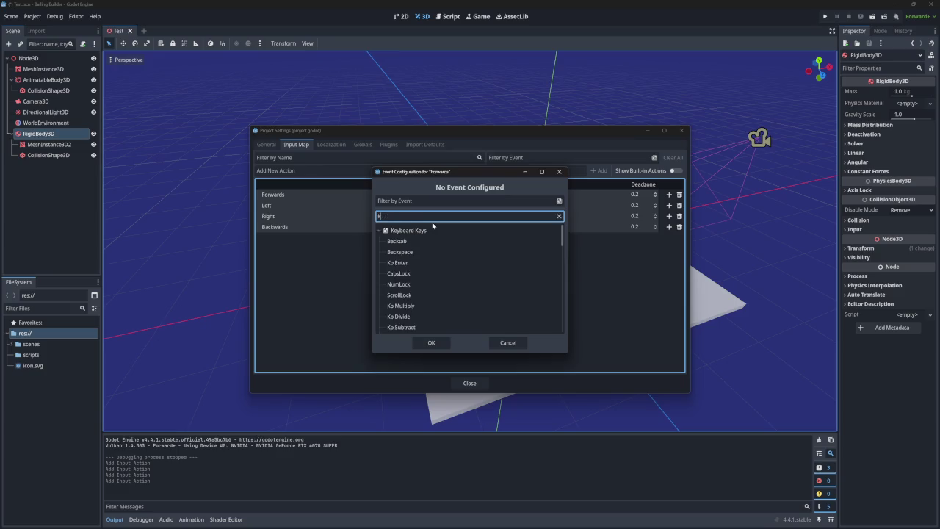
key("BackSpace")
Bind Forwards to the physical E key from Keyboard Keys and start a Left action event
left_click(435, 230)
scroll(464, 259, "down", 3)
scroll(464, 259, "down", 15)
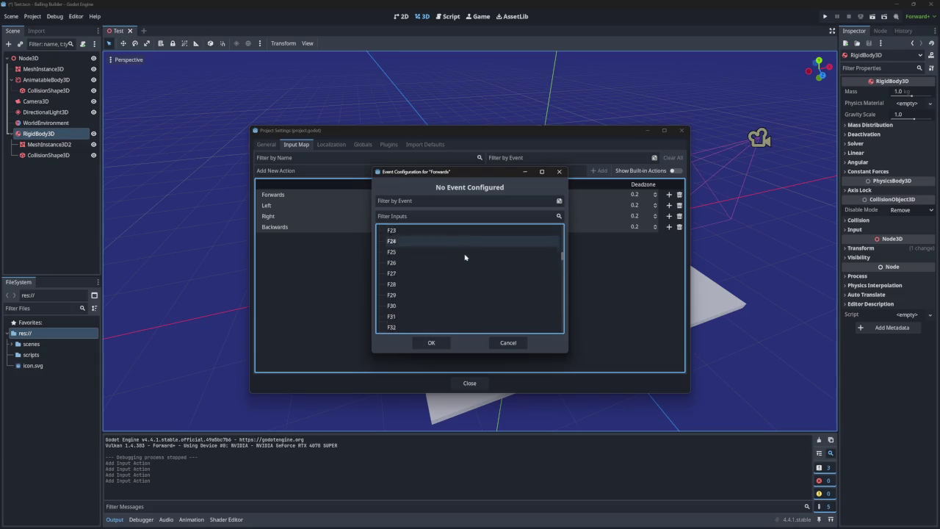
scroll(467, 256, "down", 15)
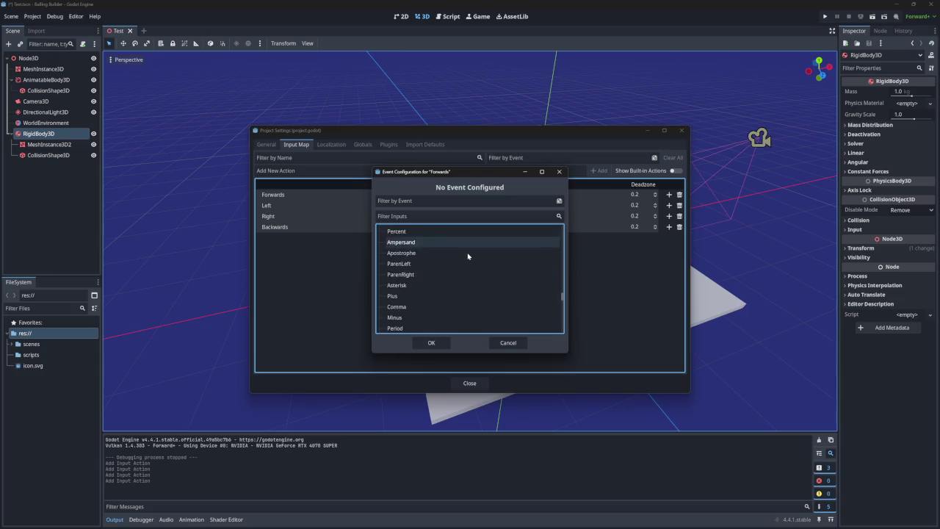
scroll(467, 256, "down", 3)
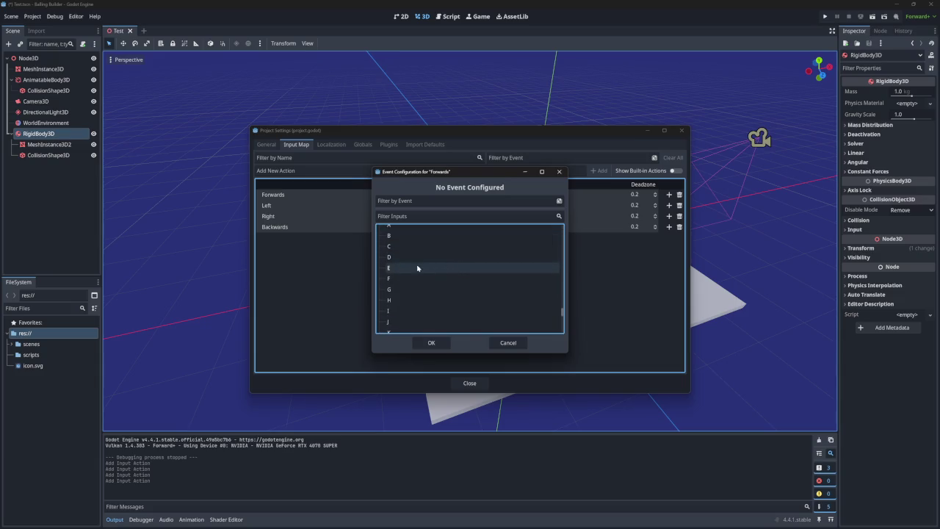
left_click(405, 268)
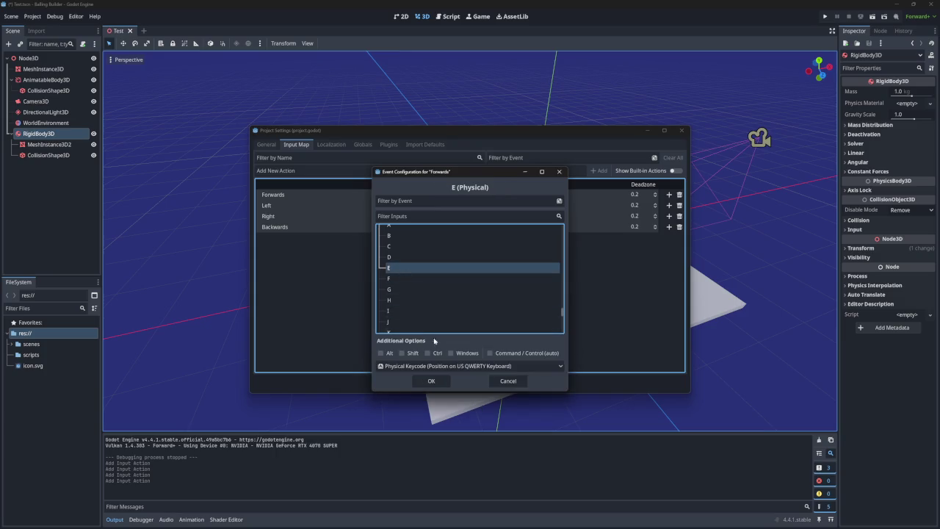
left_click(434, 382)
left_click(669, 216)
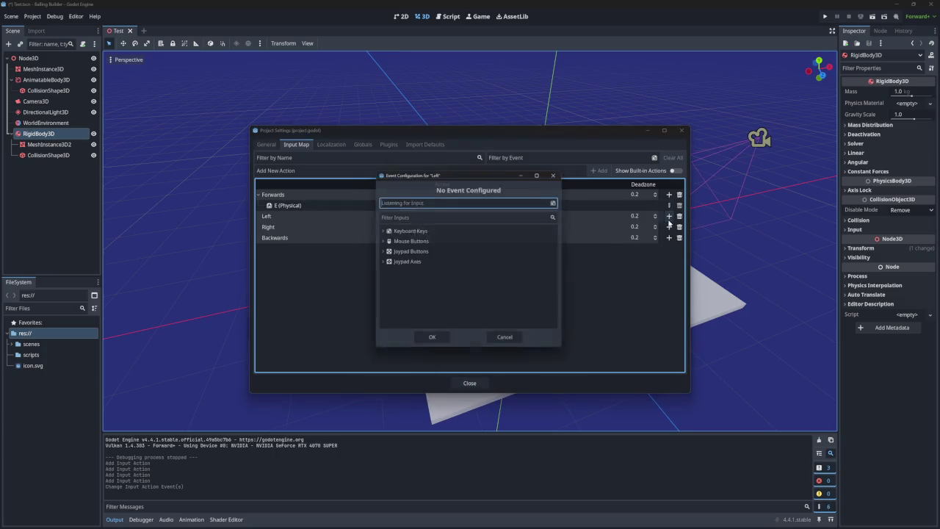
Bind the Left action to the S key
key("space")
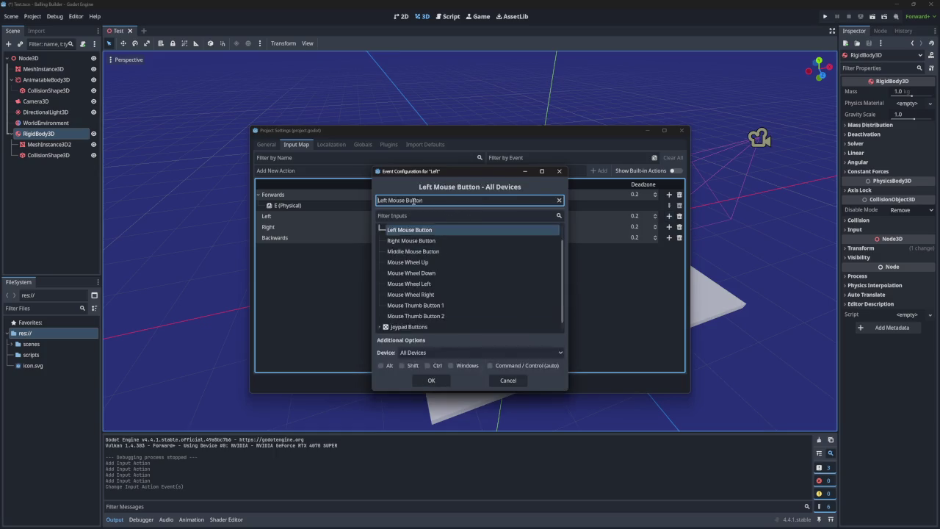
key("BackSpace")
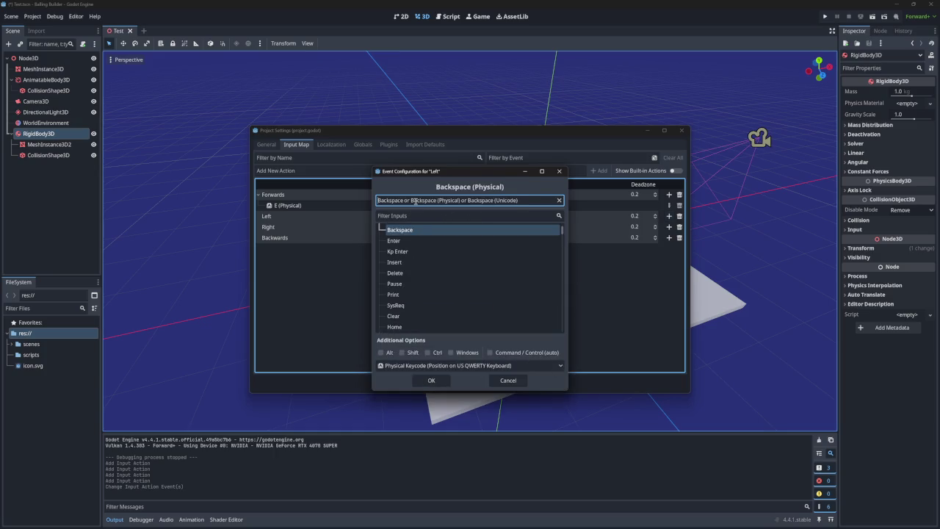
left_click(415, 200)
key("s")
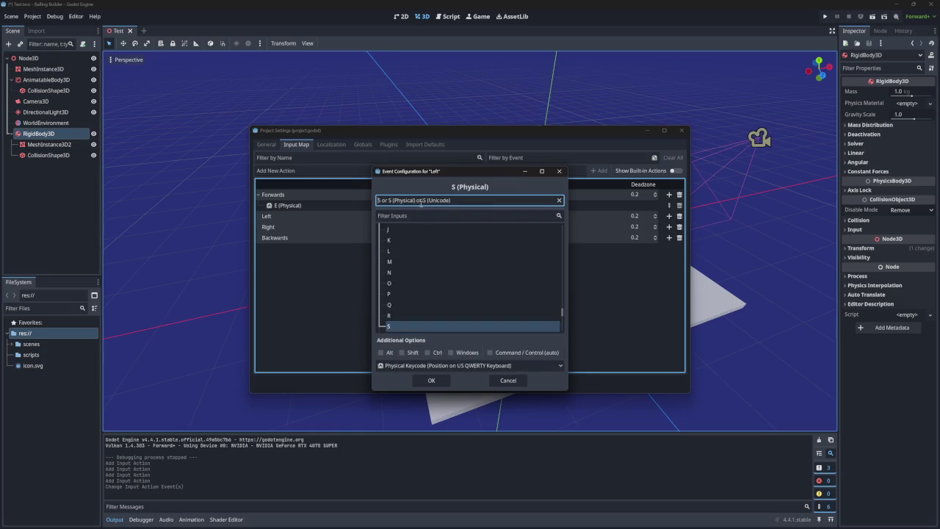
left_click(430, 379)
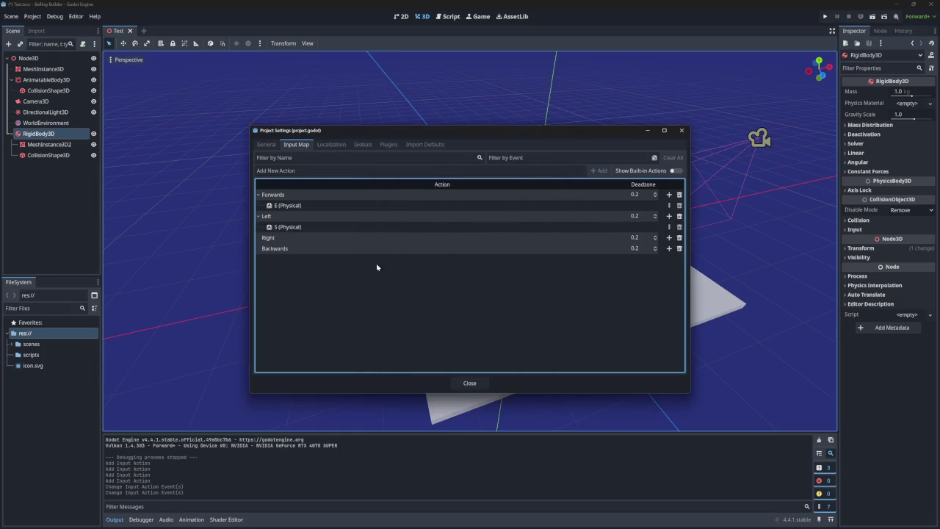
Bind the Right action to the F key
left_click(668, 237)
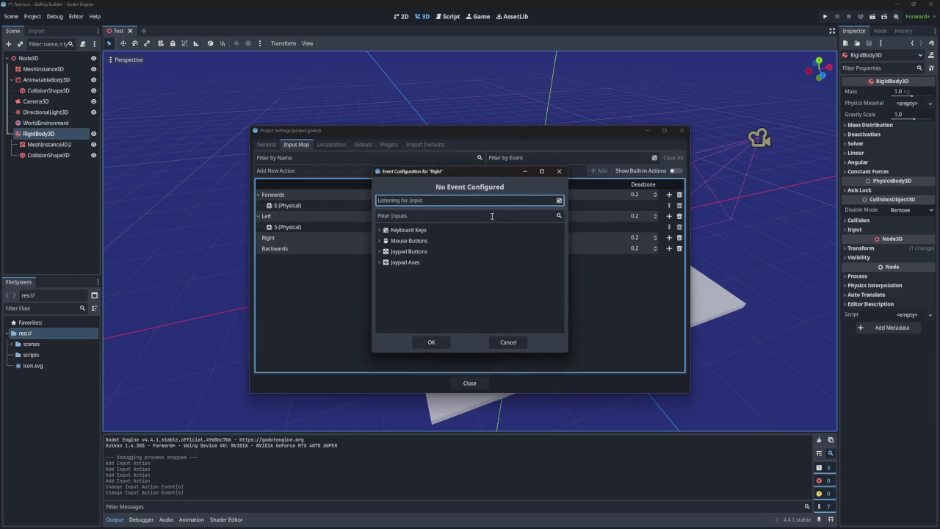
key("d")
key("f")
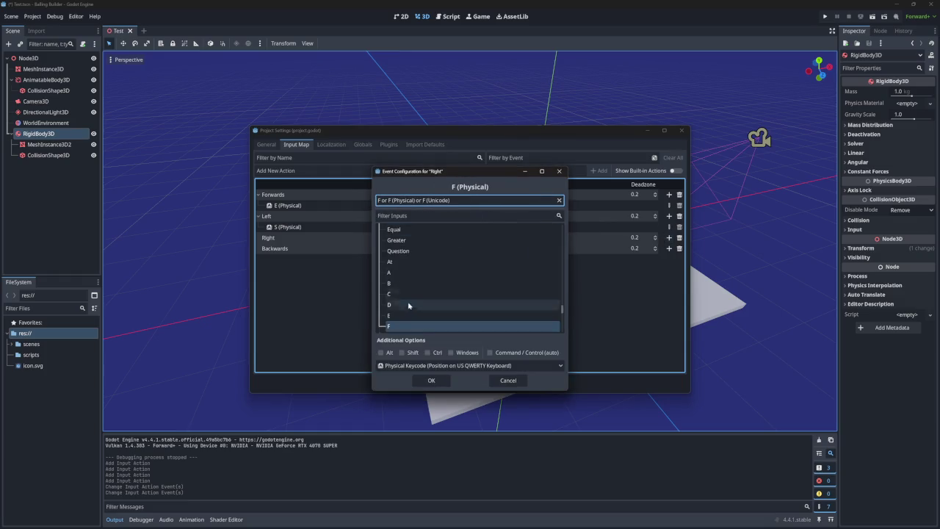
left_click(431, 380)
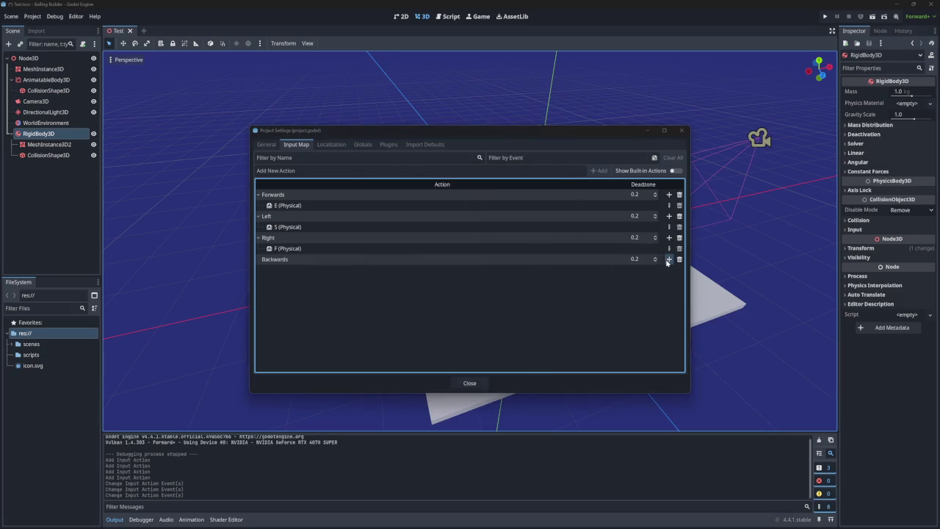
Add Space and D as Backwards keys, then close Project Settings
left_click(668, 259)
key("d")
key("space")
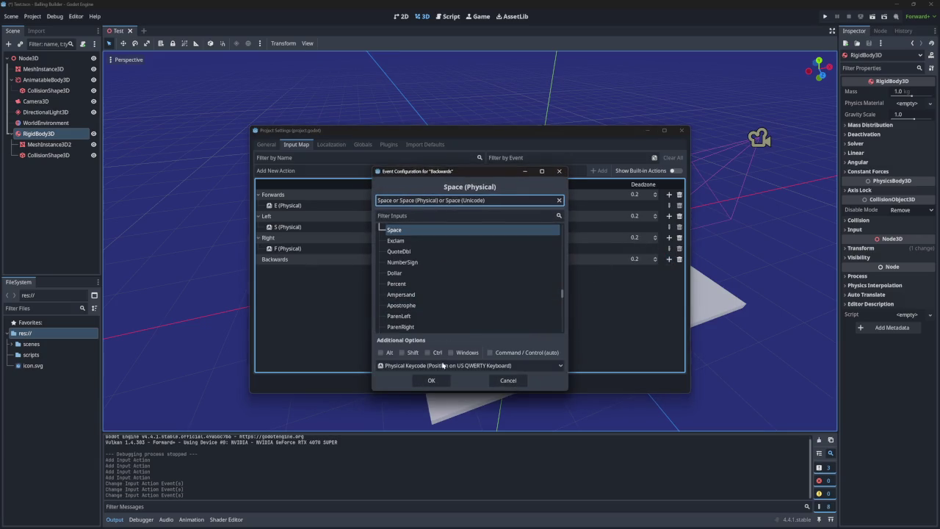
left_click(431, 381)
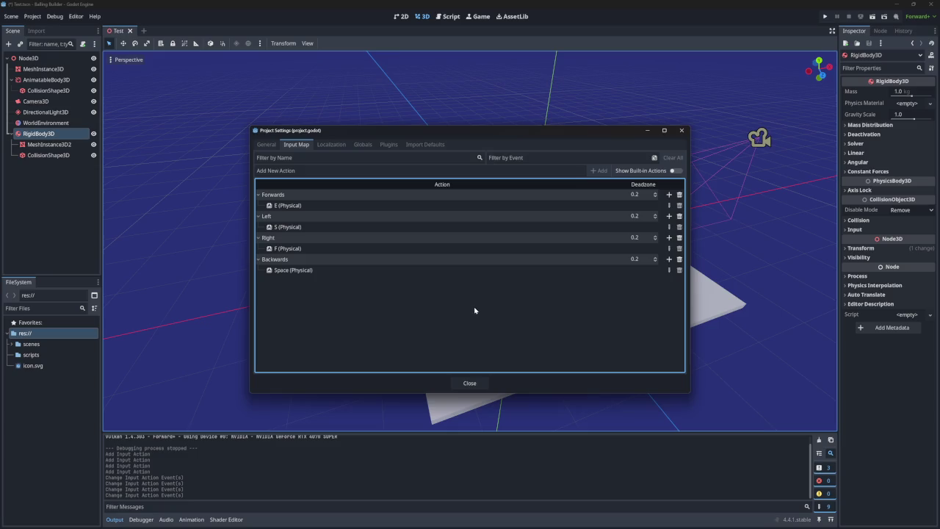
left_click(668, 258)
key("d")
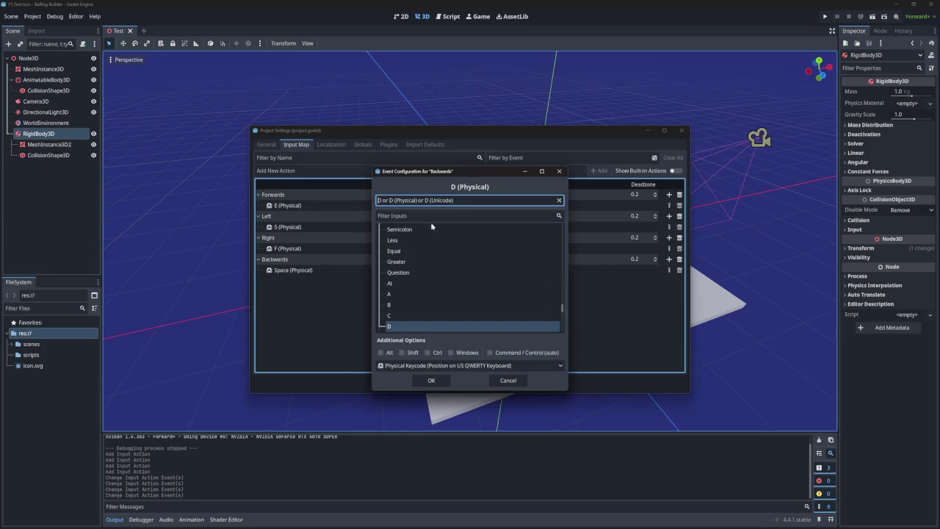
left_click(431, 381)
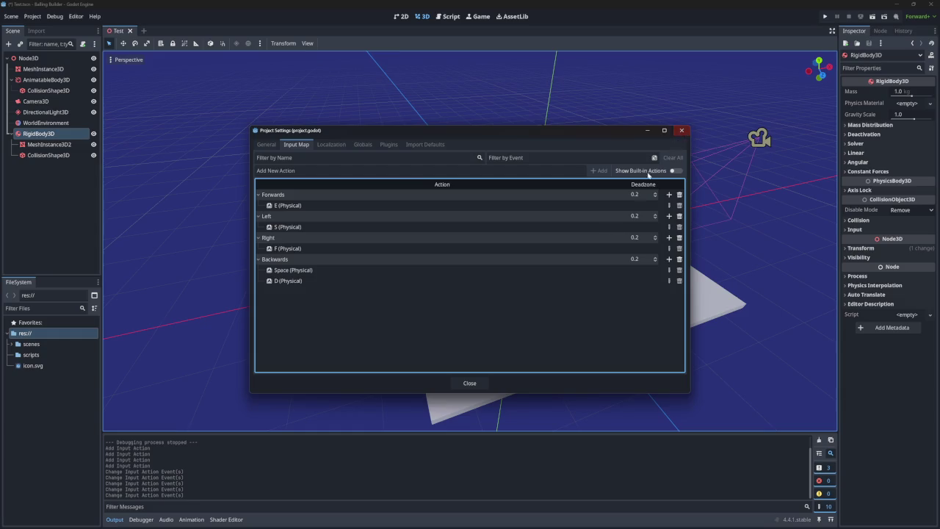
left_click(682, 131)
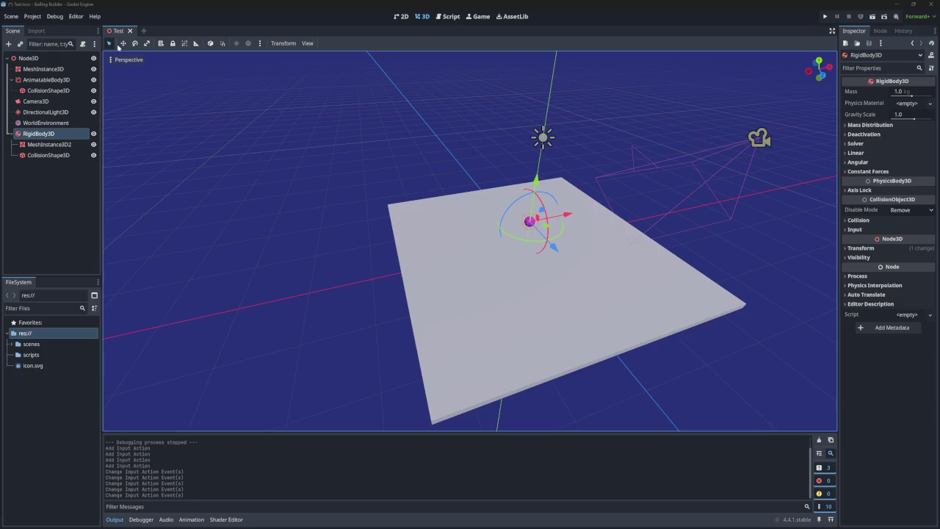
Bring up the Attach Node Script dialog for the root Node3D
left_click(14, 18)
left_click(16, 17)
right_click(29, 59)
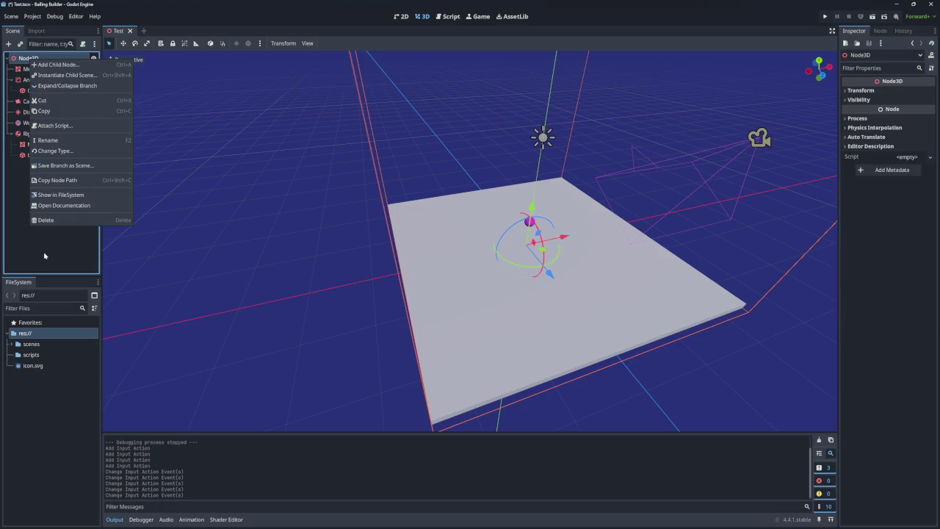
left_click(47, 254)
right_click(29, 354)
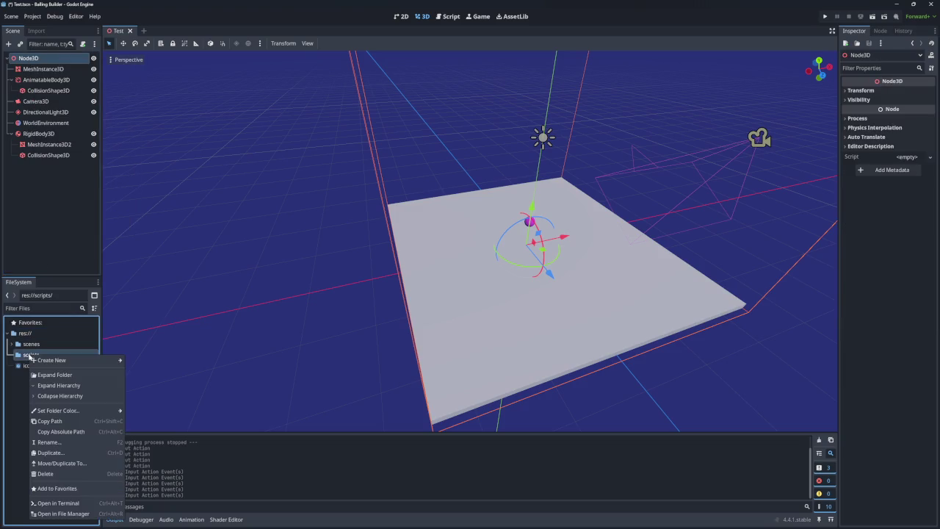
left_click(45, 237)
right_click(44, 58)
left_click(65, 124)
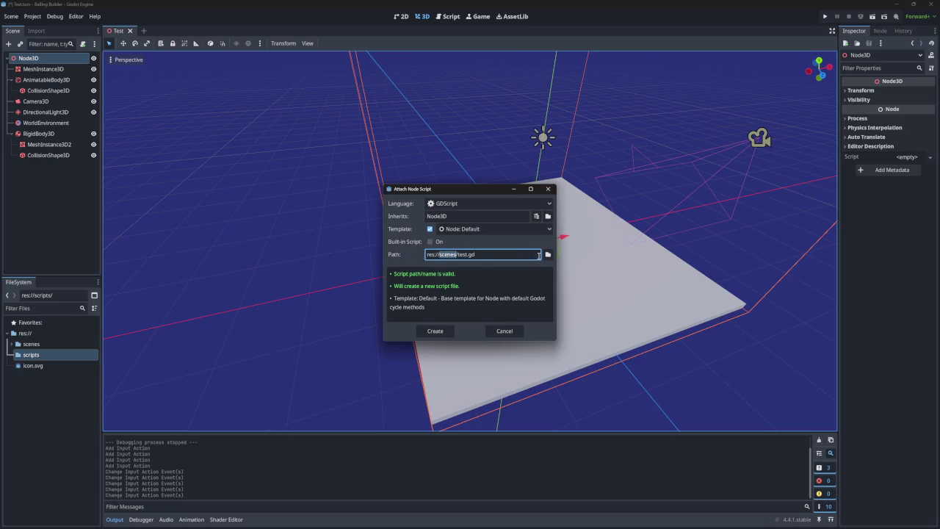
Set the script path to res://scripts/test.gd and create it
left_click(548, 254)
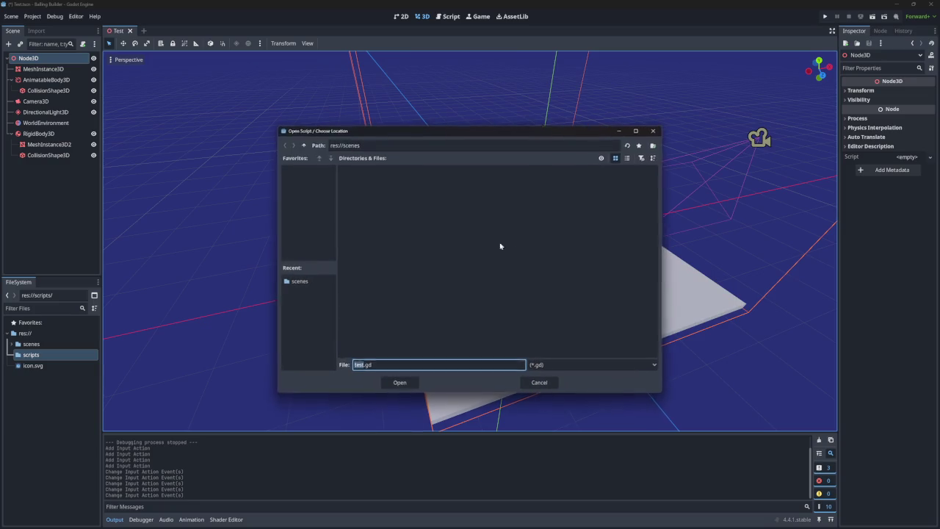
left_click(304, 144)
double_click(388, 183)
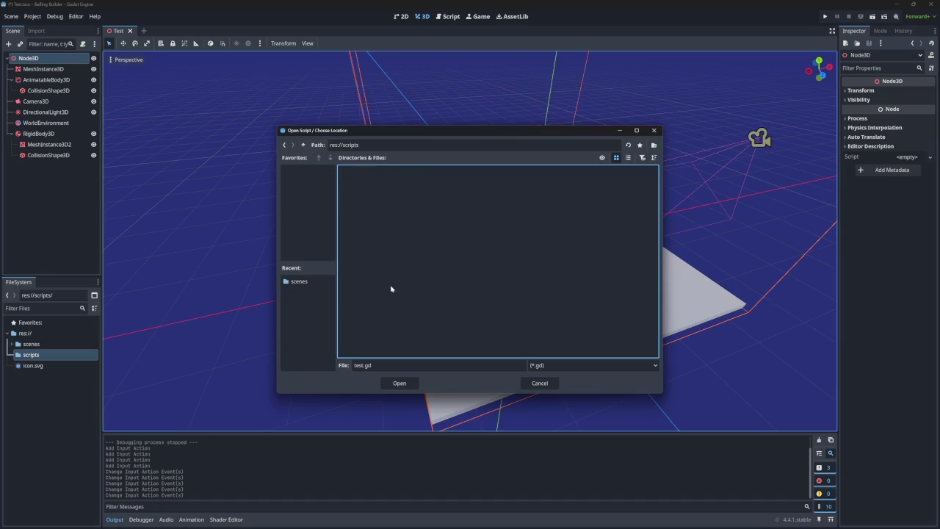
left_click(400, 383)
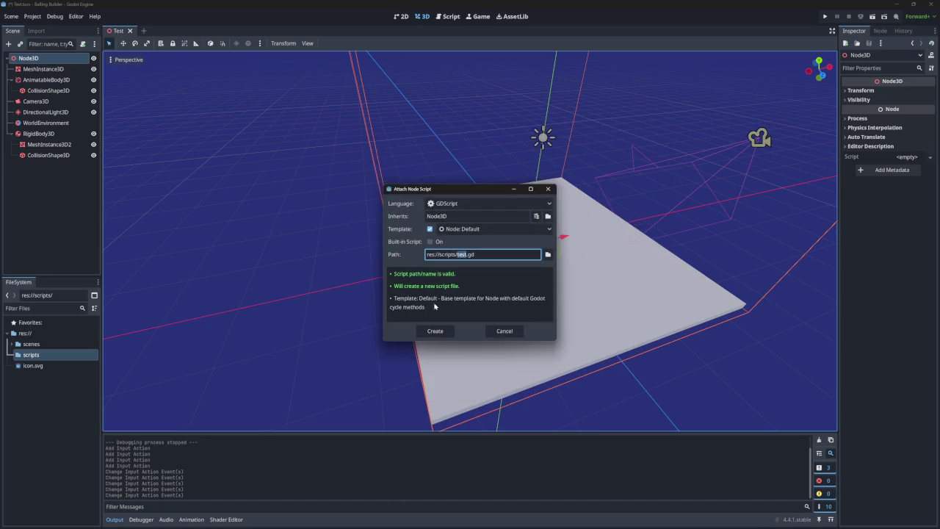
left_click(443, 332)
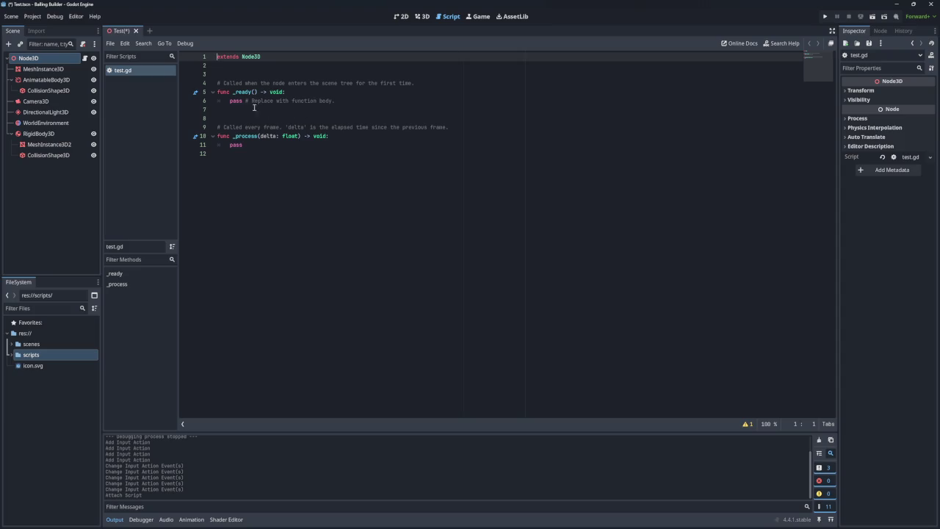
Give RigidBody3D a scene-unique name, removing the %RigidBody3D reference dropped into the script
triple_click(242, 58)
left_click(235, 69)
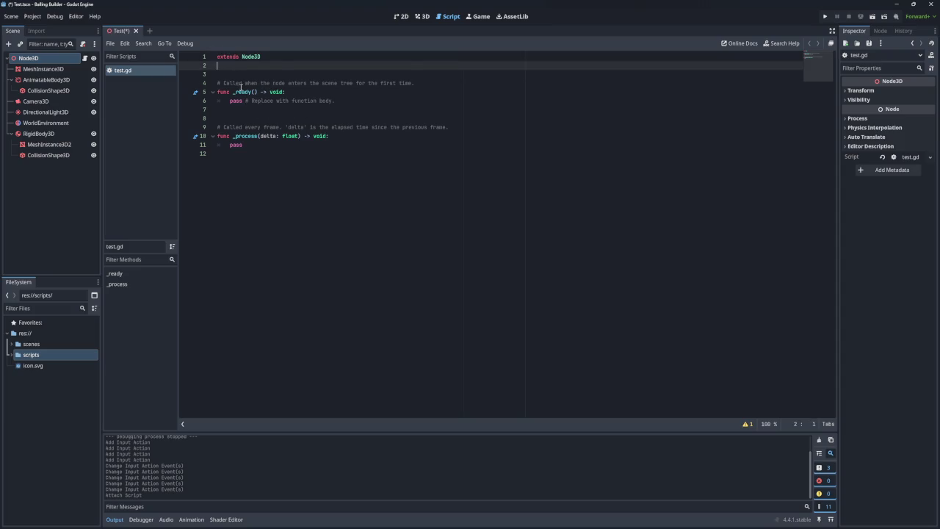
left_click(236, 75)
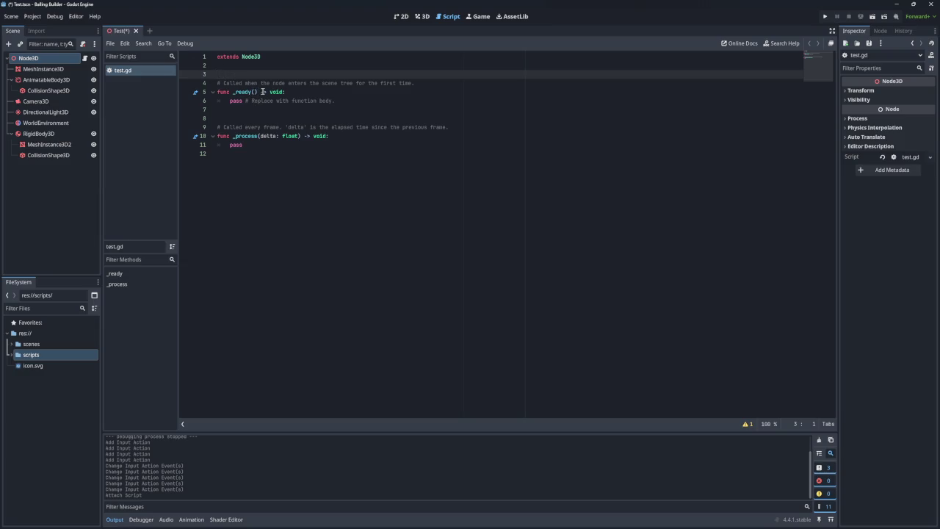
double_click(237, 145)
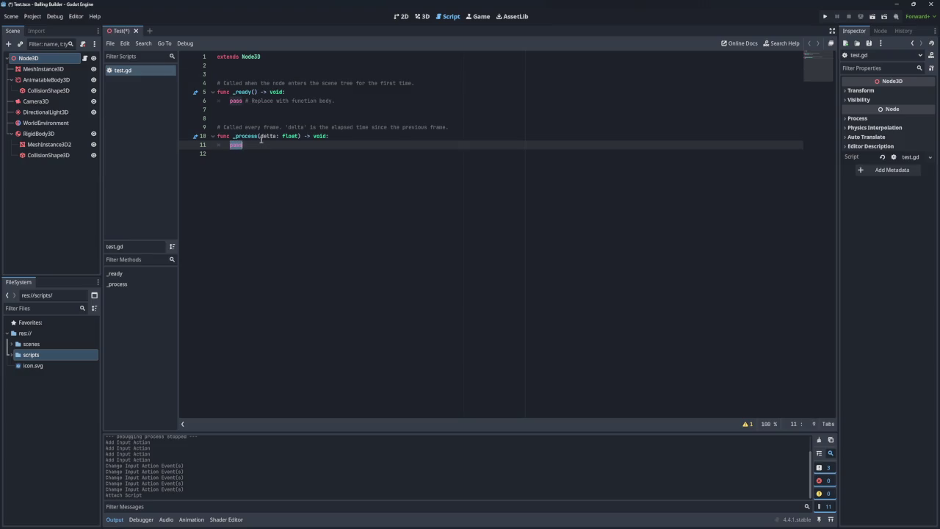
right_click(71, 136)
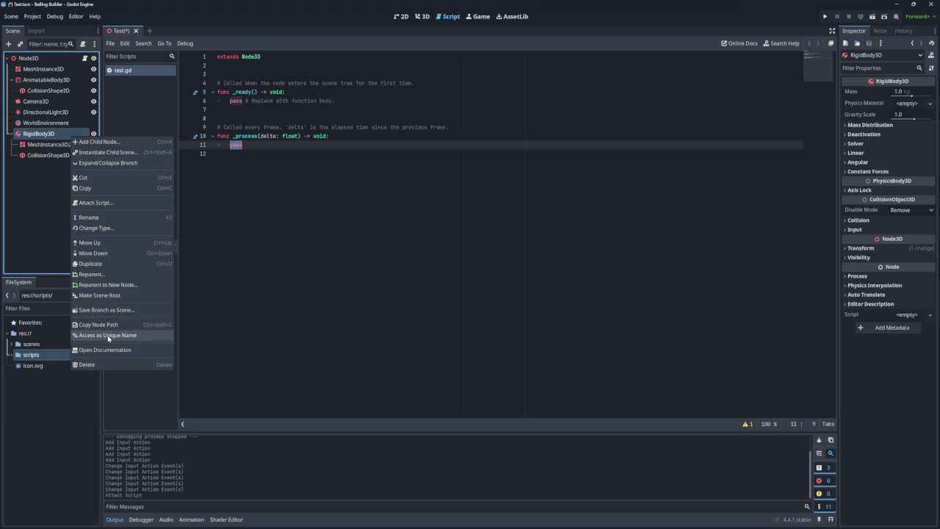
left_click(108, 338)
left_click_drag(60, 134, 246, 151)
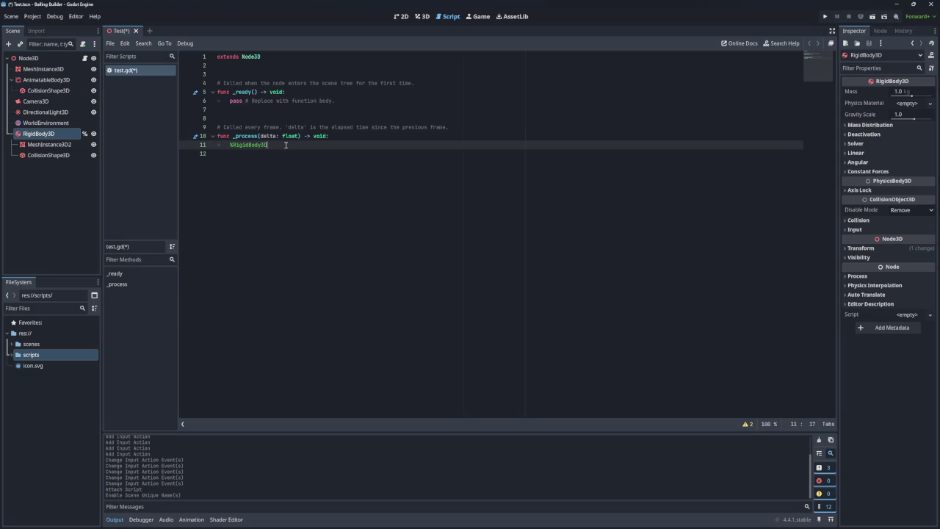
key("shift+Home")
key("BackSpace")
key("BackSpace")
key("BackSpace")
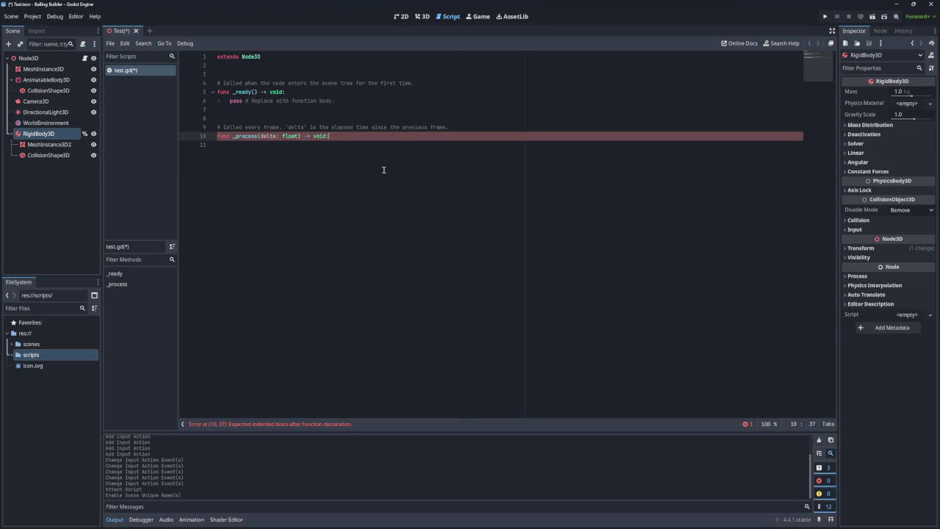
key("ctrl+z")
key("ctrl+z")
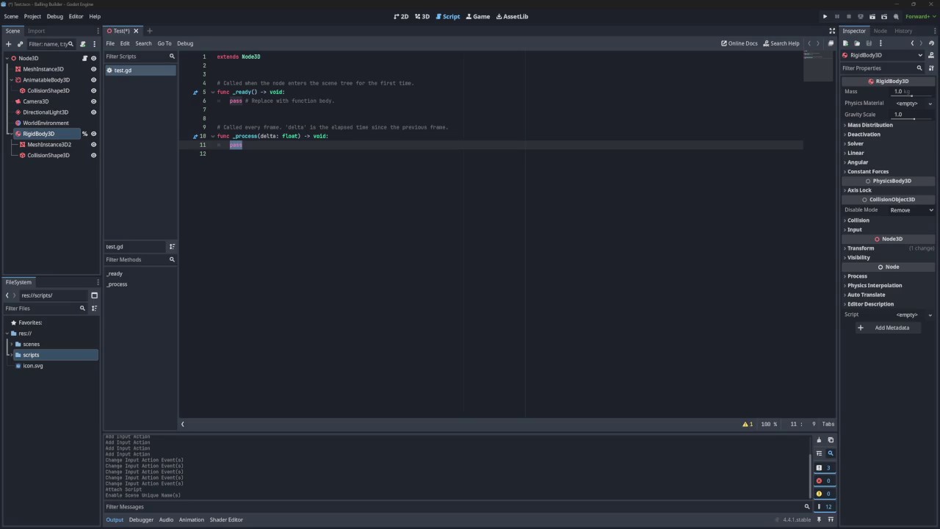
Add a func _physics_process(delta: float) -> void stub containing pass below _process
left_click(258, 144)
key("Return")
key("Return")
key("BackSpace")
key("BackSpace")
key("Return")
key("BackSpace")
type("pysics")
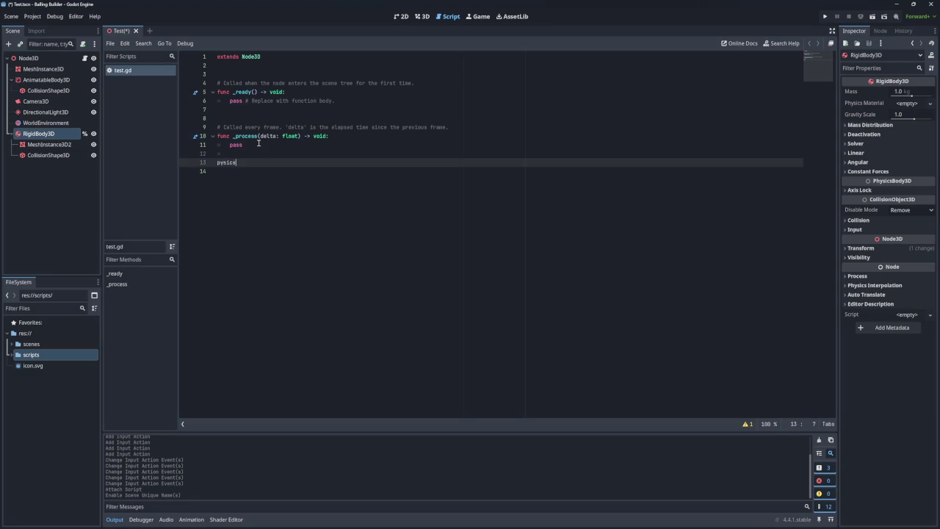
key("BackSpace")
key("BackSpace")
key("BackSpace")
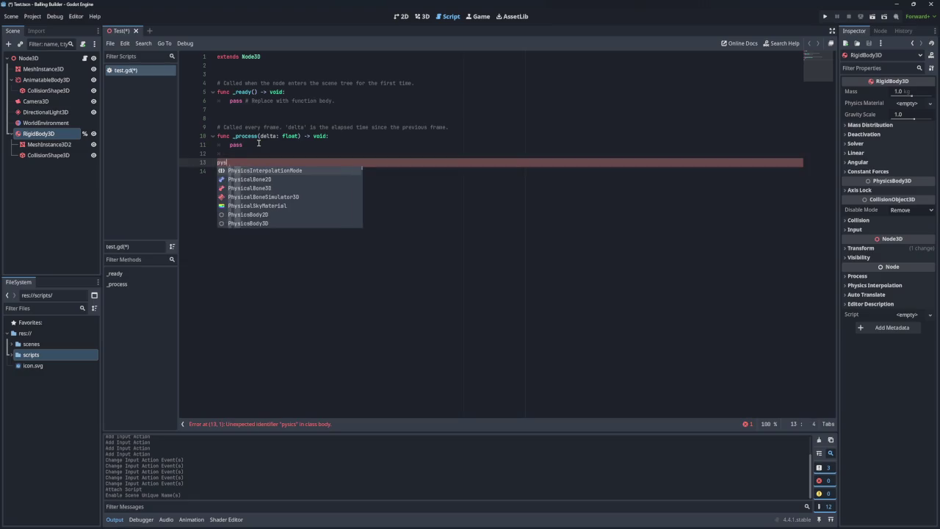
type("hysics")
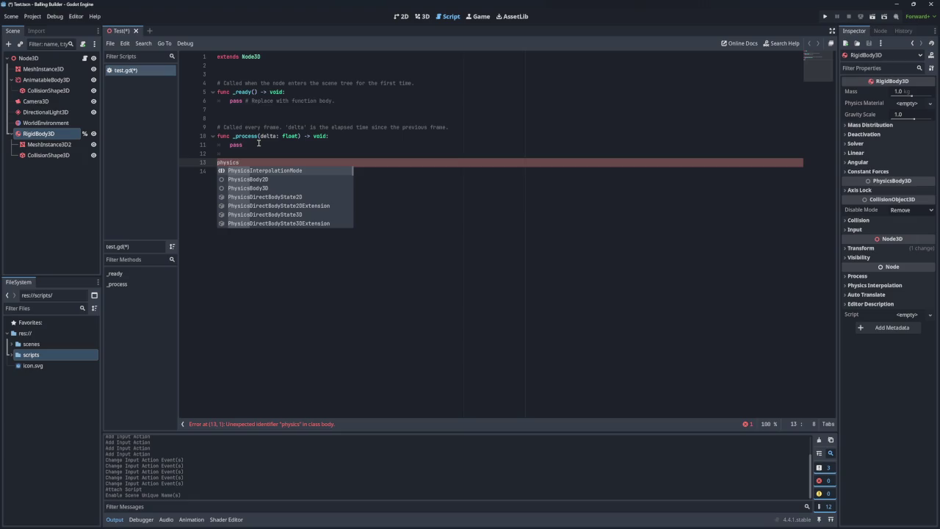
type("pr")
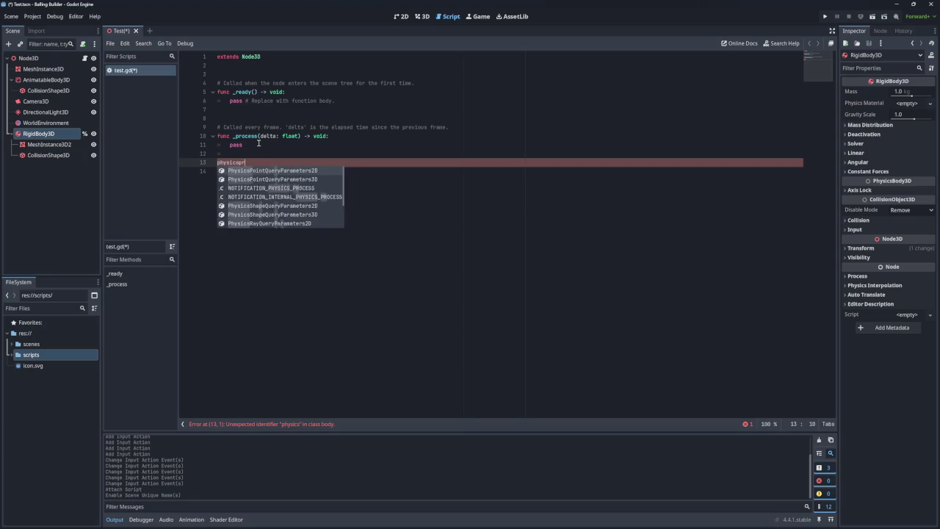
key("BackSpace")
key("BackSpace")
key("BackSpace")
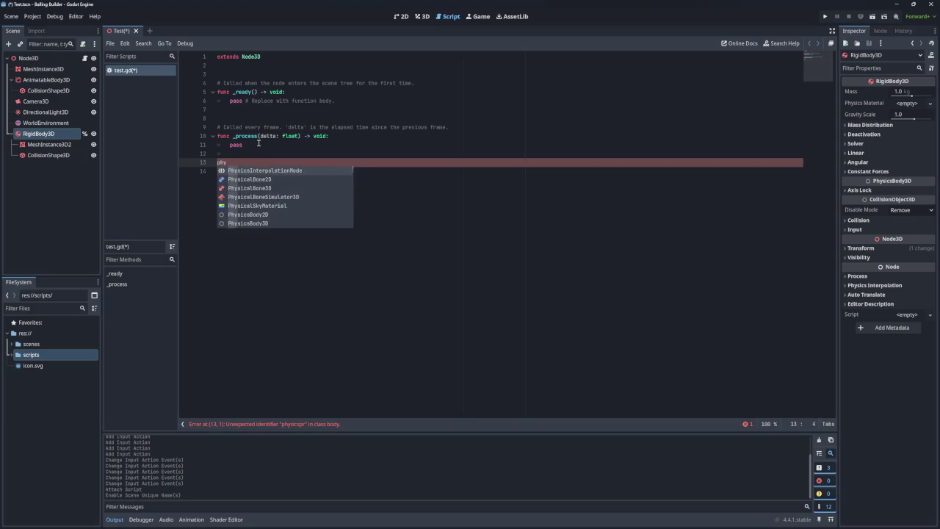
type("func _")
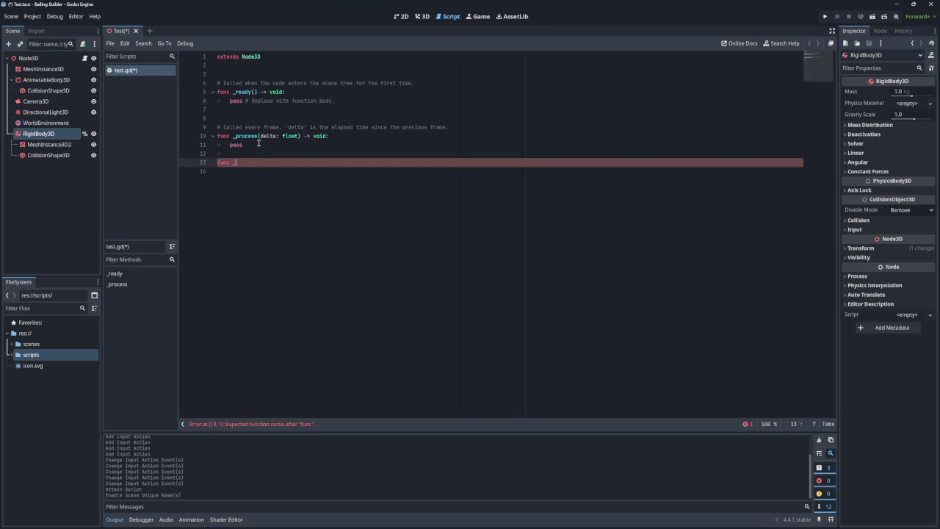
type("physics")
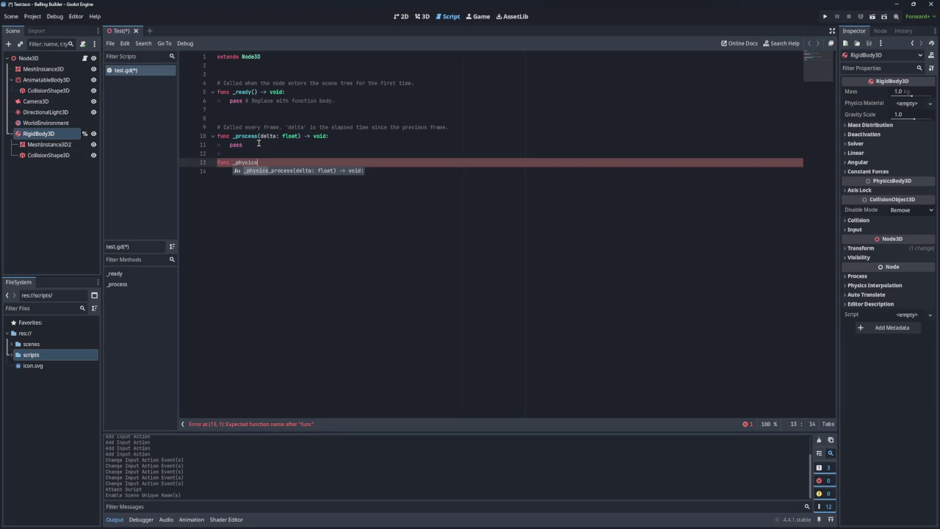
key("Return")
key("Return")
type("pass")
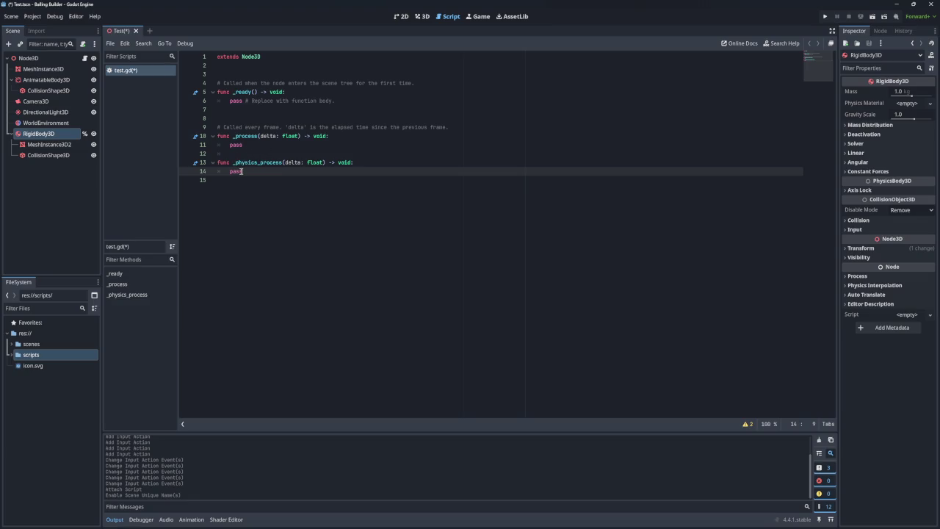
double_click(238, 171)
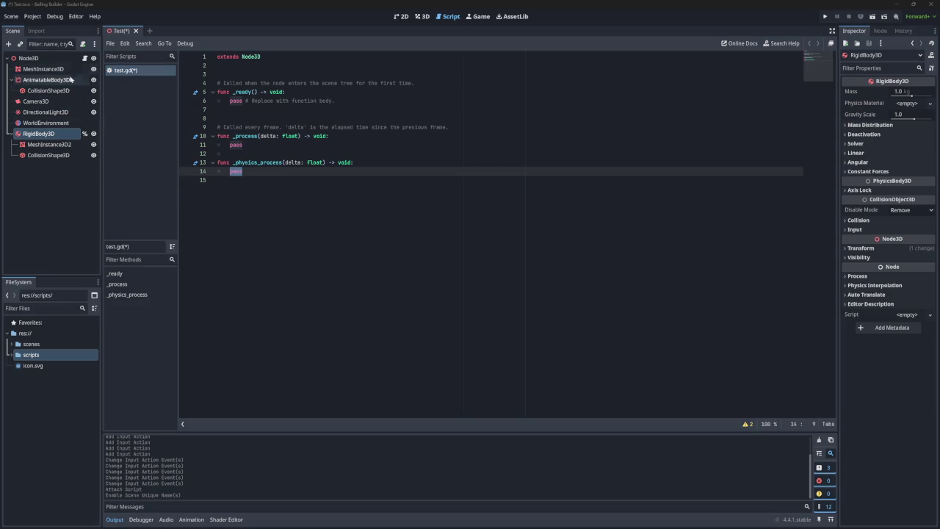
left_click(45, 356)
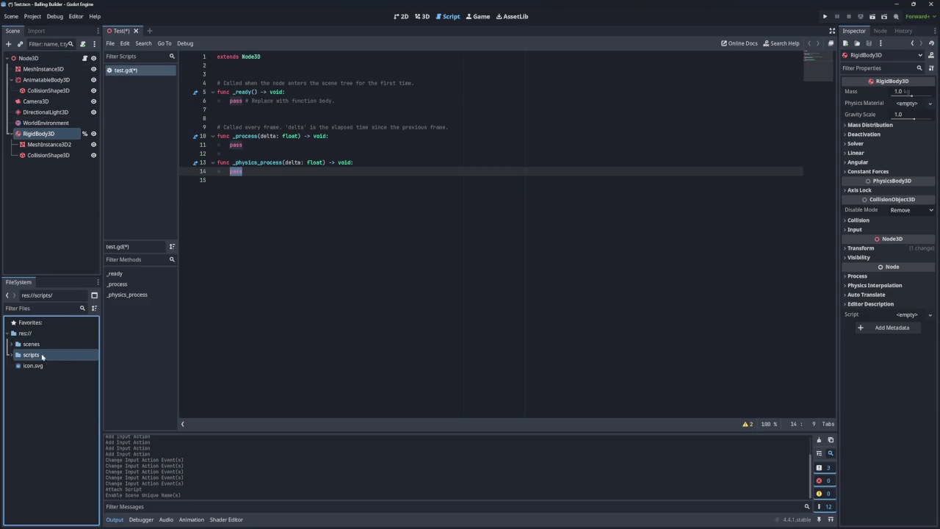
Delete scripts/test.gd from the FileSystem dock
left_click(17, 355)
left_click(38, 367)
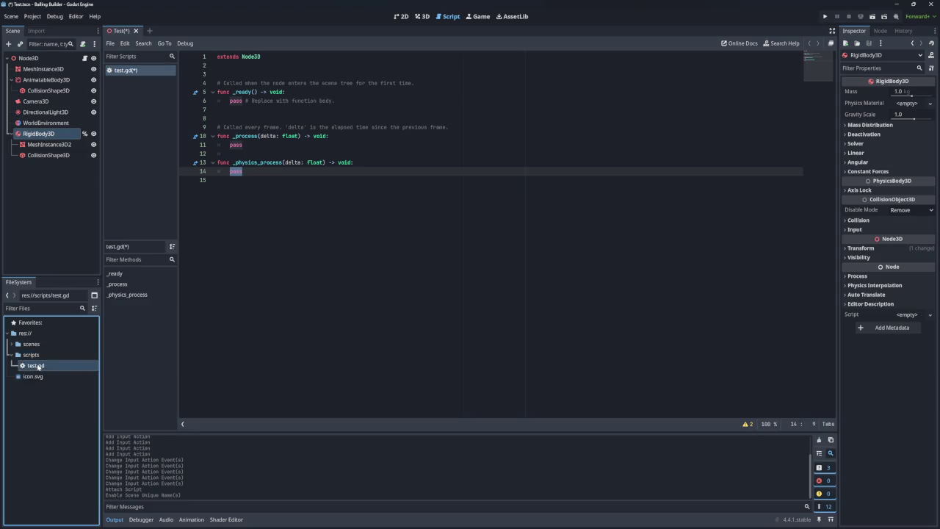
key("Delete")
key("Return")
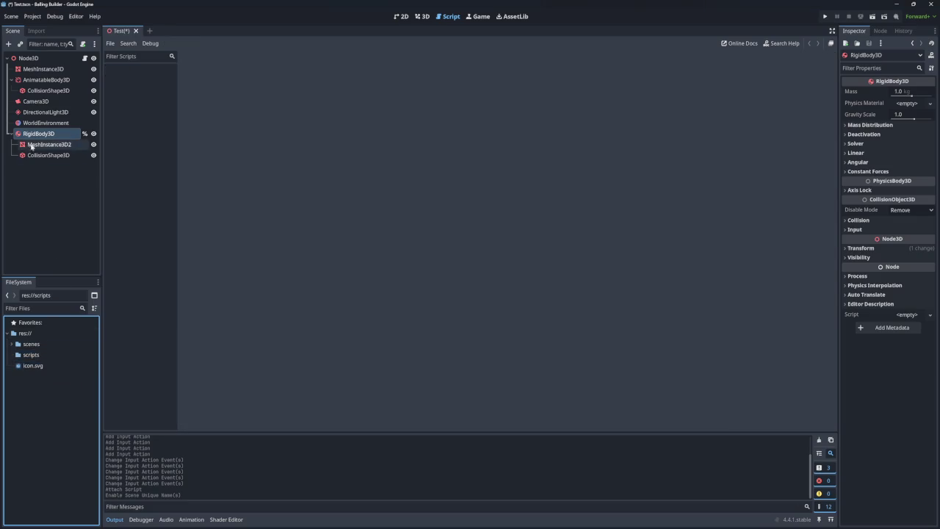
Detach the script from the Node3D root node
left_click(39, 134)
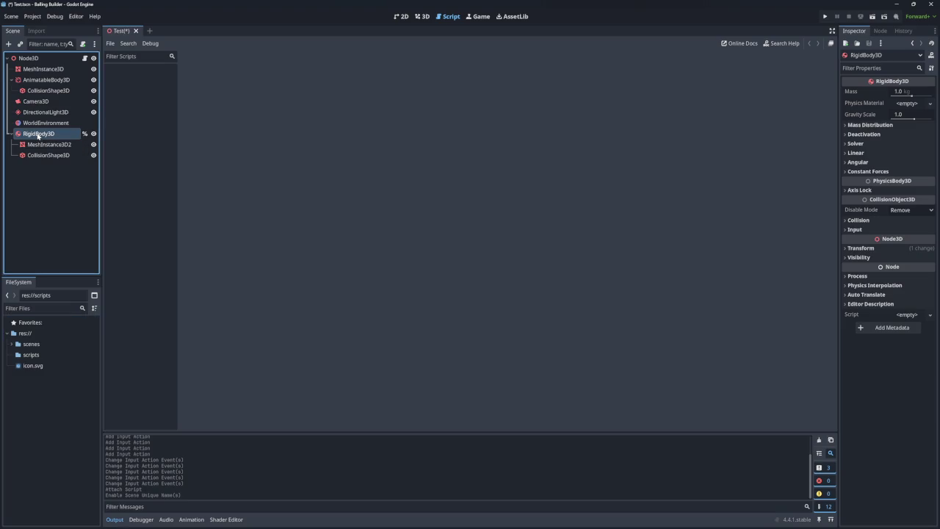
left_click(85, 59)
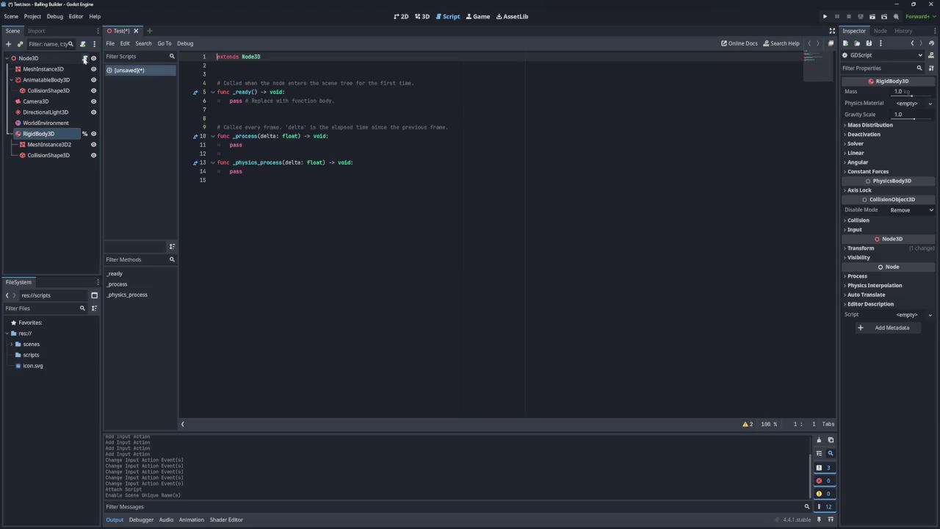
right_click(73, 60)
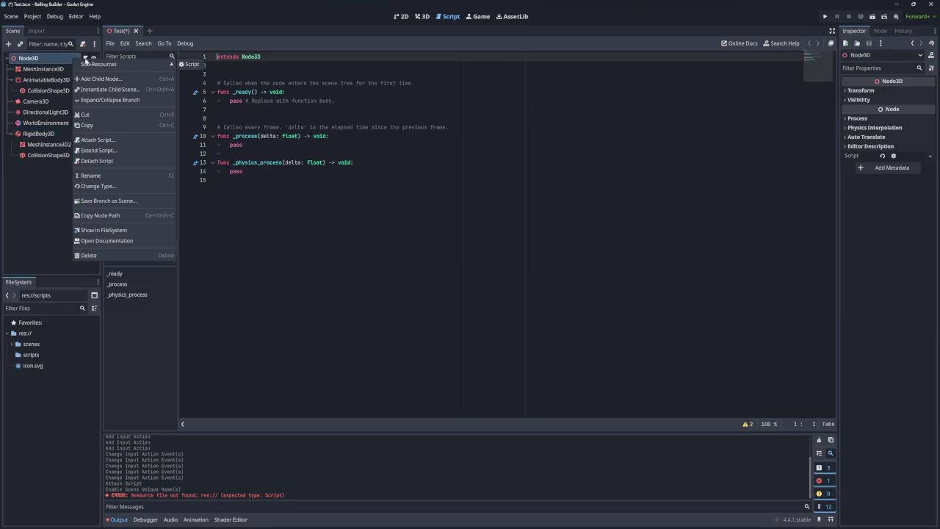
left_click(97, 161)
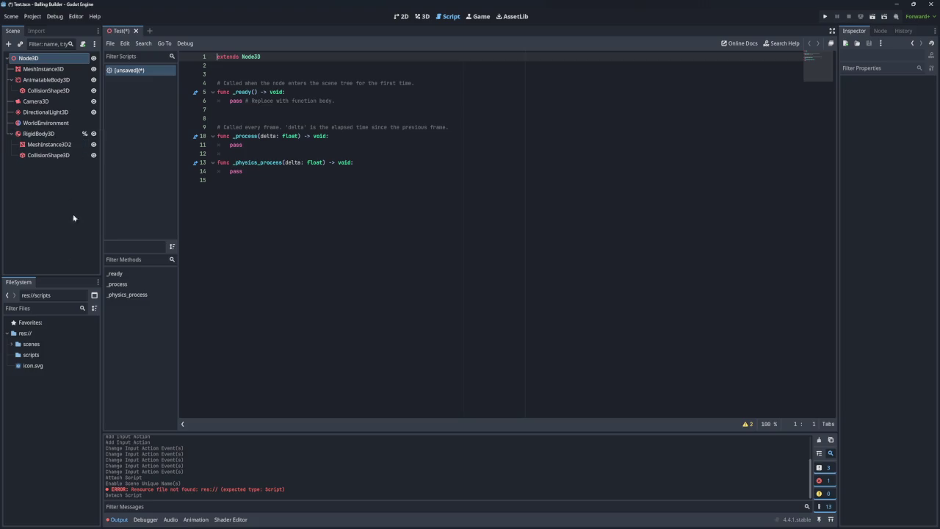
right_click(53, 133)
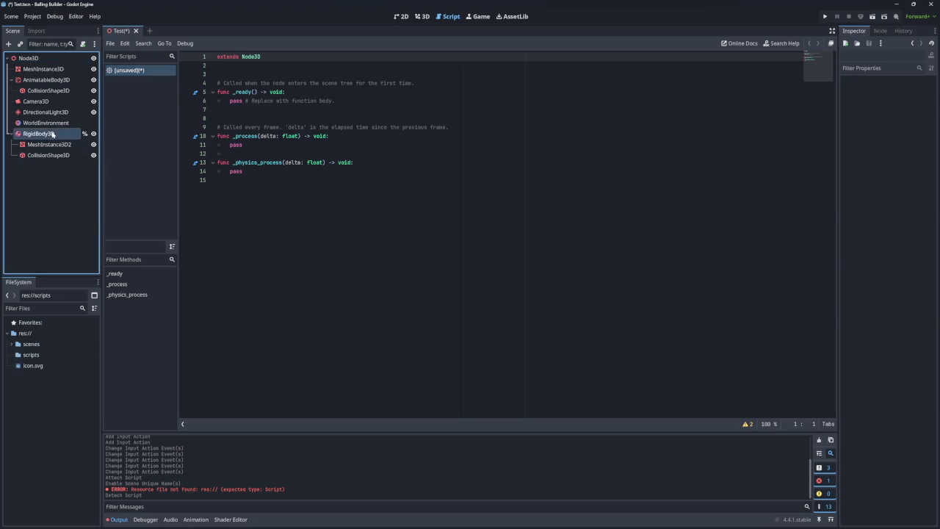
Close the Test scene without saving and reopen scenes/Test.tscn
left_click(136, 31)
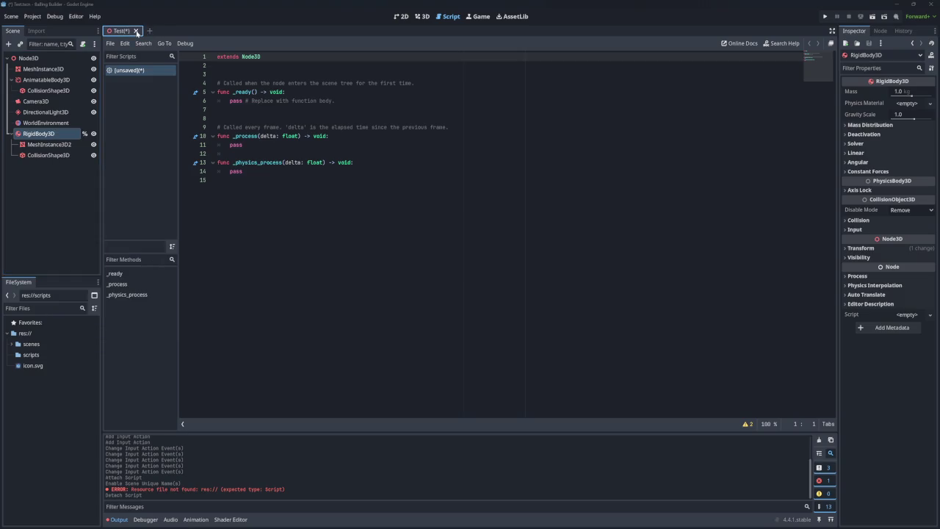
left_click(136, 30)
left_click(519, 284)
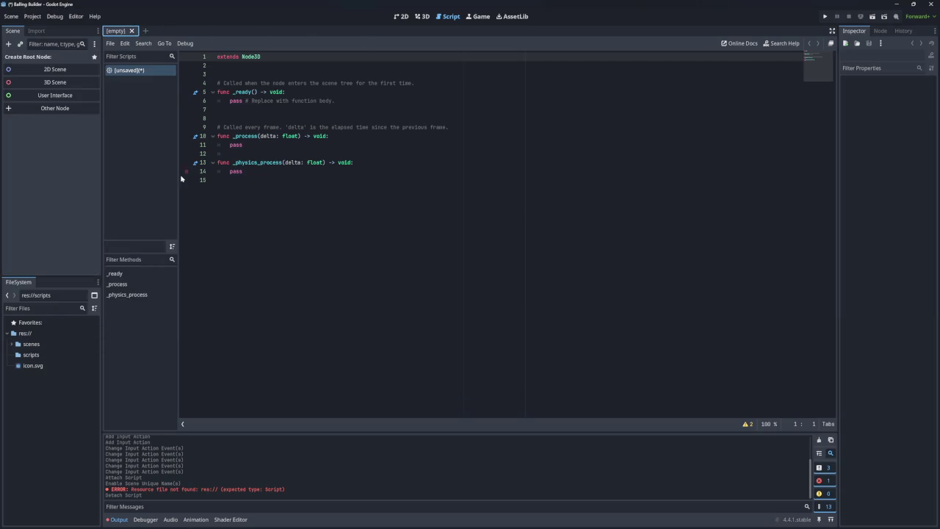
left_click(401, 16)
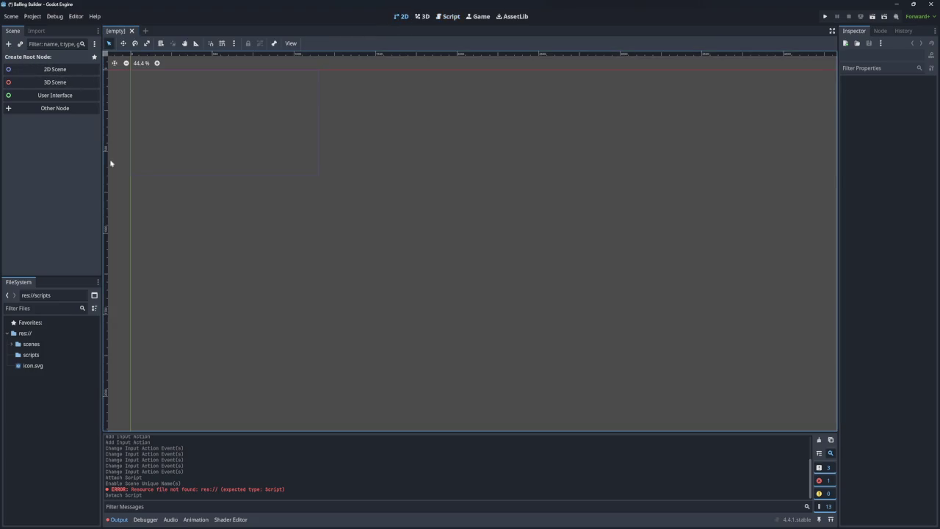
left_click(14, 345)
double_click(31, 354)
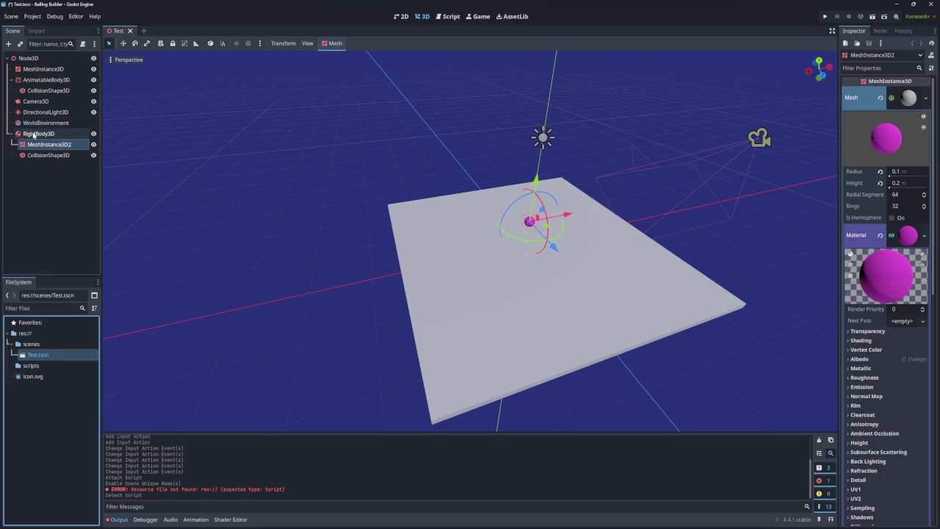
Attach a new script named movement.gd in res://scripts to RigidBody3D
right_click(37, 135)
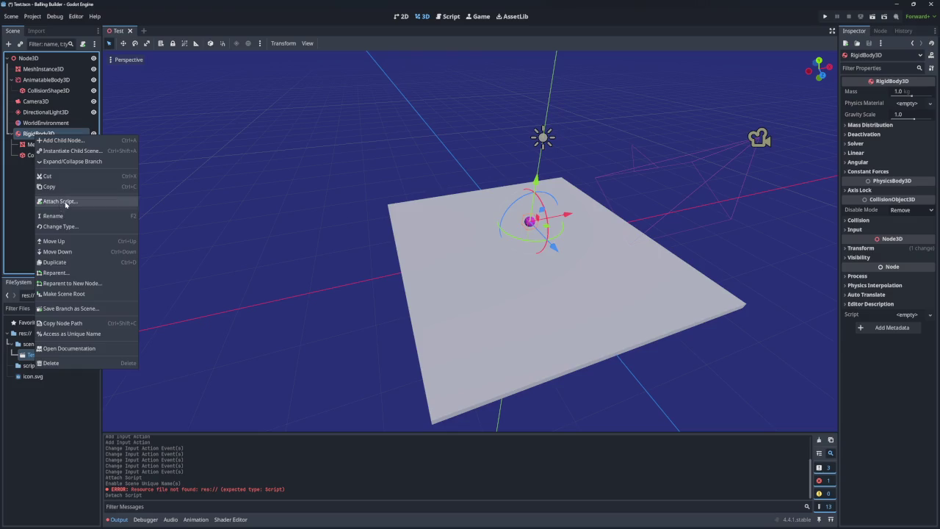
left_click(64, 202)
left_click(548, 252)
left_click(303, 292)
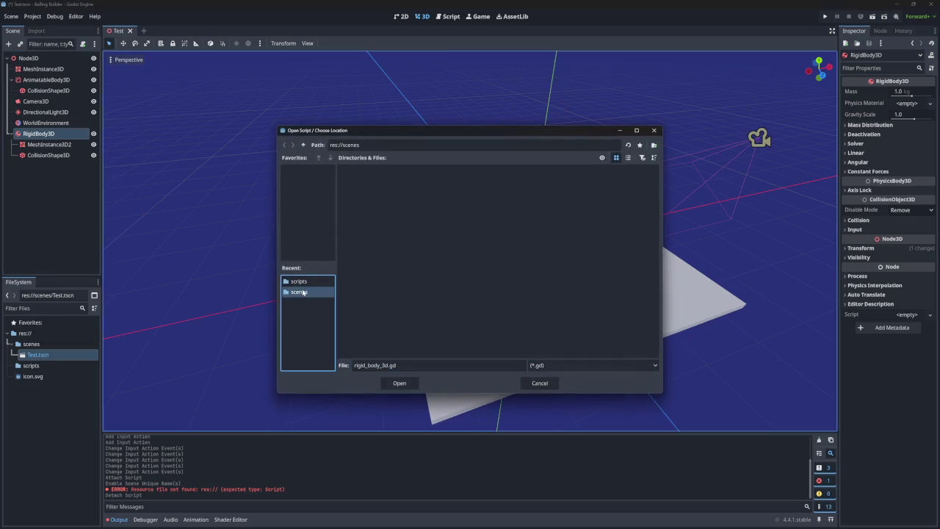
left_click(301, 283)
double_click(387, 365)
type("movement")
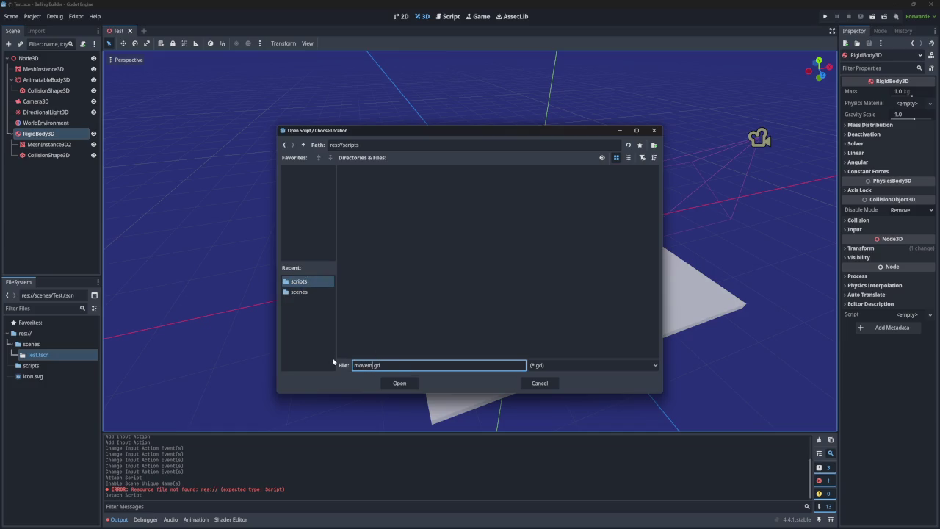
key("Return")
left_click(449, 330)
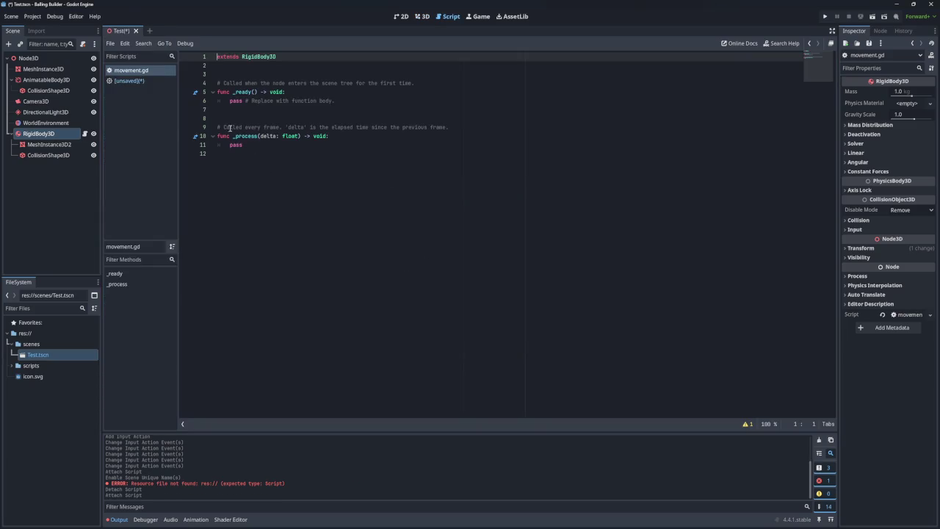
Cut _physics_process from the unsaved script, then close all scripts, discarding changes
left_click(133, 81)
left_click_drag(242, 171, 213, 162)
key("ctrl+c")
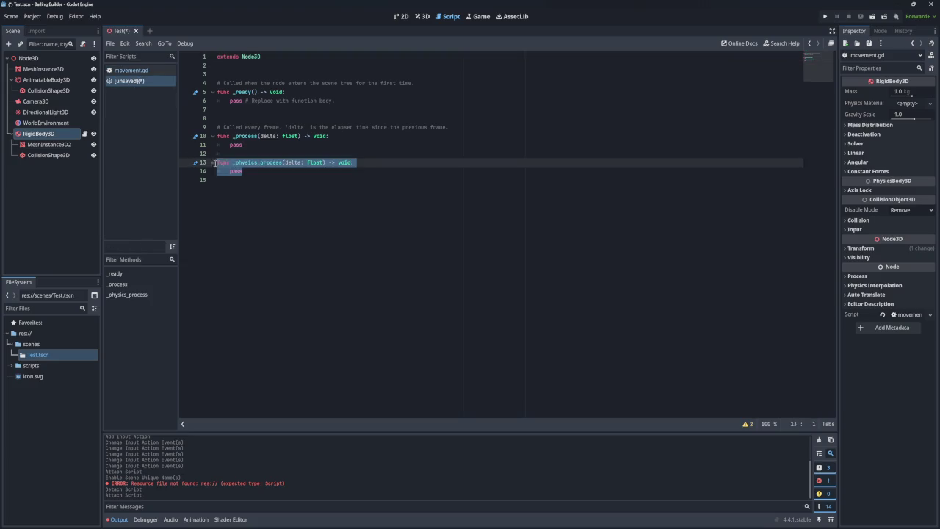
key("Delete")
right_click(157, 82)
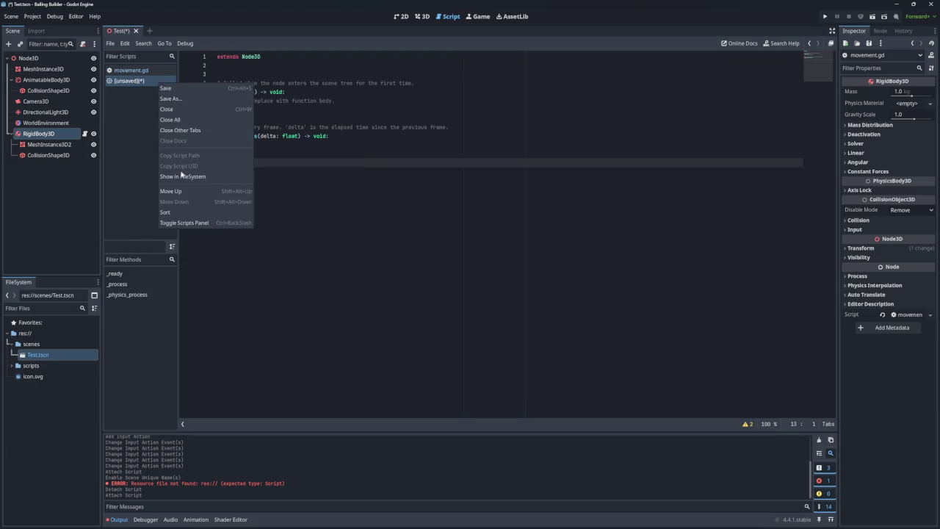
left_click(168, 122)
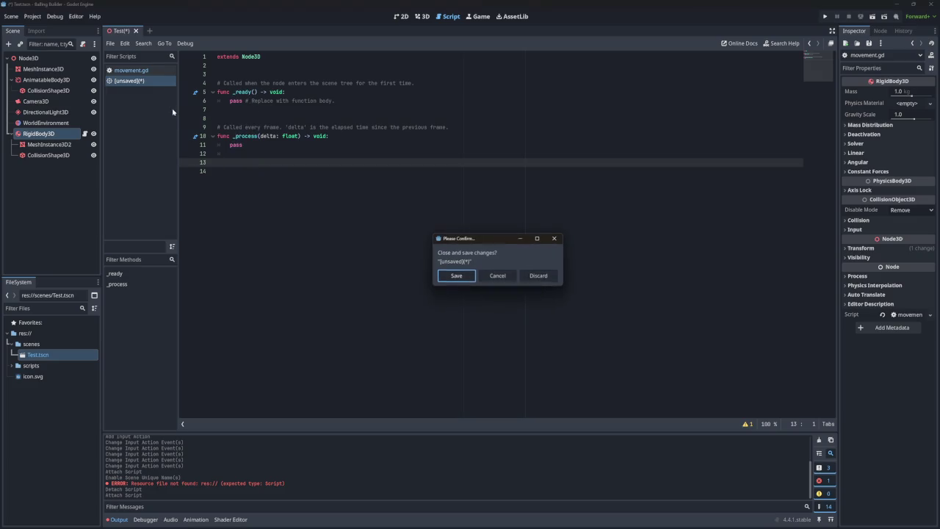
left_click(541, 273)
left_click(232, 159)
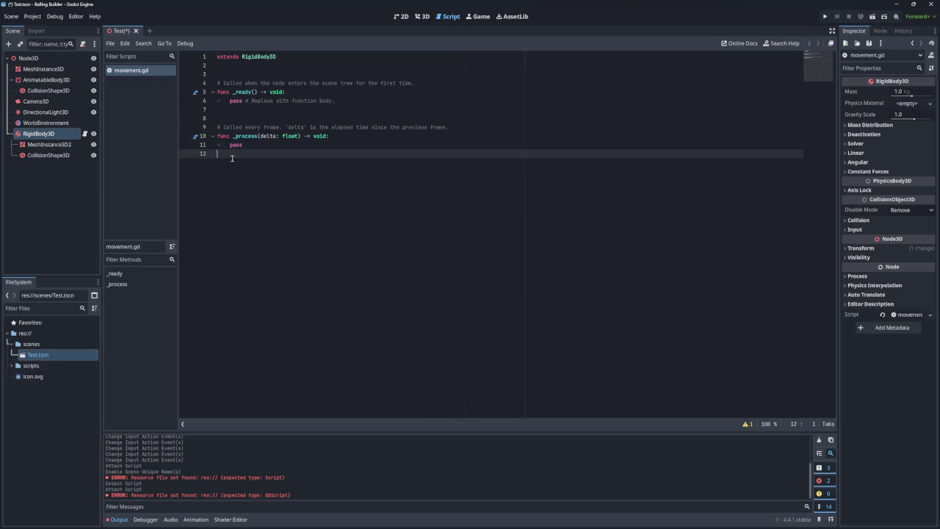
Paste _physics_process into movement.gd and replace pass with 'var inputVect = vec'
key("ctrl+v")
left_click(238, 171)
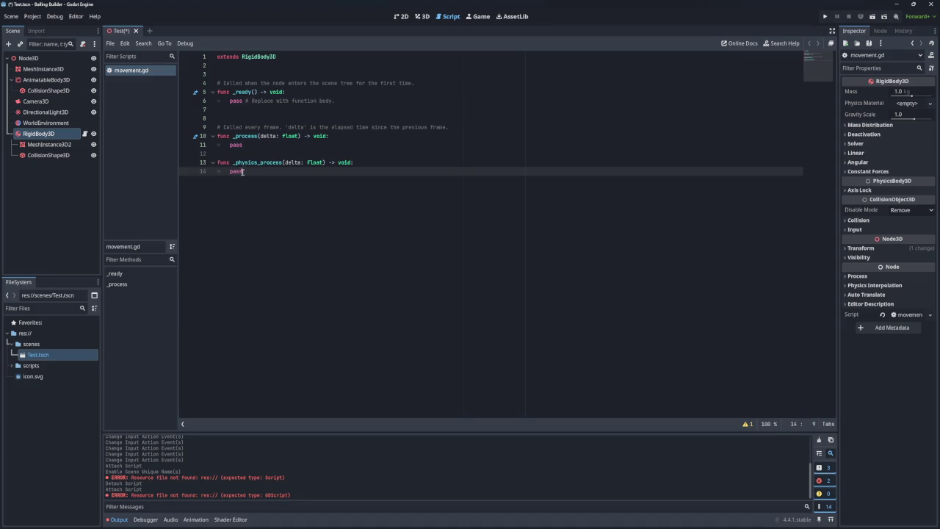
double_click(237, 171)
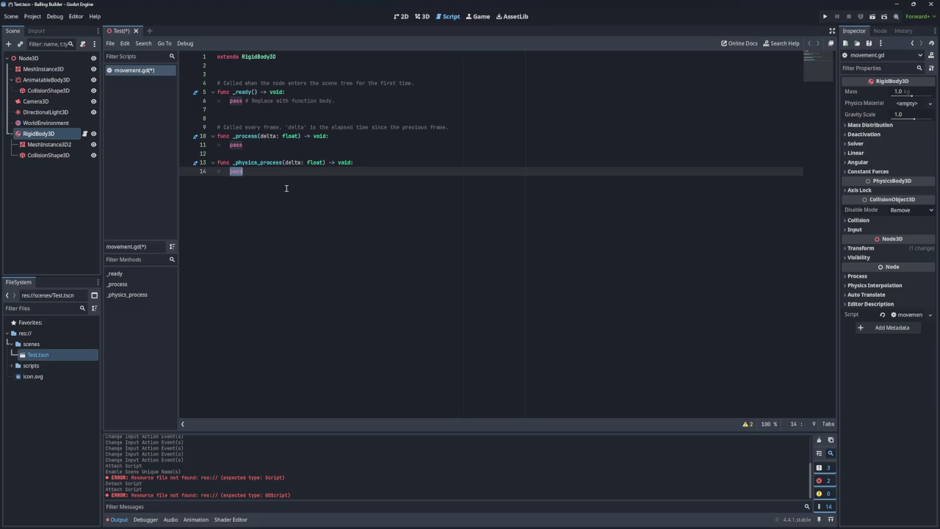
type("var ")
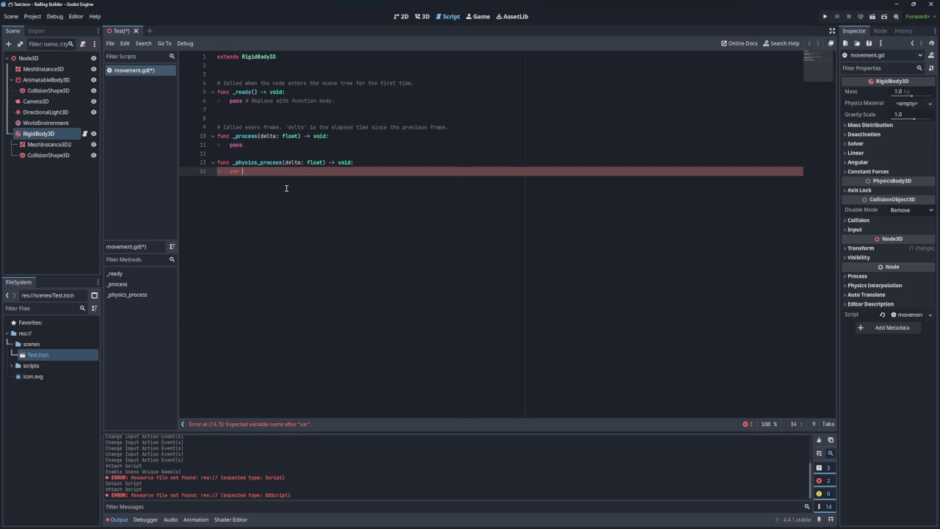
type("input")
key("BackSpace")
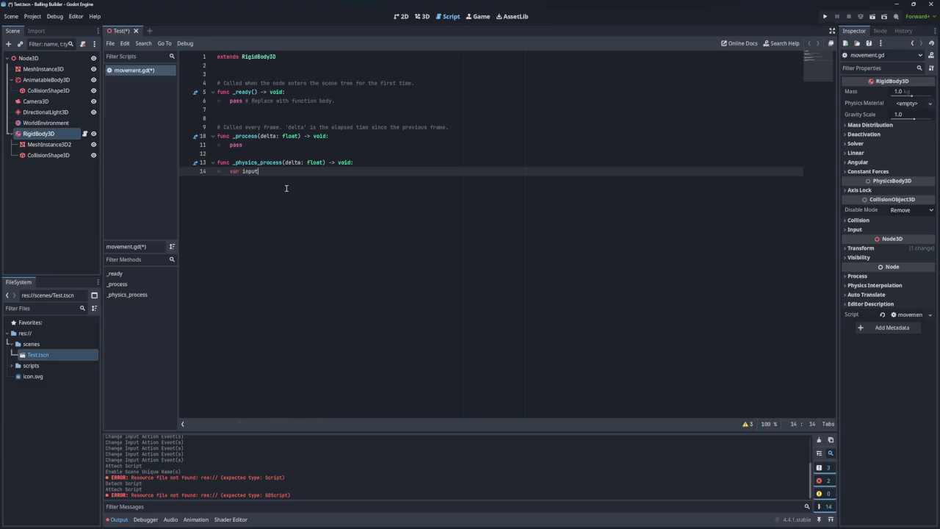
type("ect = ")
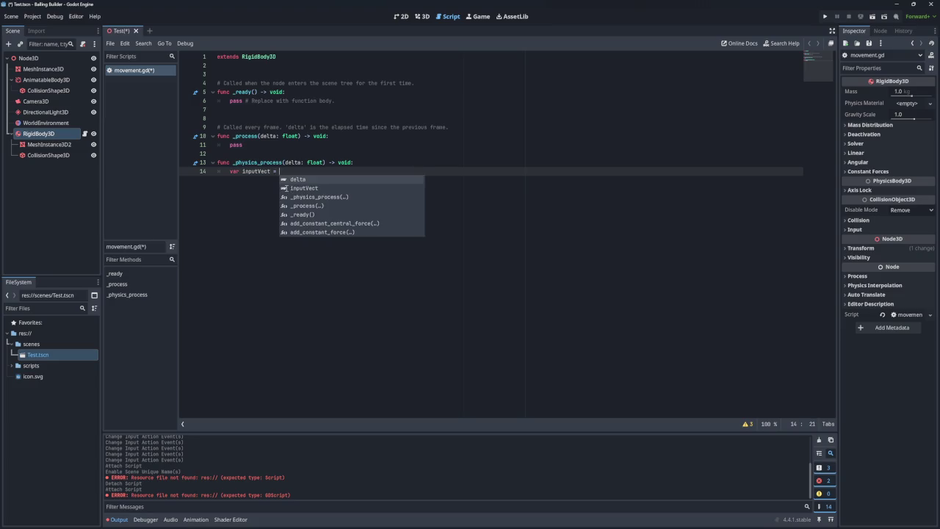
type("vec")
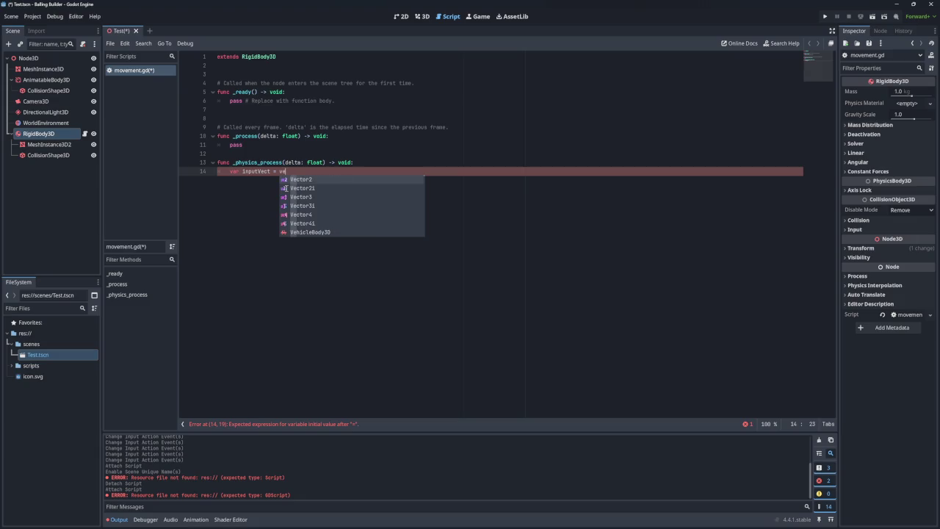
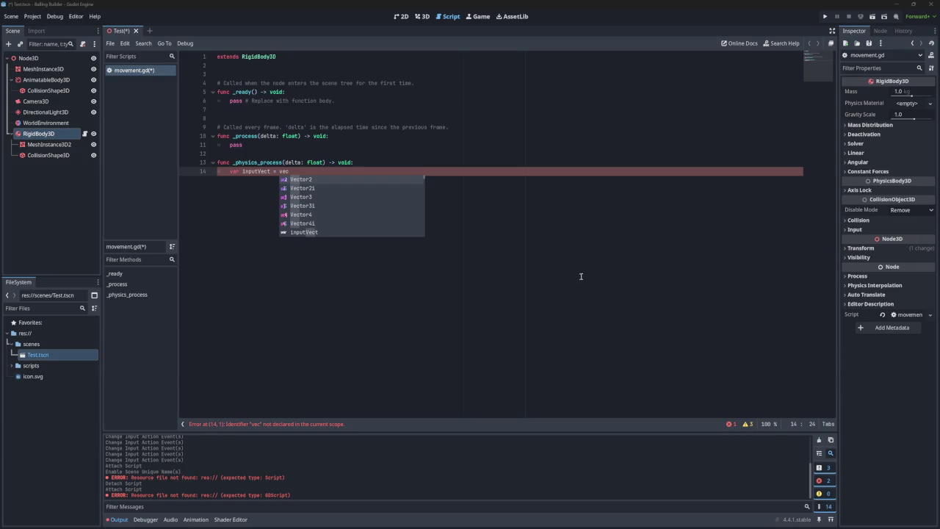
In _physics_process, write var inputVect = Input.get_vector( with the arguments on their own line
left_click(311, 171)
key("BackSpace")
key("BackSpace")
type("Inp")
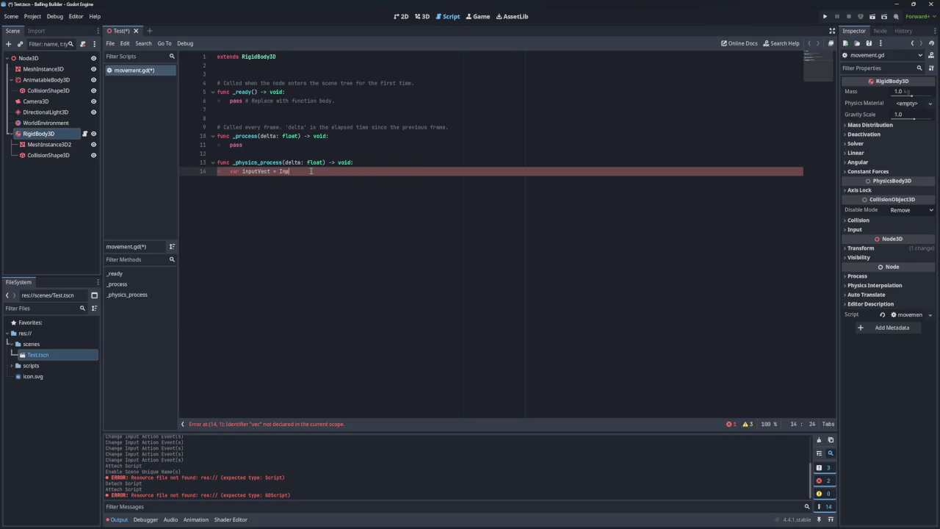
type("ut.getc")
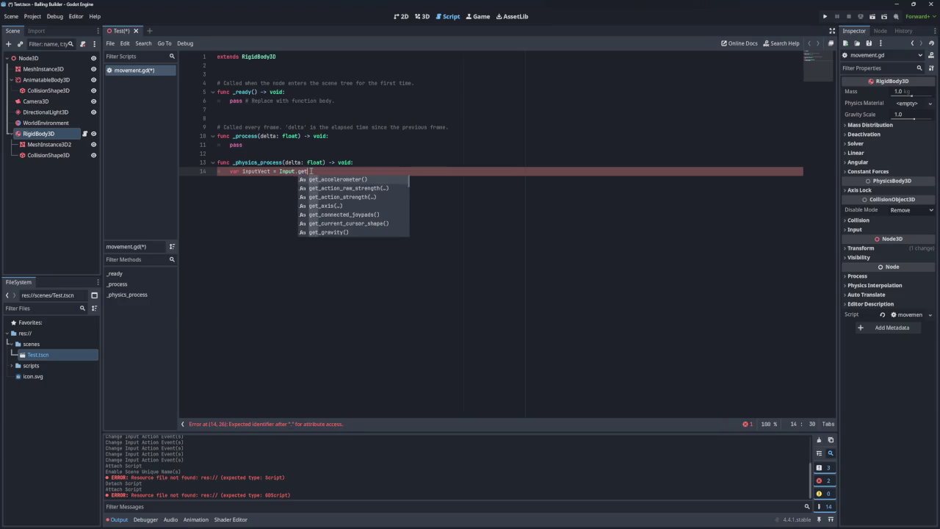
key("BackSpace")
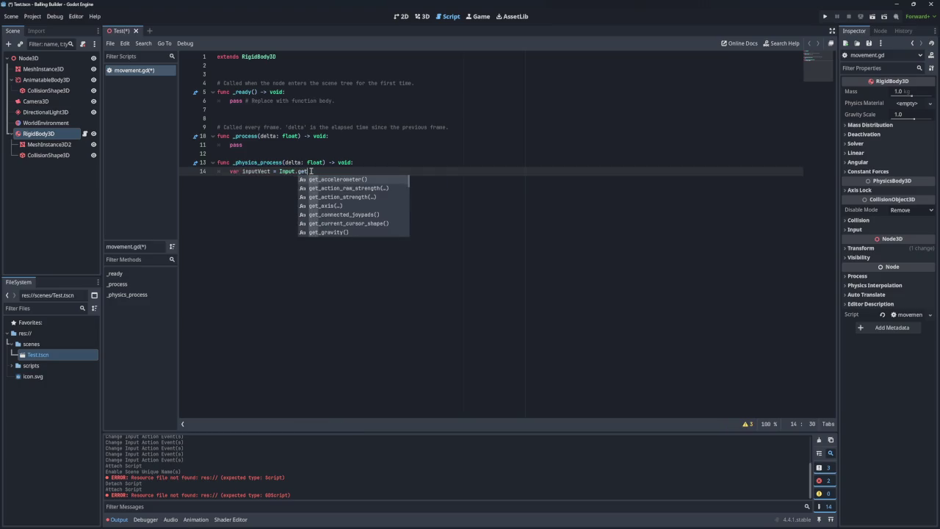
type("_ve")
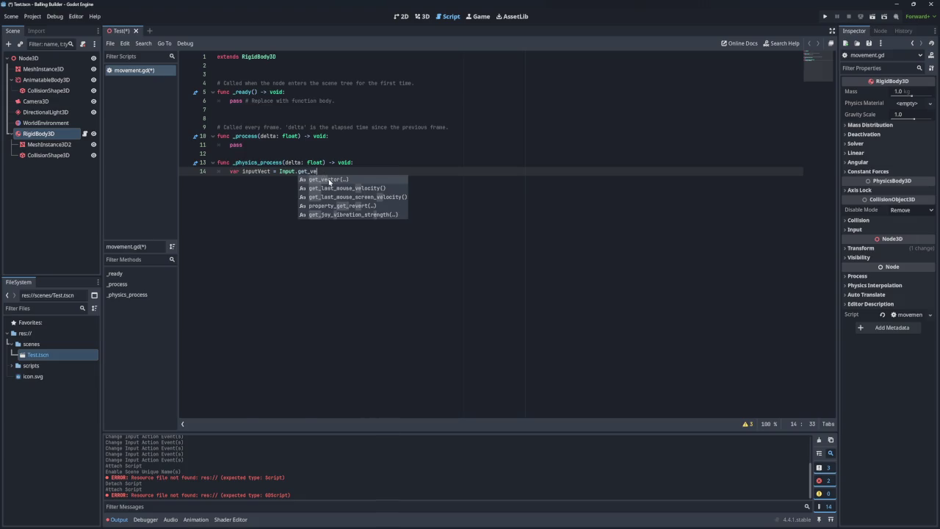
left_click(331, 180)
key("Left")
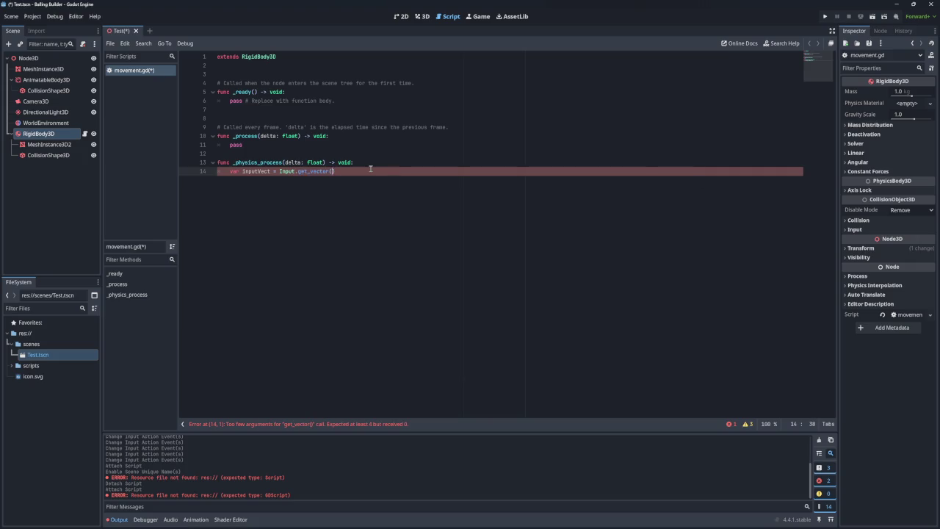
key("Return")
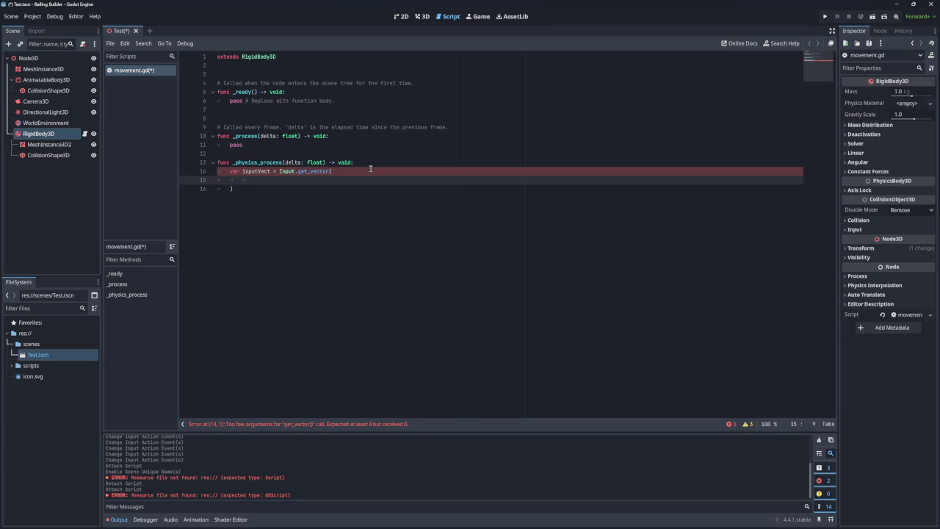
Pass the actions "Left", "Right", "Forwards", "Backwards" to get_vector
type("\"")
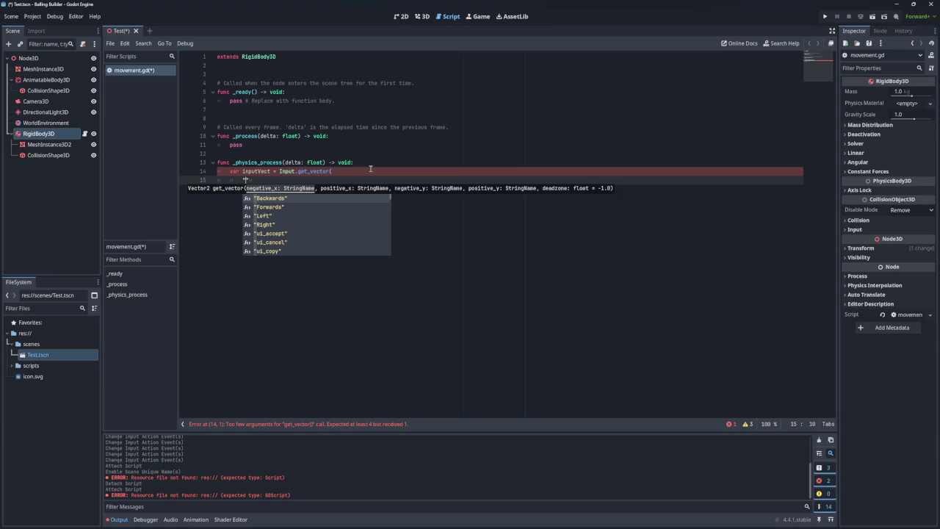
type("left")
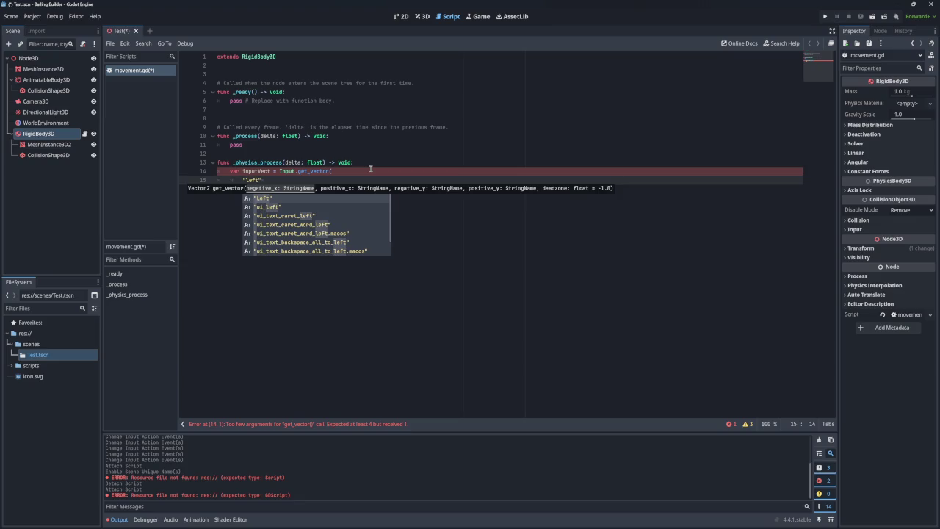
left_click(273, 199)
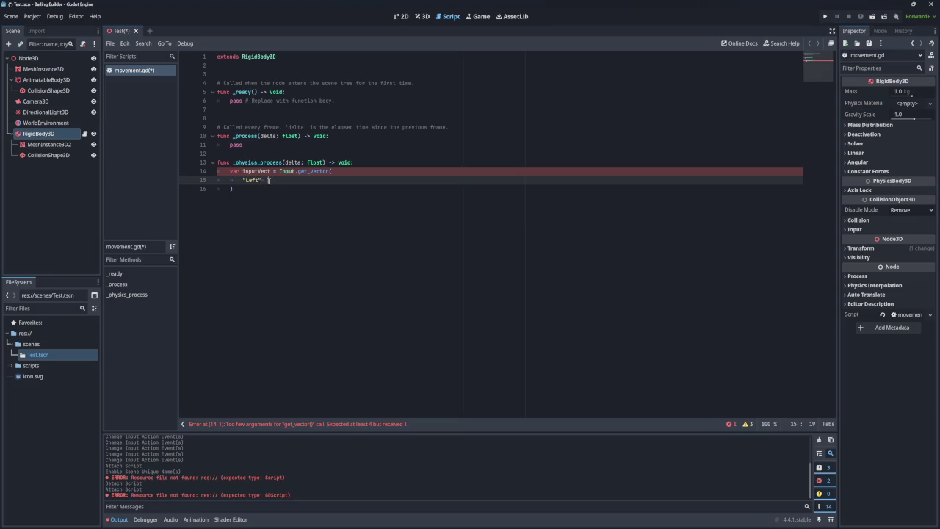
type(", \"")
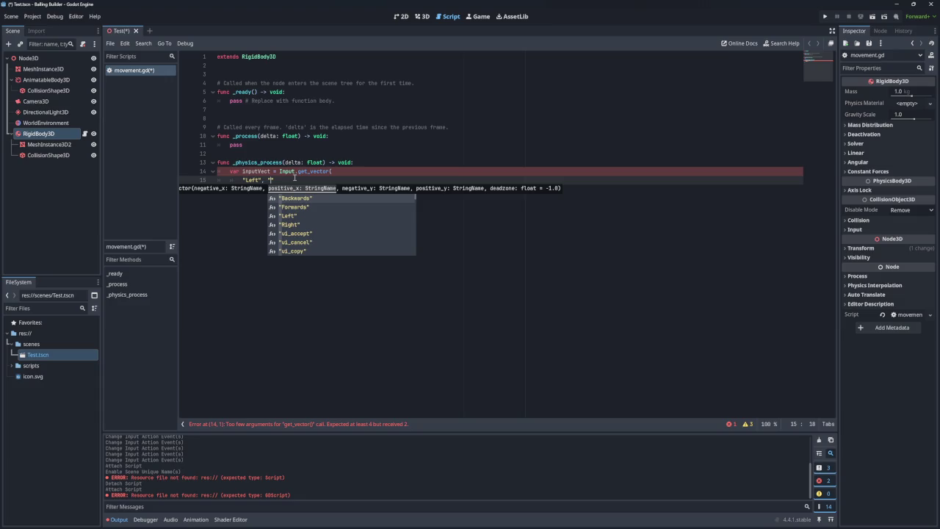
type("Right\"")
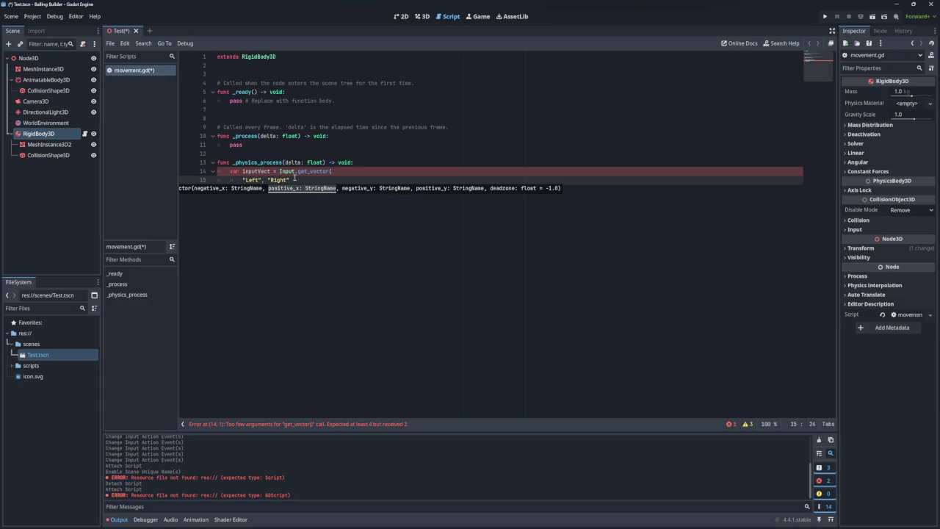
type(", \"Forwards\", ")
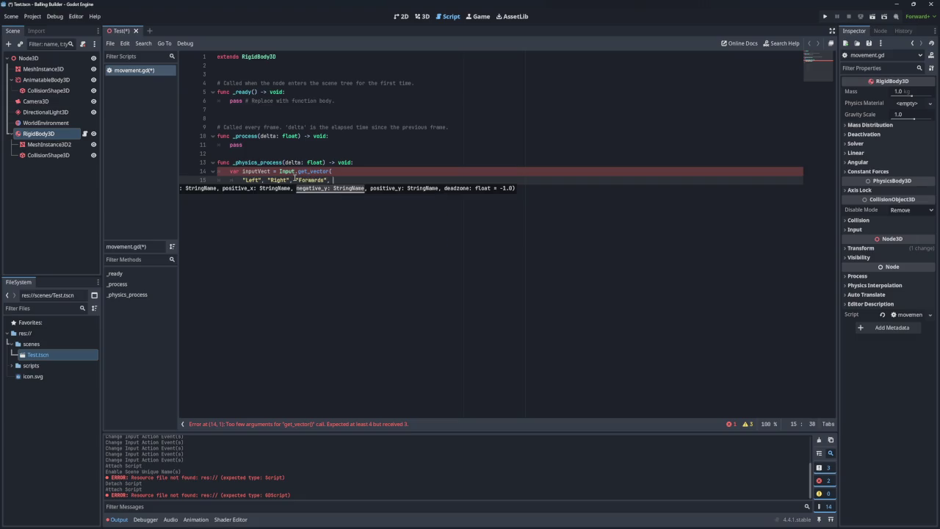
type("\"Backwards\"")
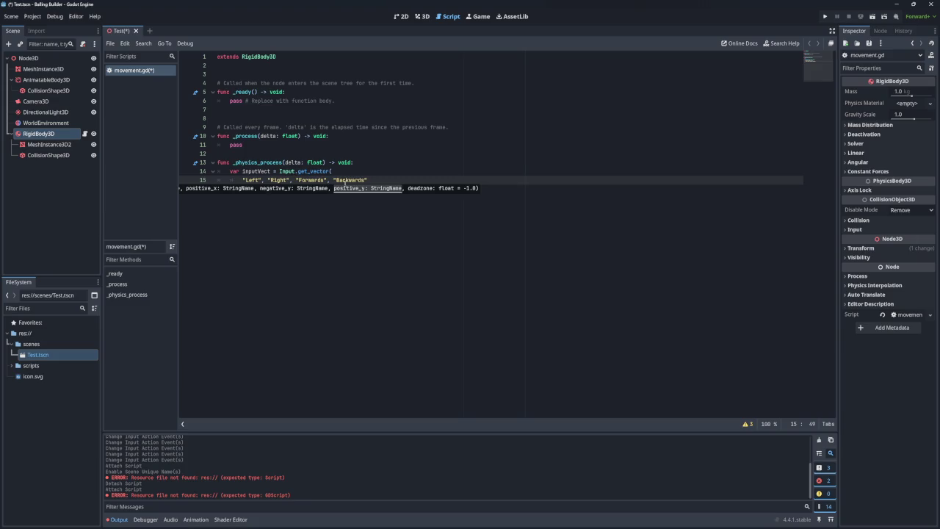
key("Down")
key("alt+Tab")
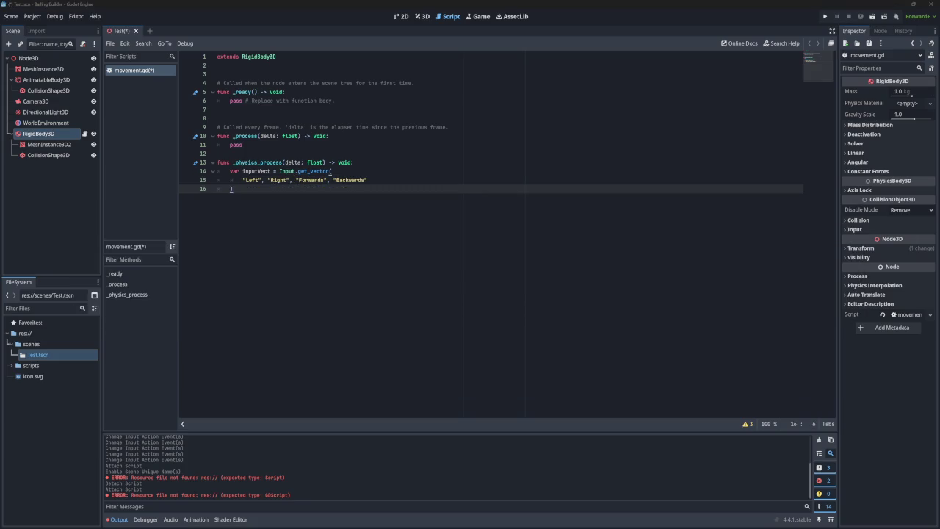
key("alt+Tab")
Add linear_velocity = inputVect*5 on line 17 and begin line 18 with "move"
key("Return")
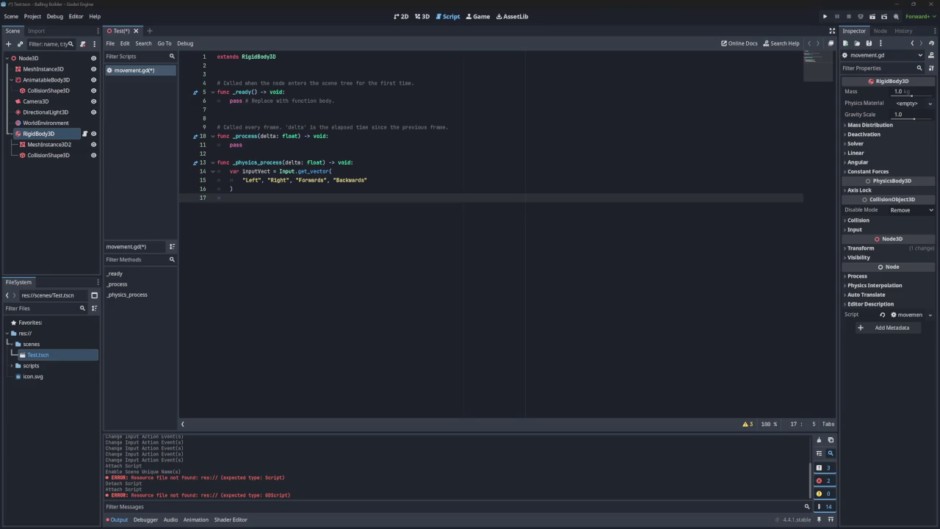
left_click(250, 199)
type("e")
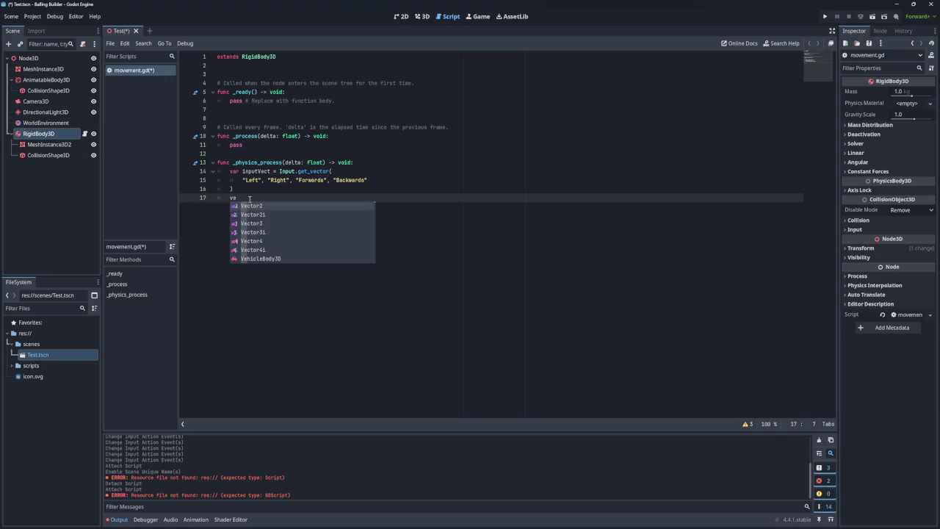
type("loci")
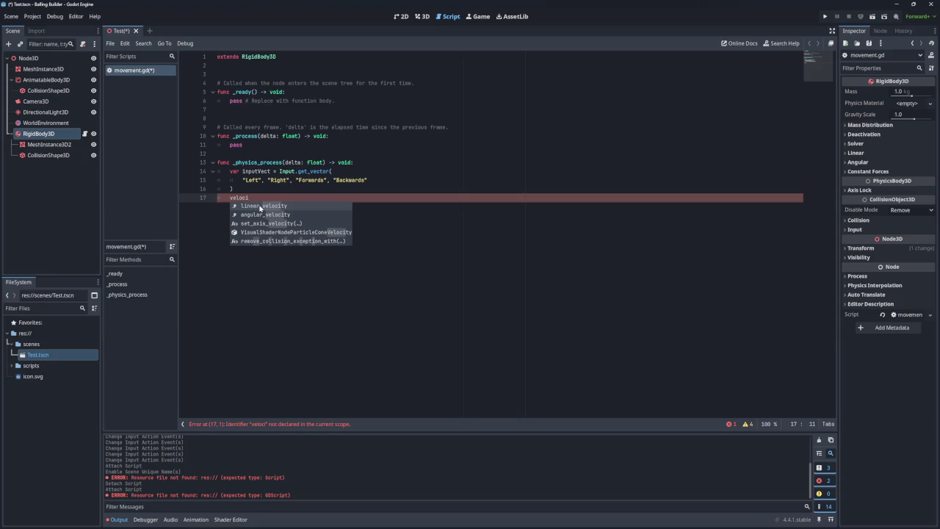
left_click(261, 205)
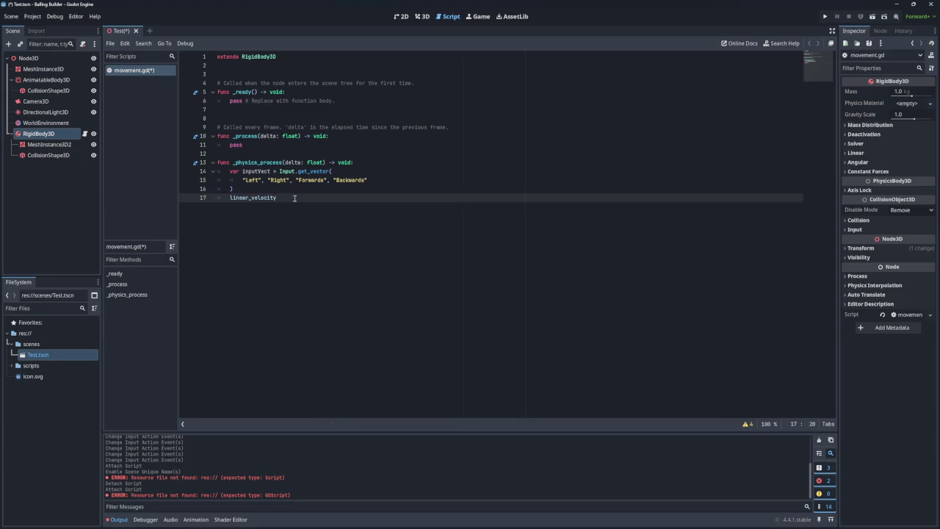
type(" =")
type("=")
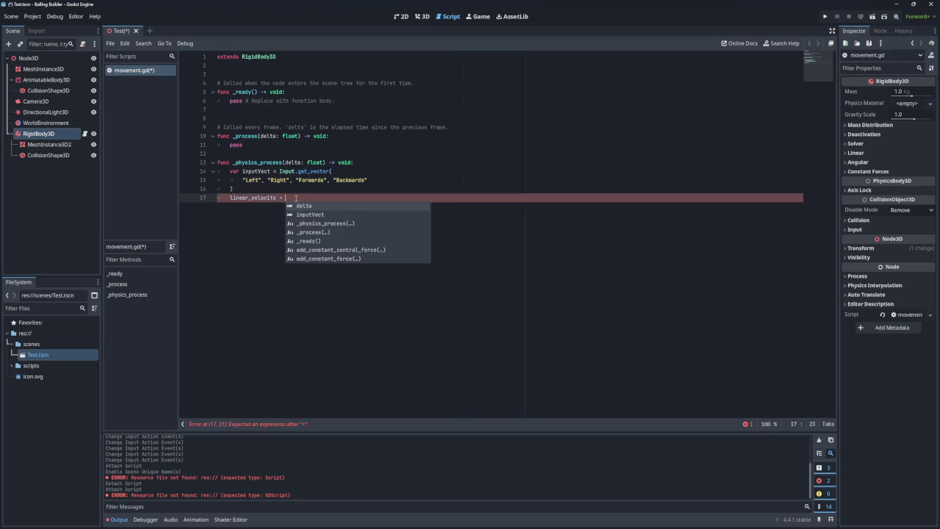
type("in")
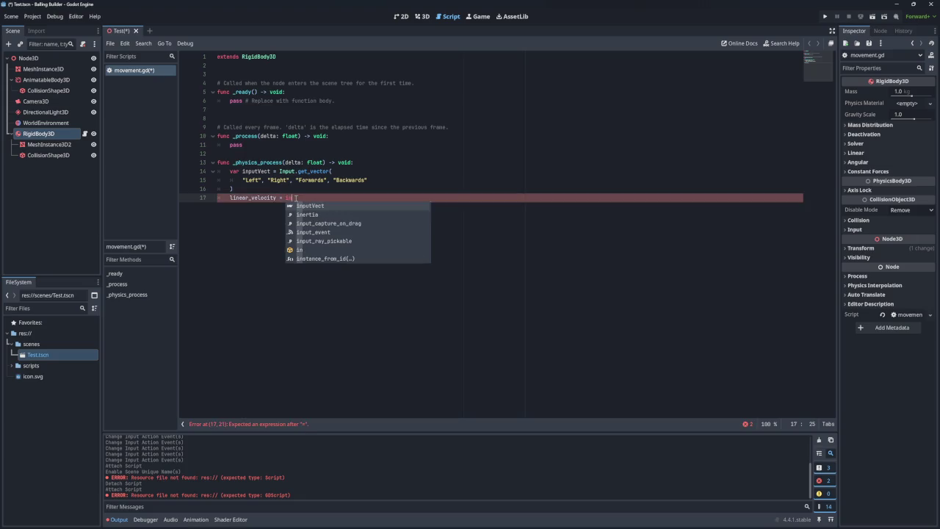
key("Return")
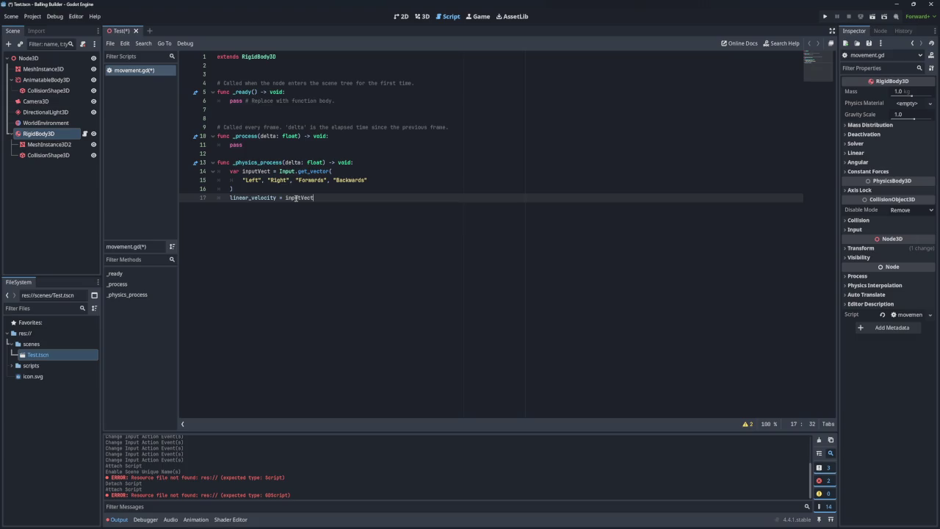
type("*3")
type("1")
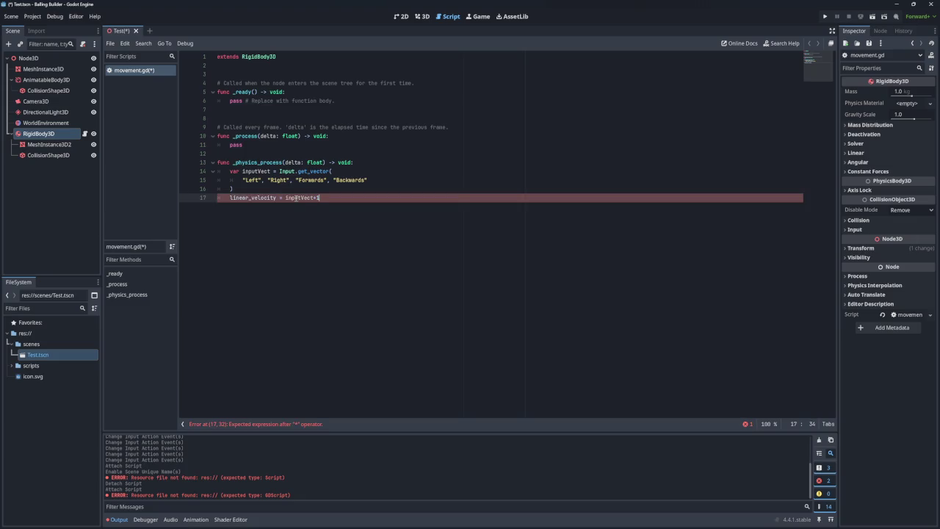
key("BackSpace")
key("BackSpace")
type("5")
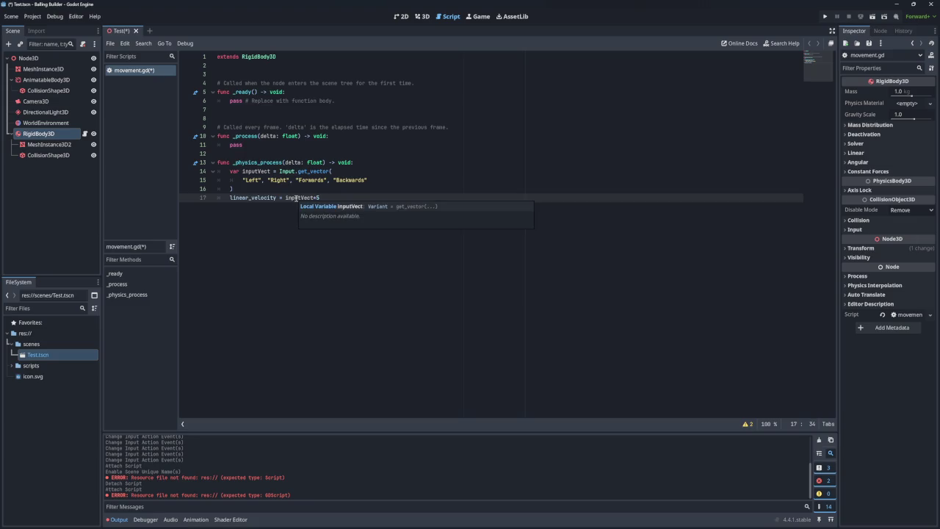
key("Return")
type("move")
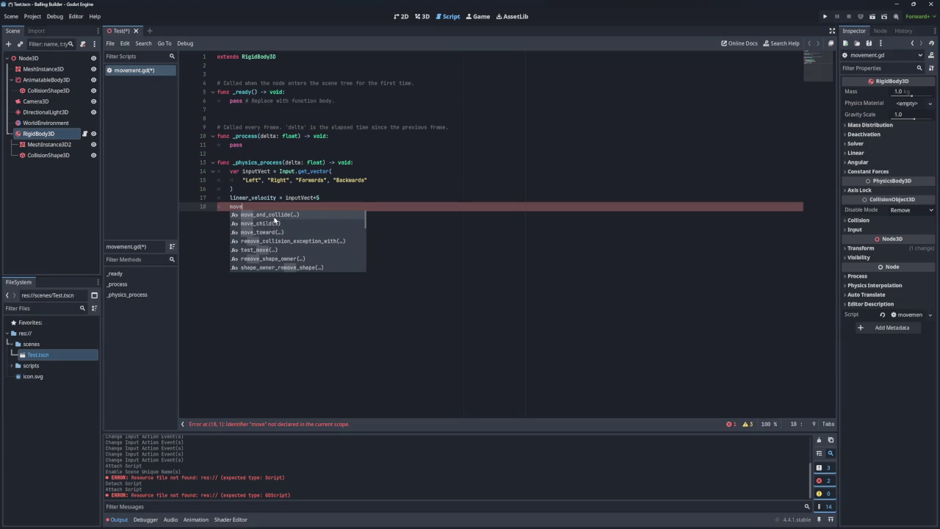
Remove the trial move_and_collide call from line 18, then save and run the game with F5
left_click(276, 214)
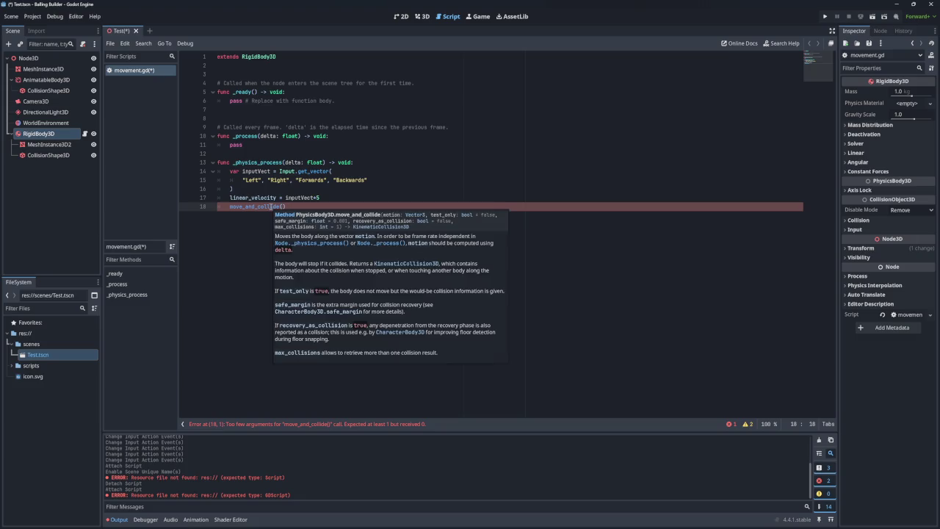
mouse_move(271, 206)
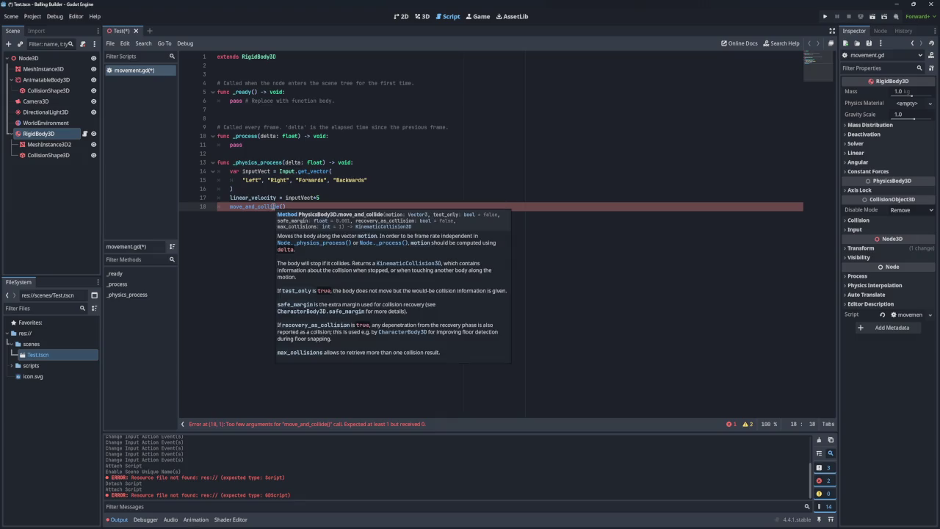
left_click_drag(287, 207, 260, 206)
key("BackSpace")
key("BackSpace")
key("BackSpace")
key("BackSpace")
key("BackSpace")
key("BackSpace")
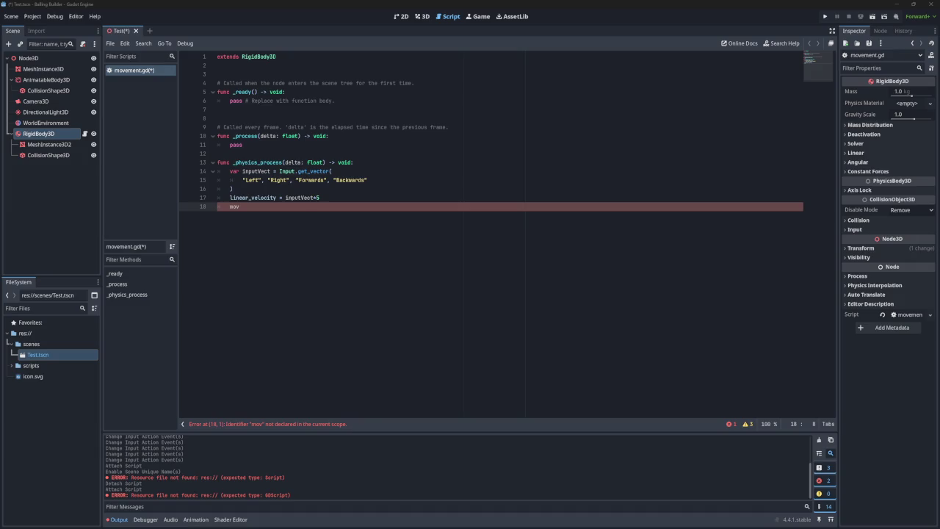
key("BackSpace")
key("BackSpace")
key("BackSpace")
type("move")
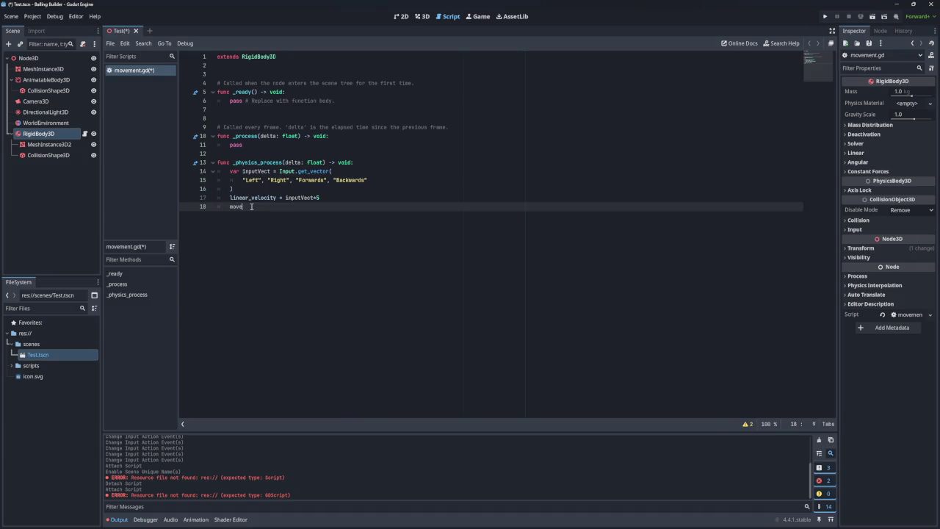
key("BackSpace")
key("BackSpace")
key("BackSpace")
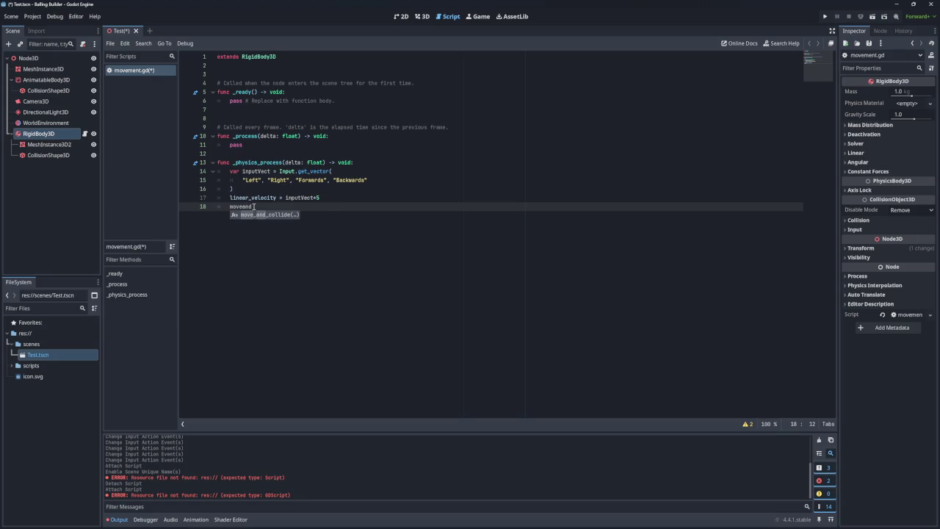
key("BackSpace")
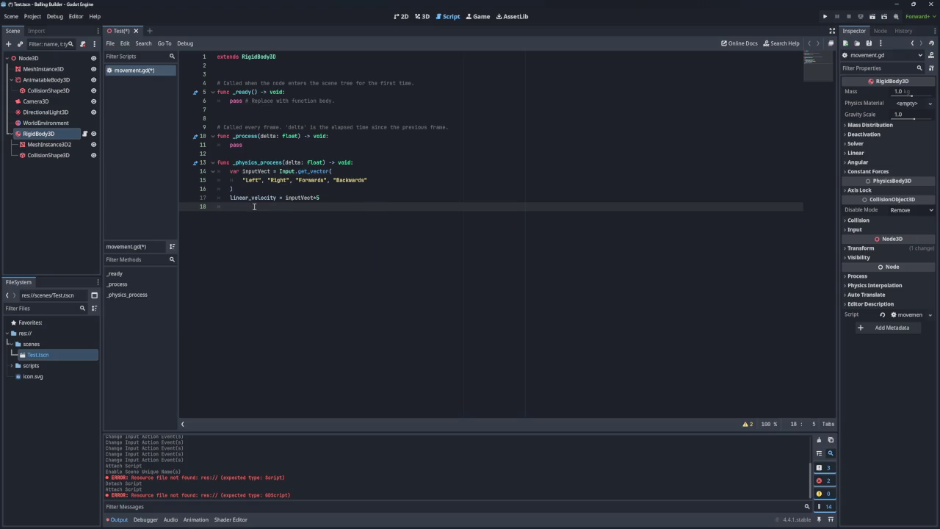
key("BackSpace")
key("F5")
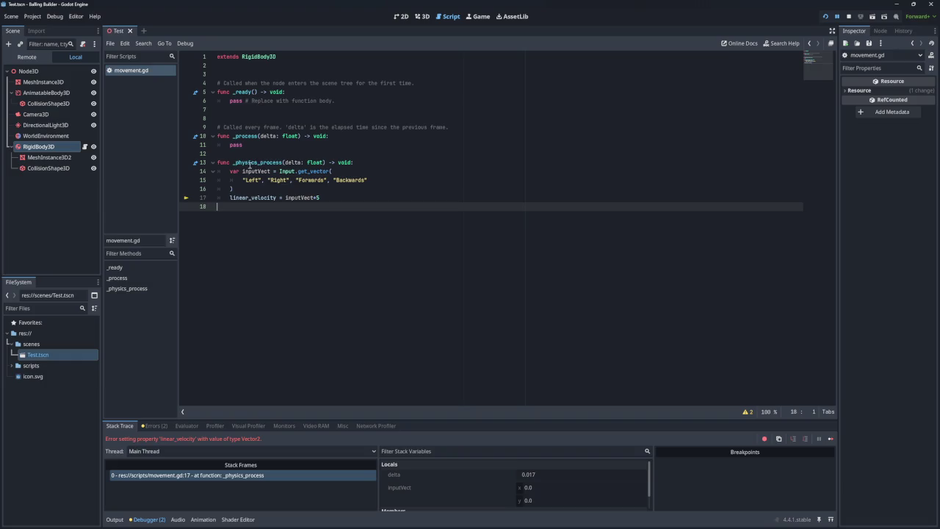
Insert a blank line between the get_vector call and the linear_velocity assignment
mouse_move(287, 171)
mouse_move(262, 198)
left_click(264, 189)
key("Return")
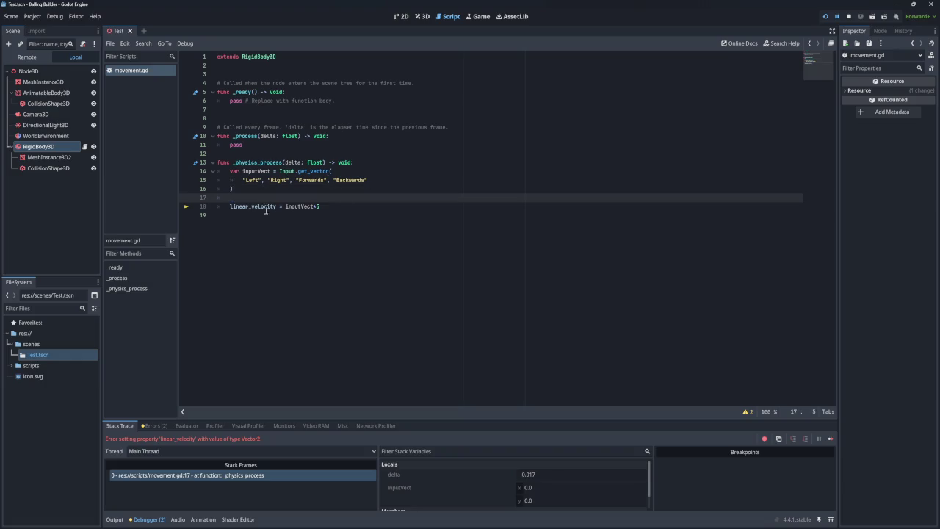
Remove the blank line and change line 17 to linear_velocity.x = inputVect.x*5
key("BackSpace")
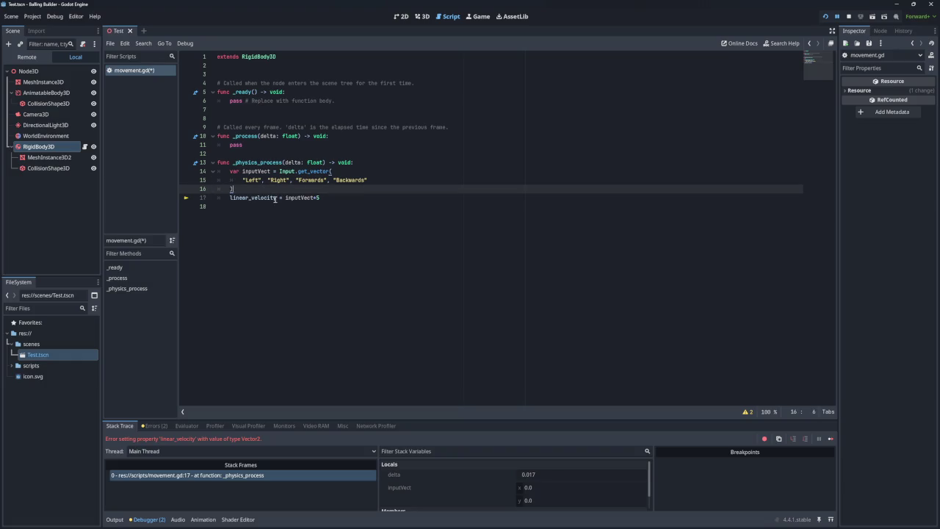
left_click(282, 197)
type(".x")
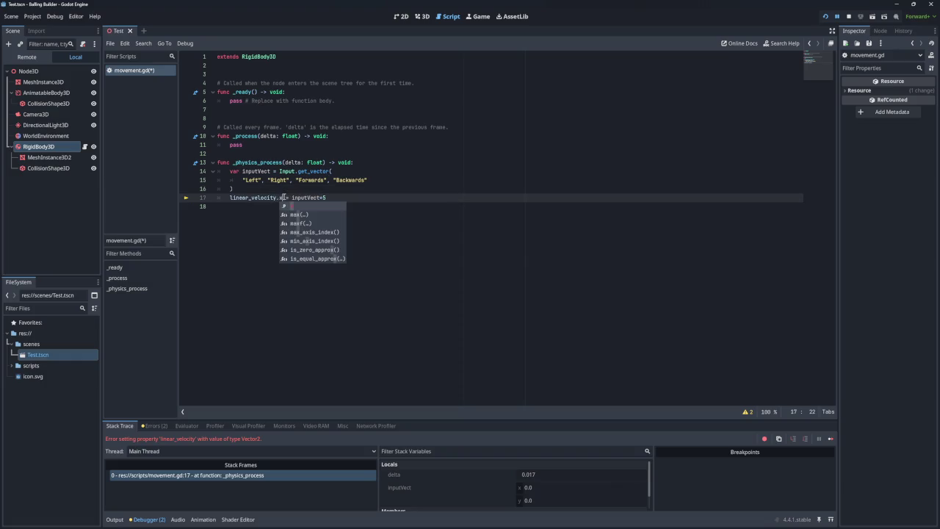
left_click(324, 197)
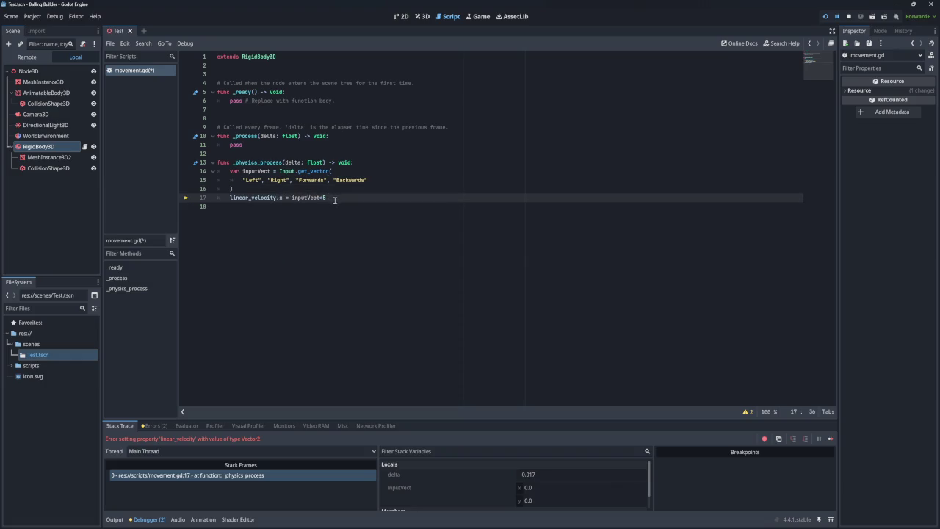
type(".x")
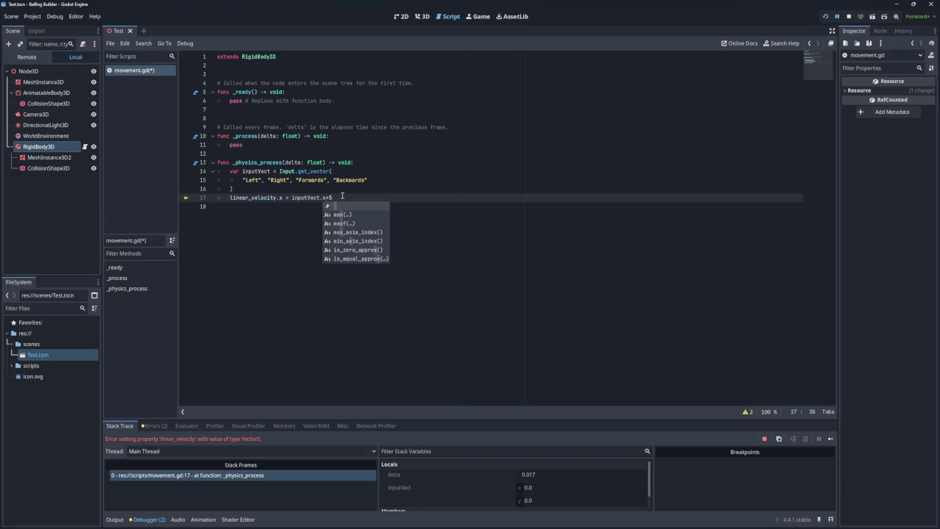
Duplicate the line 17 assignment onto a new line 18
left_click_drag(340, 197, 228, 197)
key("ctrl+c")
left_click(348, 197)
key("Return")
key("ctrl+v")
Change line 18 to linear_velocity.y = inputVect.y*5 and run the project
left_click(284, 208)
key("BackSpace")
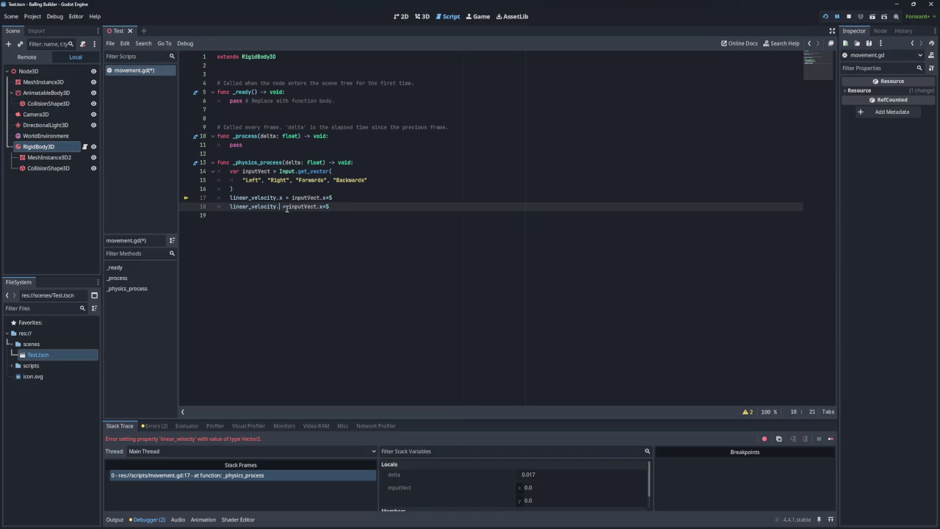
type("y")
left_click(326, 206)
key("BackSpace")
type("y")
left_click(824, 16)
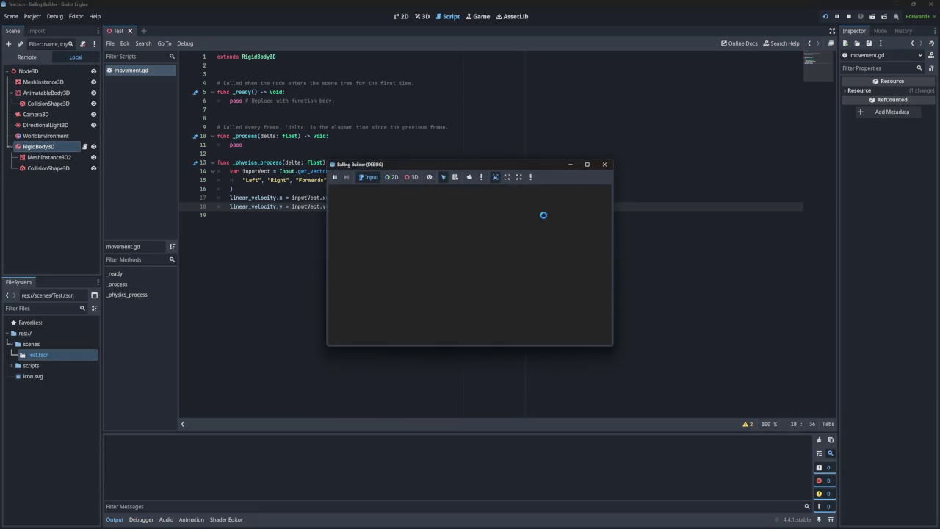
Test the running game with the A and D keys, then close the game window
key("a")
key("d")
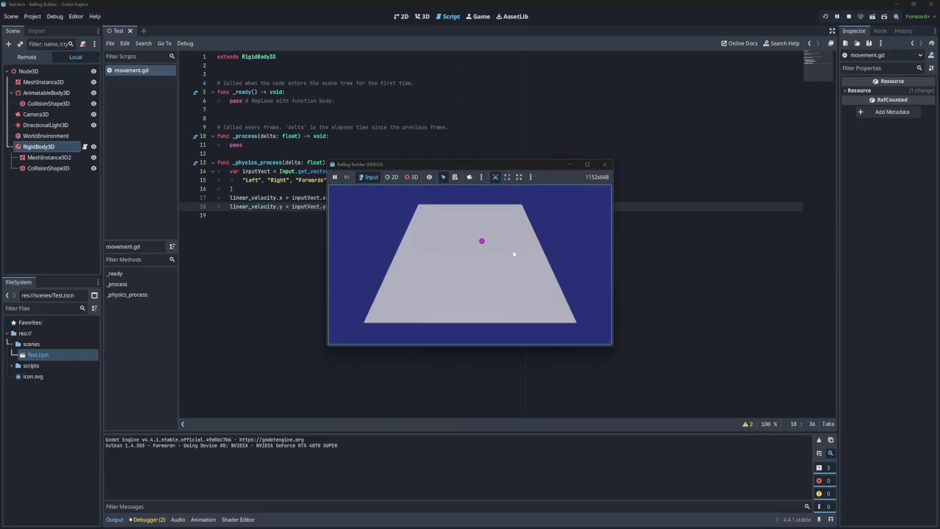
left_click(604, 164)
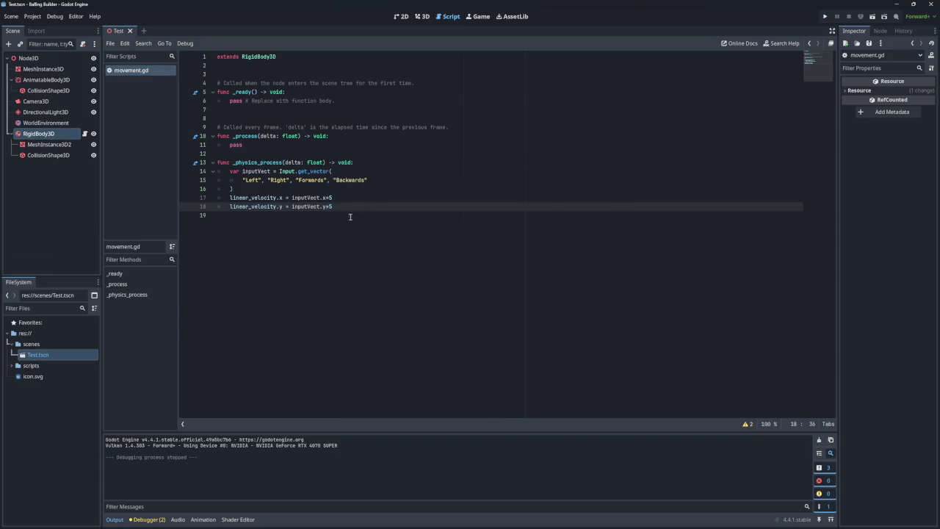
Change line 18 to set linear_velocity.z from inputVect.y, then run the project again
left_click(282, 206)
key("BackSpace")
type("z")
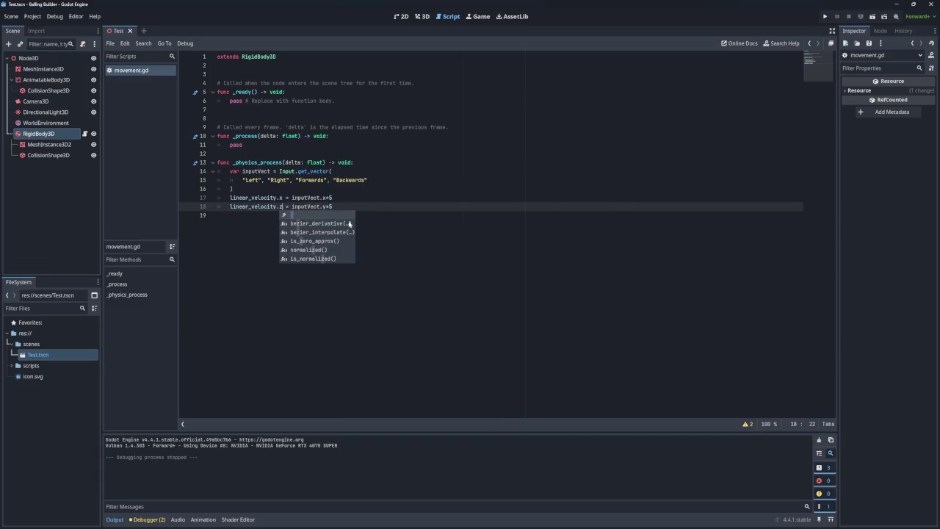
left_click(327, 206)
key("BackSpace")
type("y")
key("F5")
Restore inputVect.y on line 18, delete the stray 's' on line 19, and save
left_click(531, 235)
type("s")
left_click(331, 206)
key("BackSpace")
type("y")
left_click(314, 215)
key("BackSpace")
key("BackSpace")
key("ctrl+s")
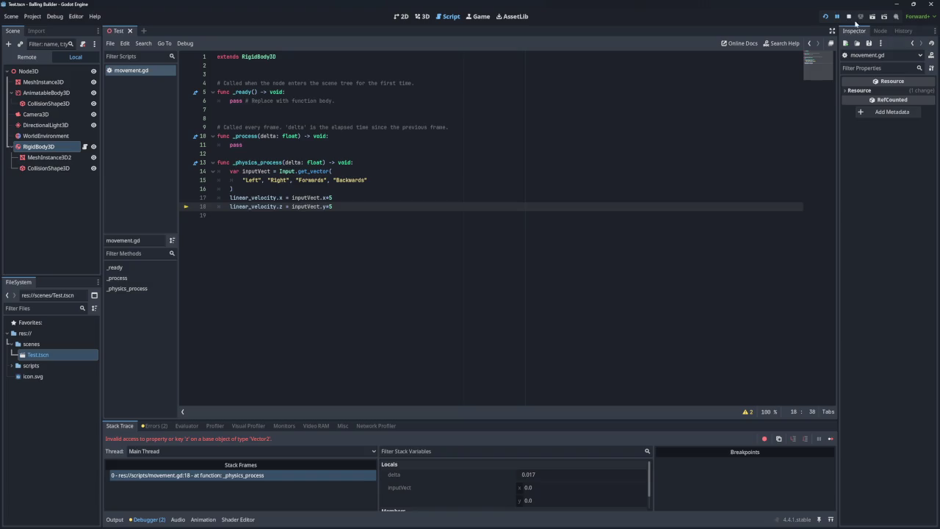
Run the game, roll the ball around the plane with W, A, S, D, then close it
key("F5")
key("a")
key("d")
key("w")
key("s")
key("d")
key("a")
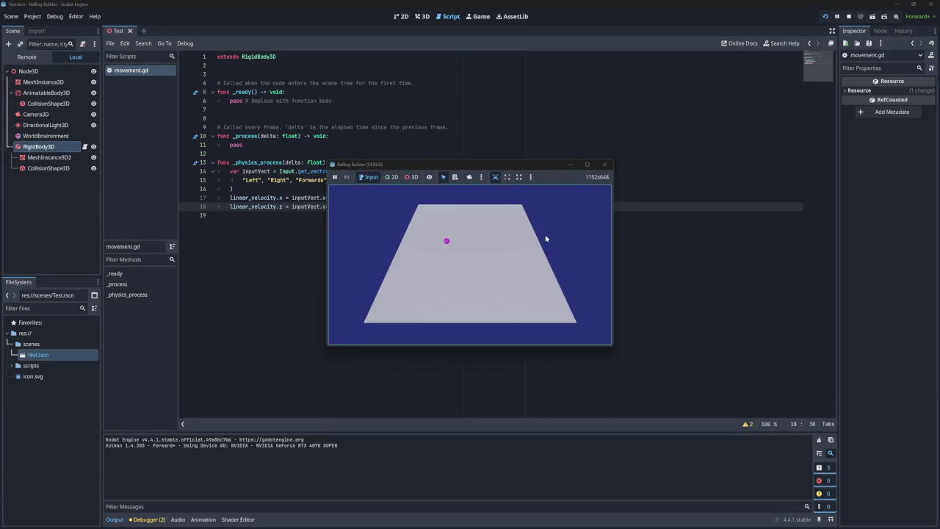
key("a")
key("w")
key("s")
key("d")
key("w")
key("w")
key("a")
key("d")
key("s")
key("s")
key("a")
key("w")
key("d")
key("a")
key("s")
key("s")
key("d")
key("w")
key("a")
key("d")
key("w")
key("s")
key("s")
key("a")
key("w")
key("a")
key("d")
key("w")
key("a")
key("s")
key("d")
key("w")
key("d")
key("w")
key("a")
key("s")
key("d")
key("d")
key("s")
key("s")
key("a")
key("w")
key("d")
key("w")
key("a")
key("s")
key("d")
key("d")
key("s")
key("a")
key("w")
key("w")
key("d")
key("s")
key("s")
key("d")
key("a")
key("a")
key("w")
key("d")
key("w")
key("a")
key("s")
key("d")
key("s")
key("d")
key("a")
key("w")
key("d")
key("w")
key("d")
left_click(606, 167)
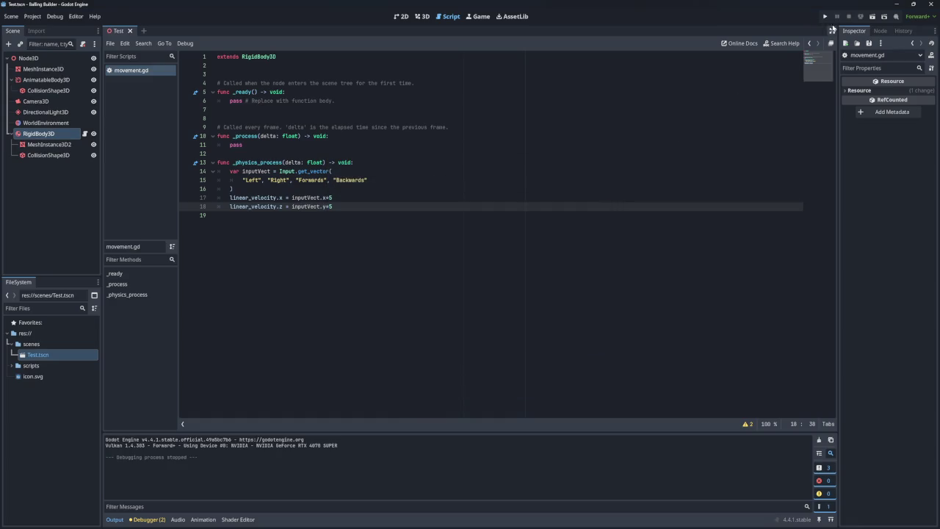
left_click(825, 16)
key("a")
key("s")
key("d")
key("w")
key("s")
key("s")
key("w")
key("a")
key("s")
key("a")
key("w")
key("d")
key("d")
key("s")
key("a")
key("w")
key("d")
key("d")
key("w")
key("s")
key("s")
key("a")
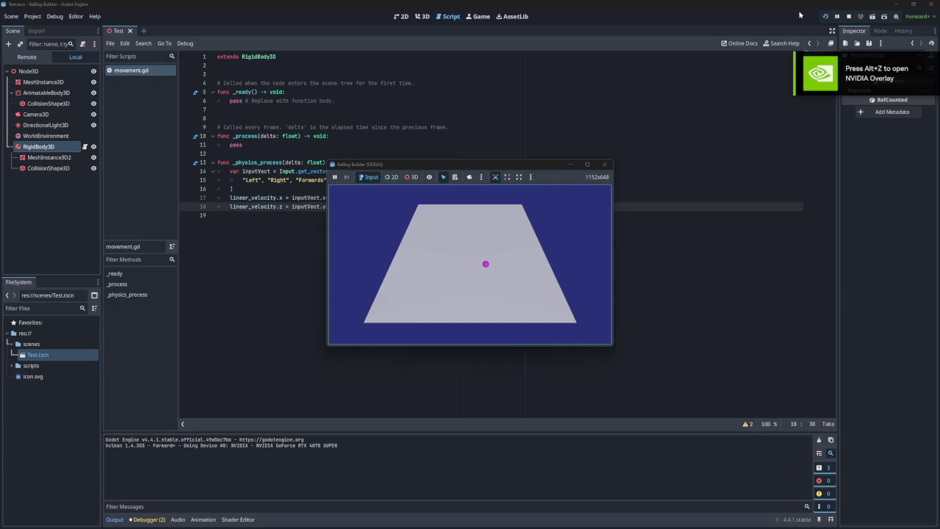
left_click(605, 164)
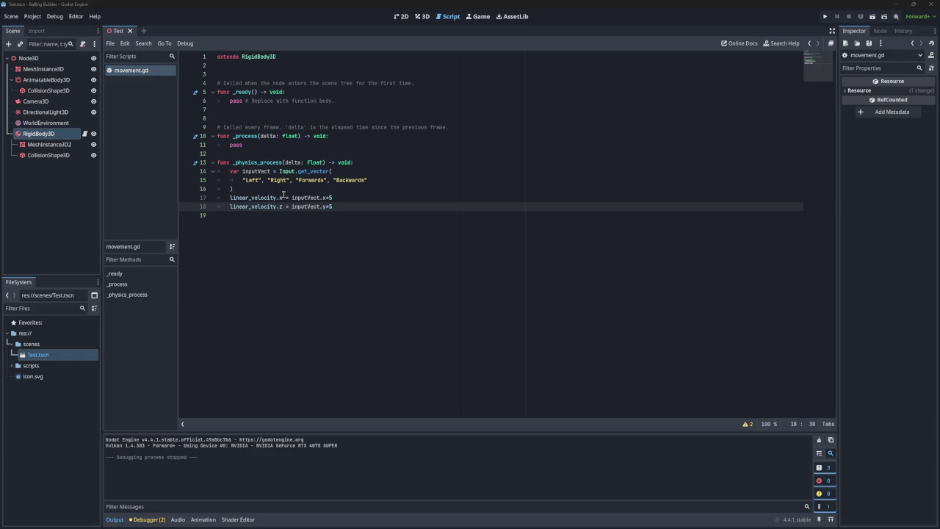
Append *delta to the velocity expressions on lines 17 and 18, save, and test-run
left_click(343, 193)
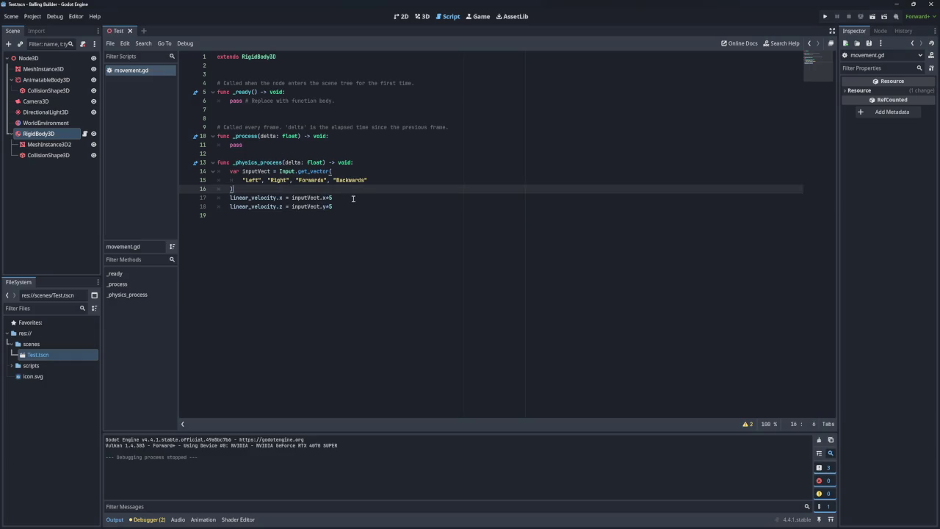
left_click(352, 197)
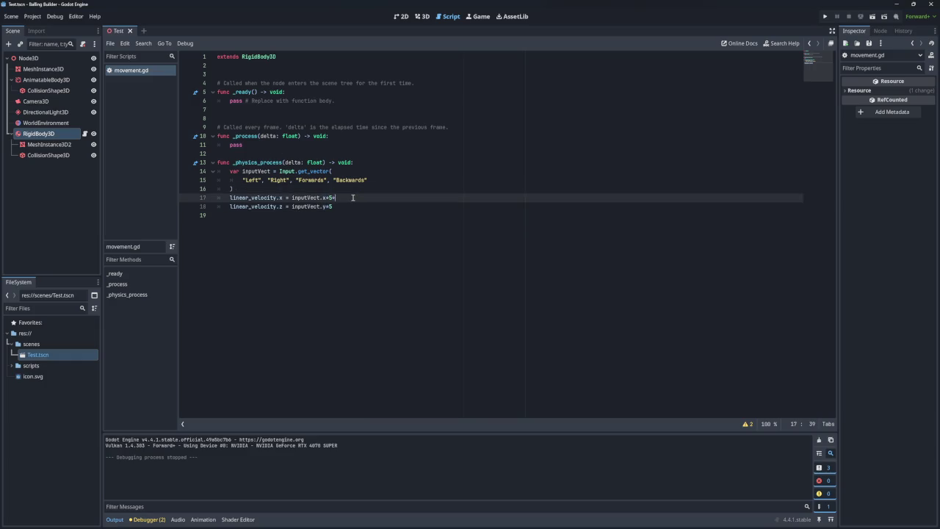
type("delta")
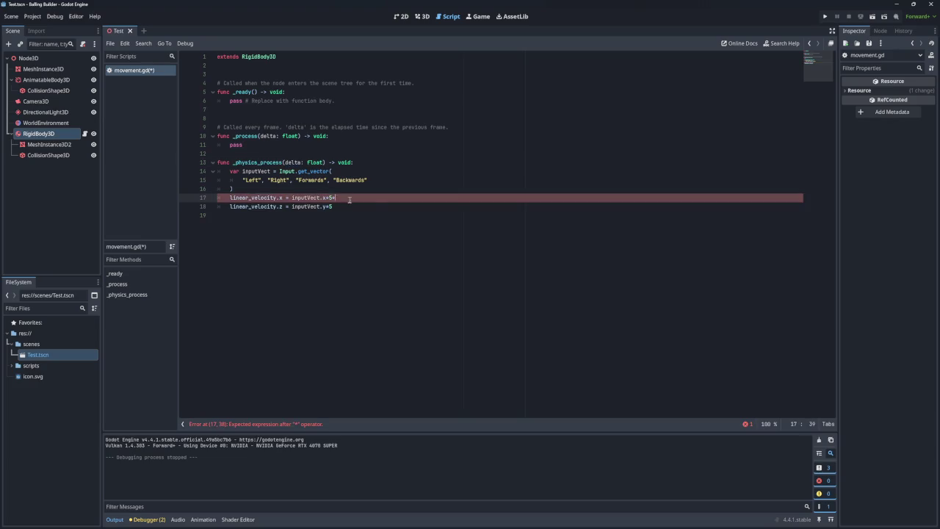
left_click(334, 206)
type("*delta")
key("ctrl+s")
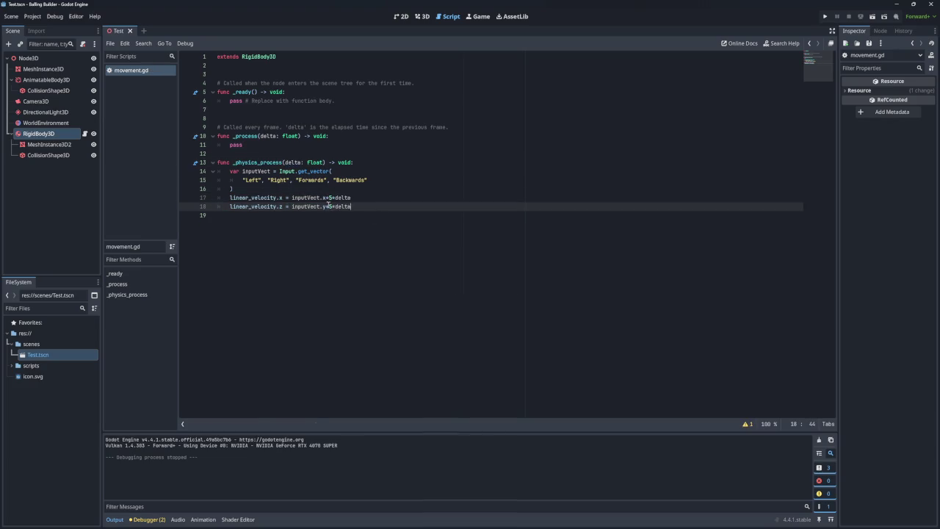
left_click(825, 16)
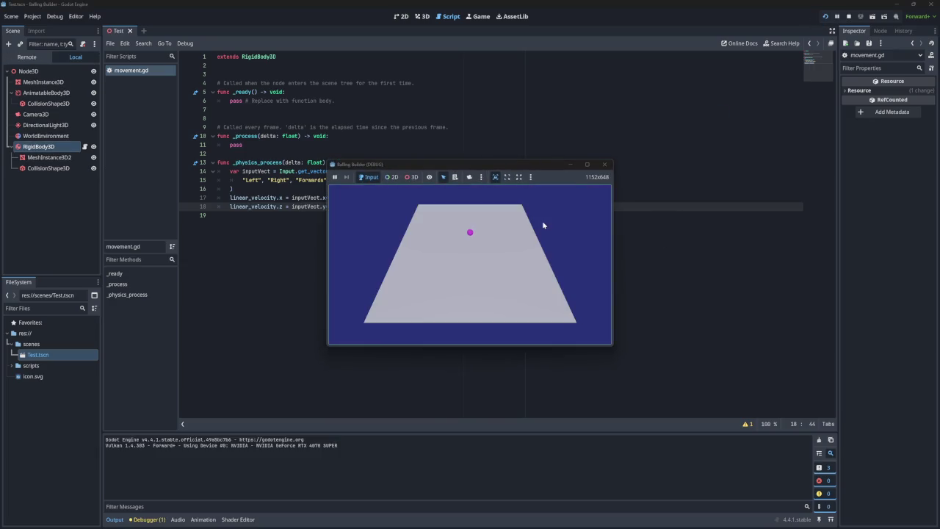
left_click(605, 164)
Raise the multiplier from 5 to 500 on both velocity lines and test-run
left_click(331, 198)
type("0")
left_click(330, 207)
type("0*delta")
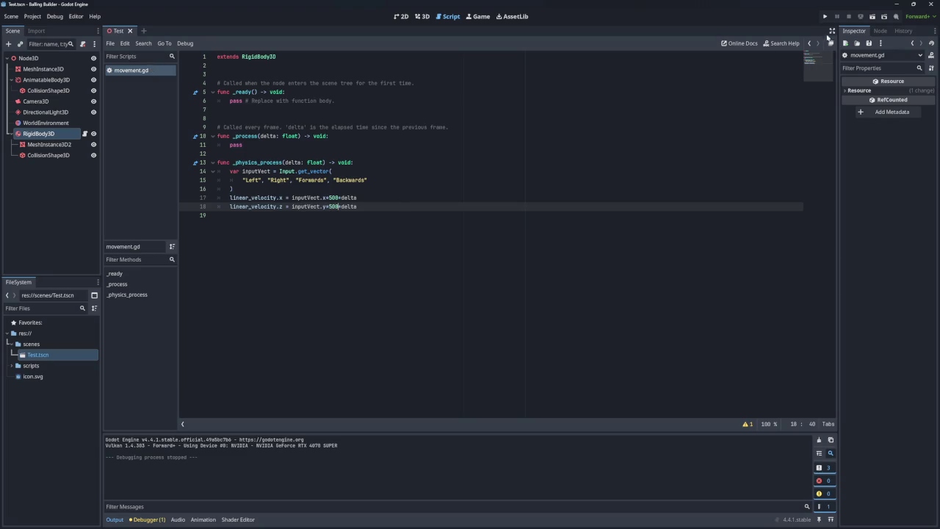
left_click(825, 16)
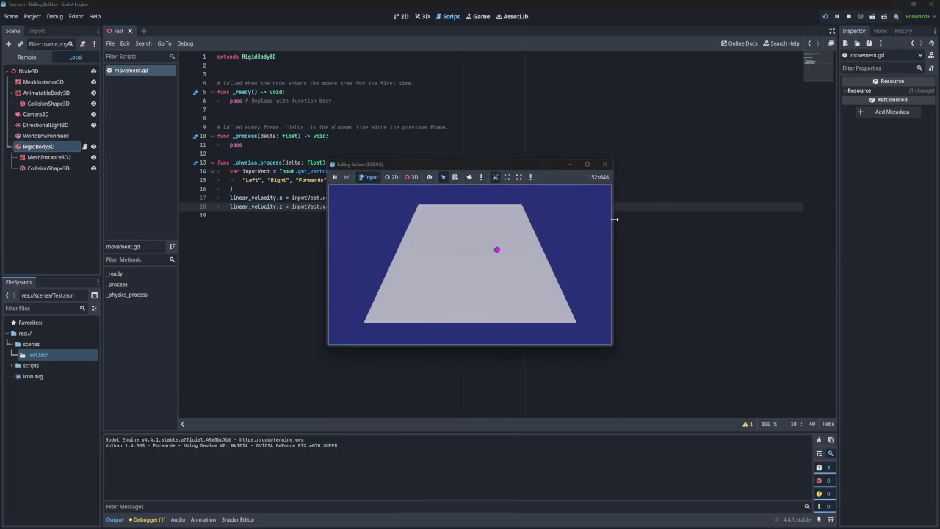
left_click(605, 163)
Set both multipliers to 100, test-roll the ball, and select Camera3D in the Scene dock
double_click(335, 197)
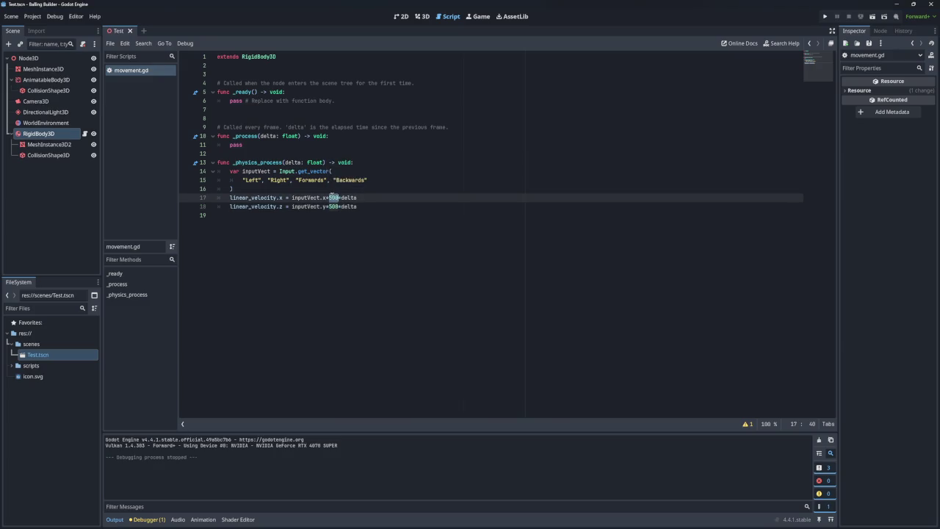
type("100")
double_click(334, 206)
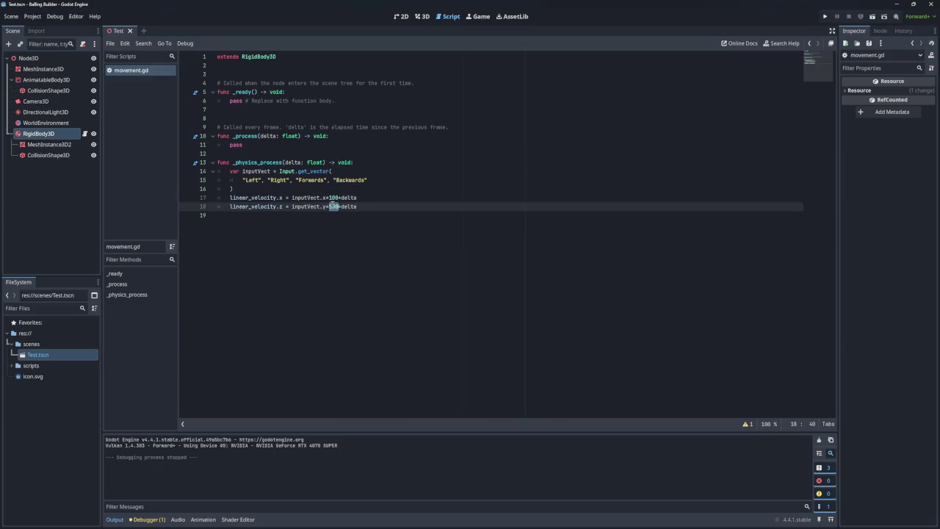
type("100")
key("F5")
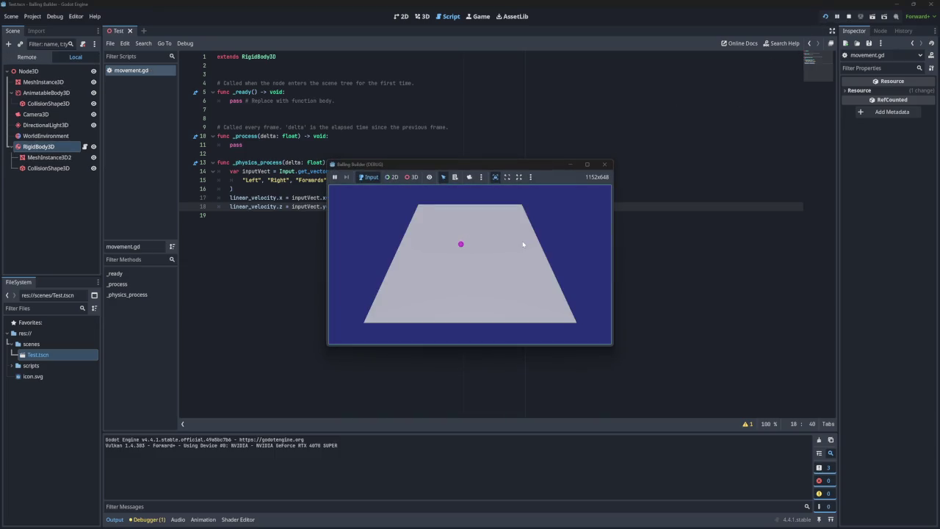
key("d")
key("s")
key("w")
key("a")
left_click(605, 164)
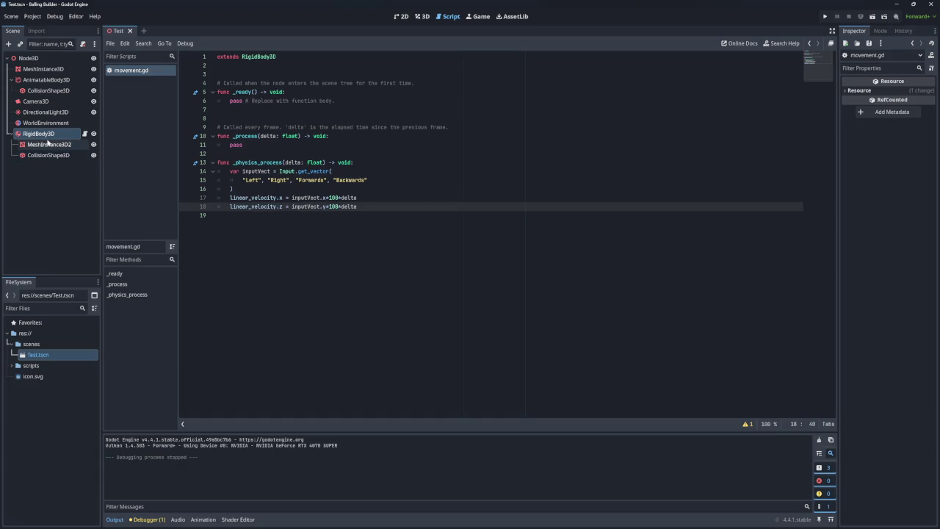
left_click(39, 101)
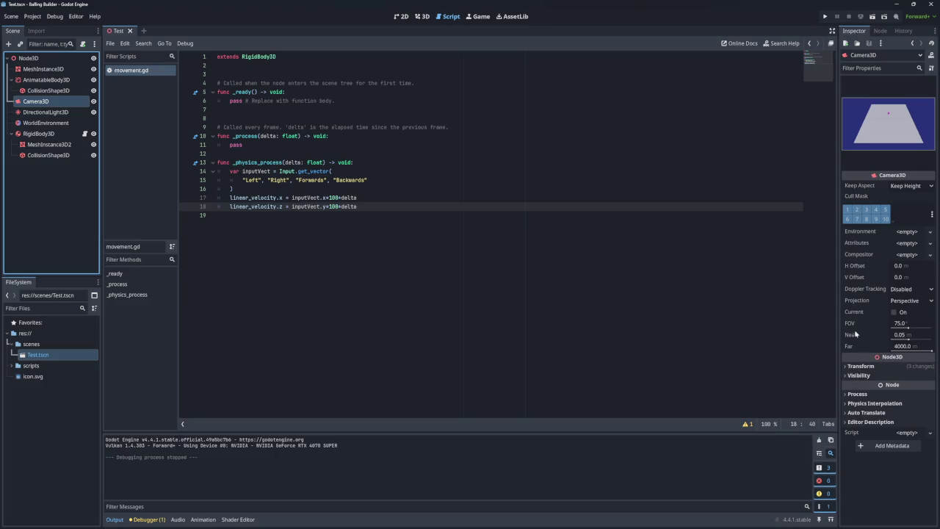
Open Project Settings from the Project menu to reach the Input Map
left_click(33, 17)
left_click(51, 28)
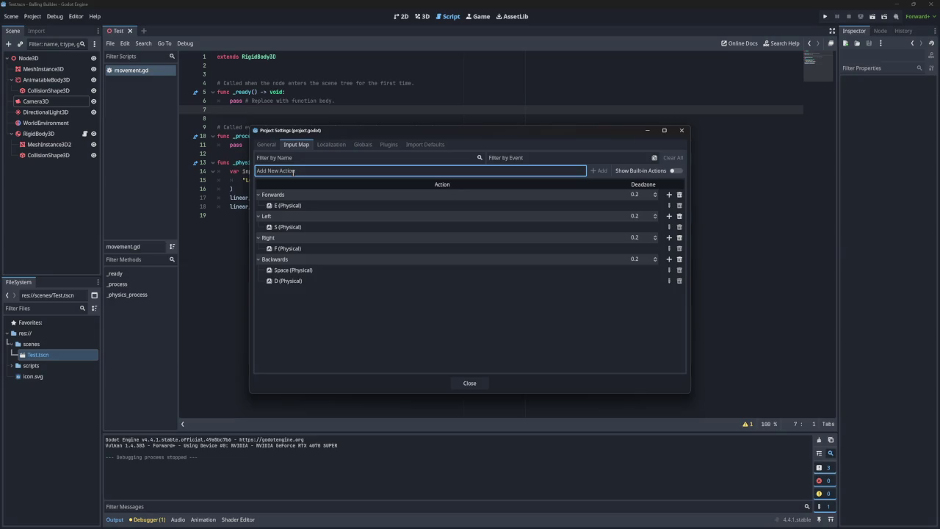
Add new input actions named zoom_in and zoom_out
type("zoom_")
type("in")
key("Return")
type("zoom_out")
key("Return")
Bind Mouse Wheel Up to zoom_in and Mouse Wheel Down to zoom_out, then close settings
left_click(668, 291)
left_click(423, 200)
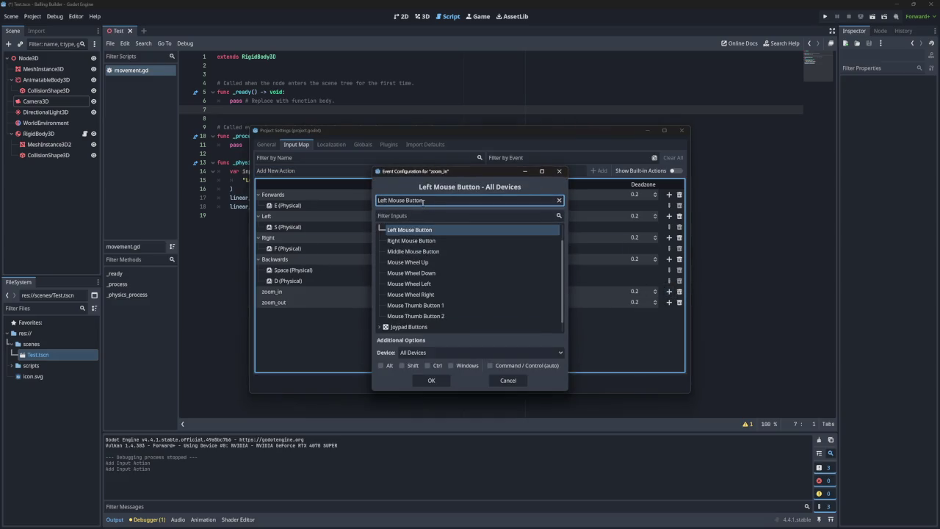
scroll(422, 200, "up", 1)
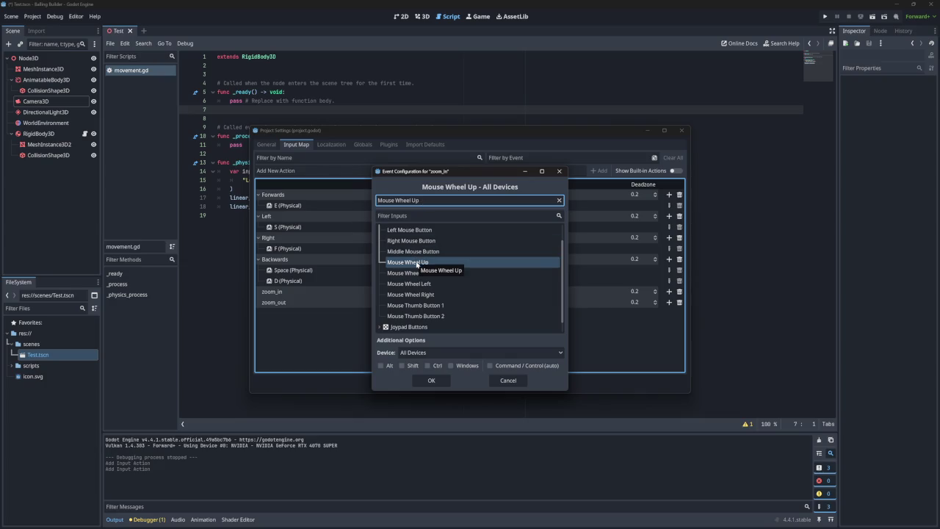
left_click(431, 380)
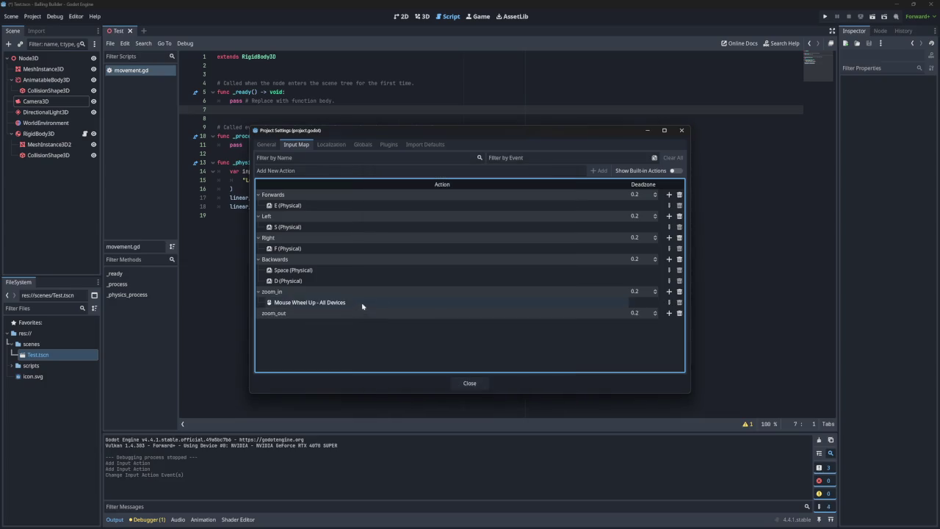
left_click(669, 313)
scroll(456, 198, "down", 1)
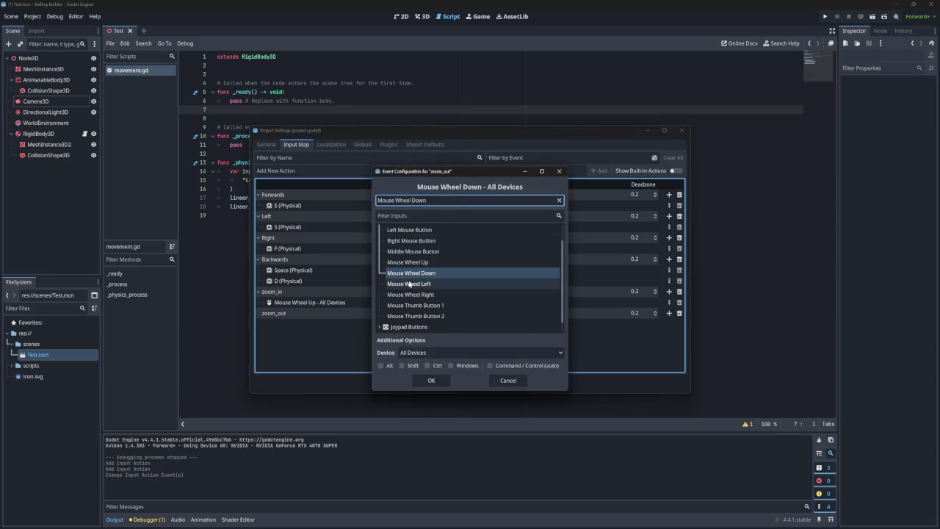
left_click(440, 379)
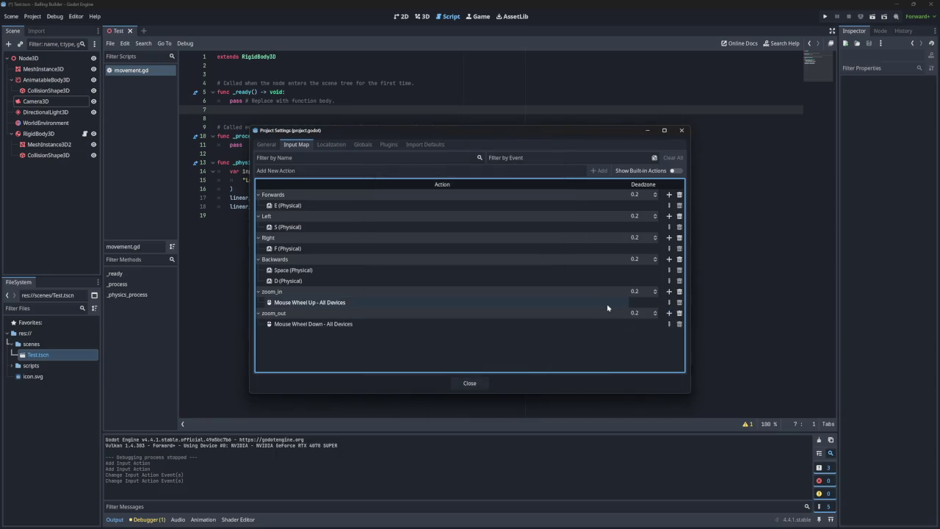
left_click(680, 131)
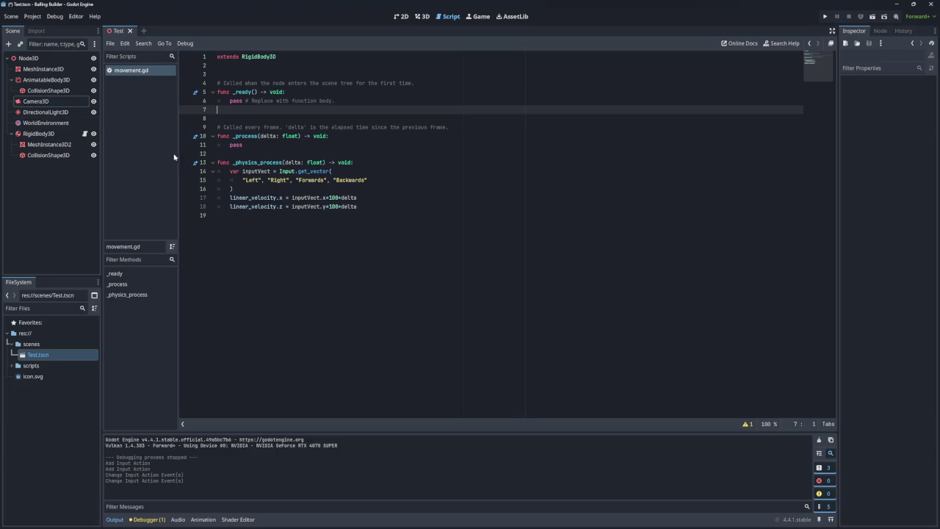
Add a plain Node3D as a child of the scene's root node
right_click(34, 105)
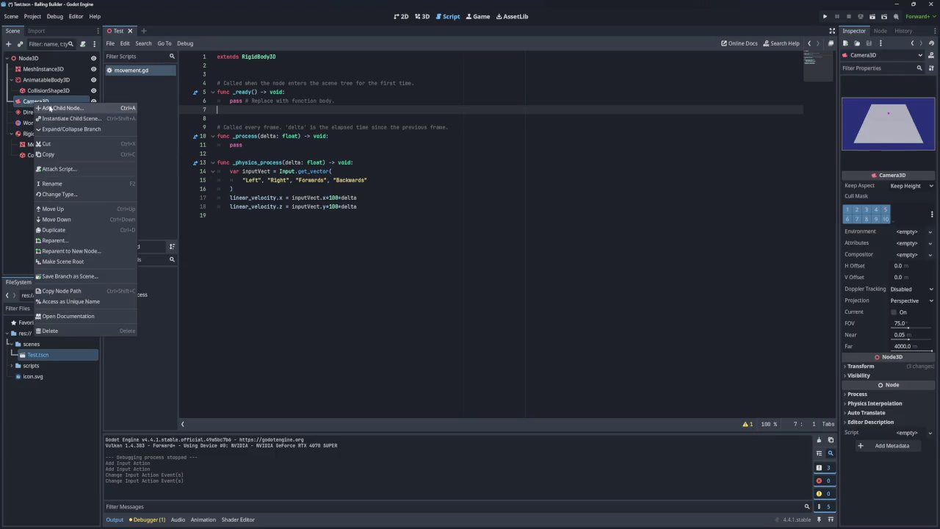
left_click(52, 108)
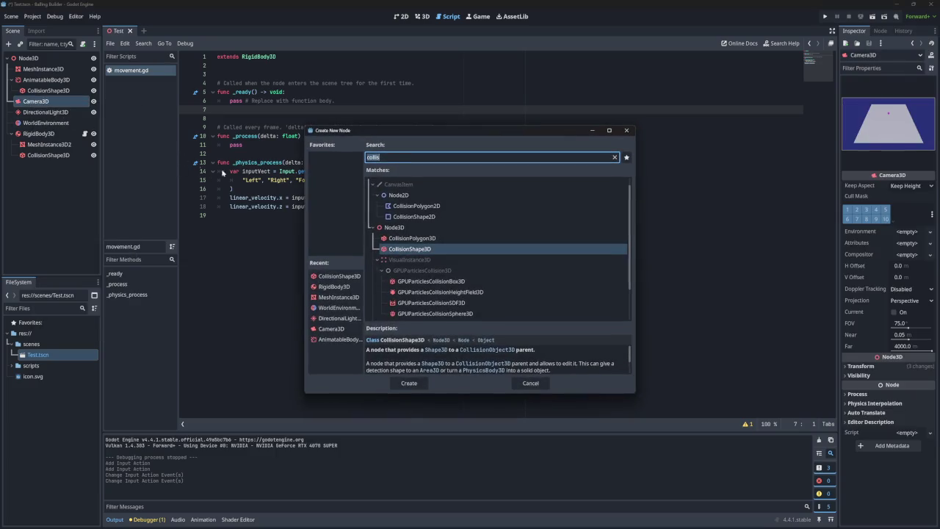
left_click(625, 131)
right_click(36, 60)
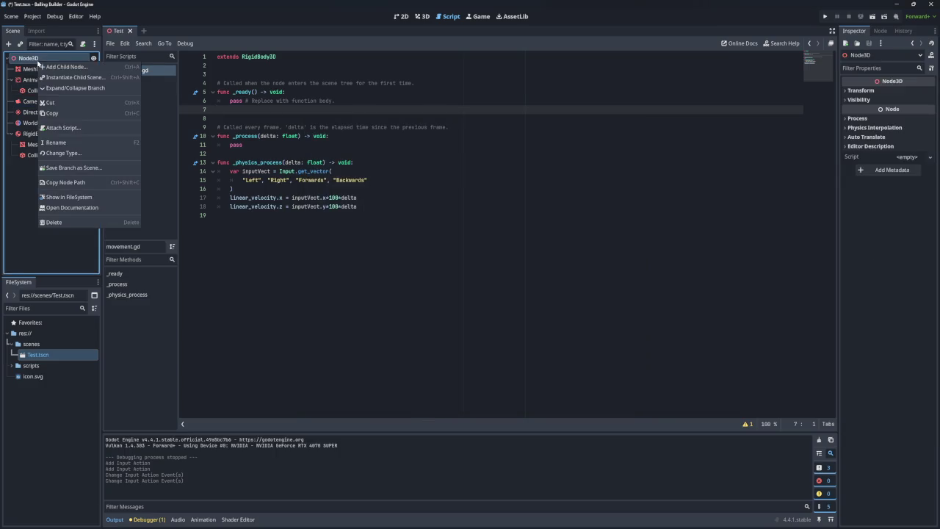
left_click(59, 68)
left_click(394, 227)
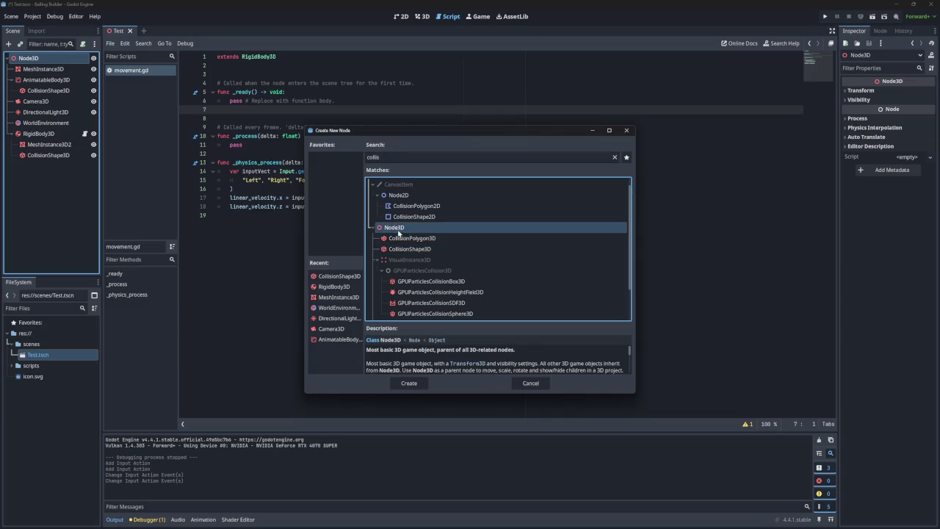
left_click(405, 383)
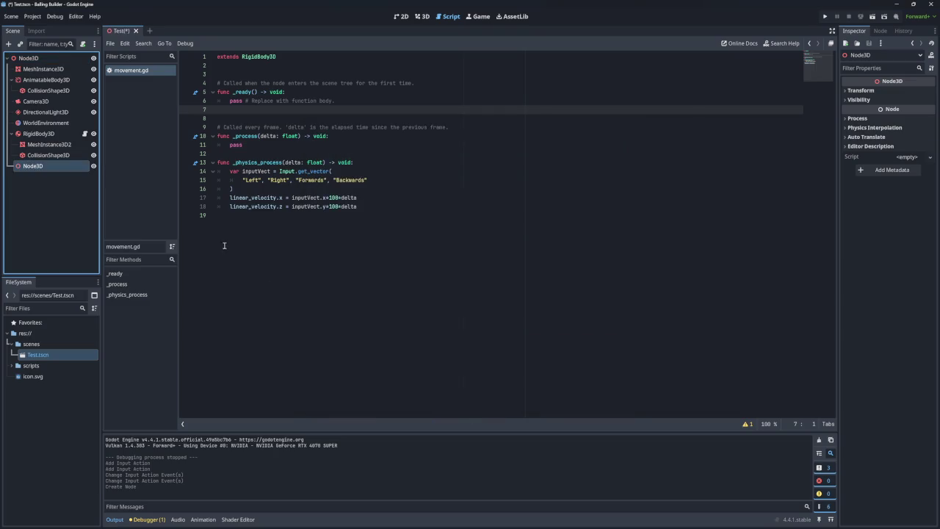
Rename the new node Camera Pivot, nest Camera3D under it, and move it up the tree
double_click(35, 166)
type("Canmera Pivot")
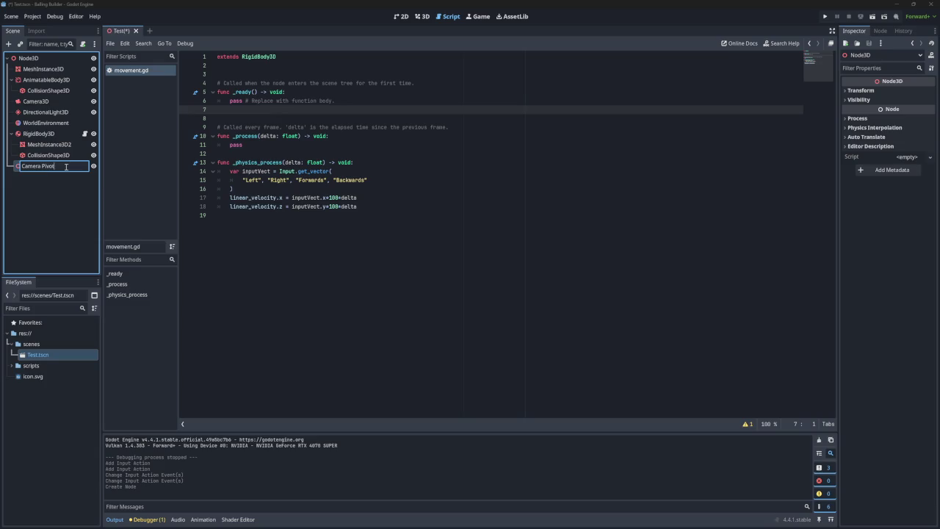
key("Return")
mouse_move(35, 101)
left_mouse_down()
mouse_move(47, 174)
mouse_move(25, 154)
mouse_move(24, 103)
mouse_move(33, 156)
left_mouse_up()
left_click_drag(33, 155, 21, 100)
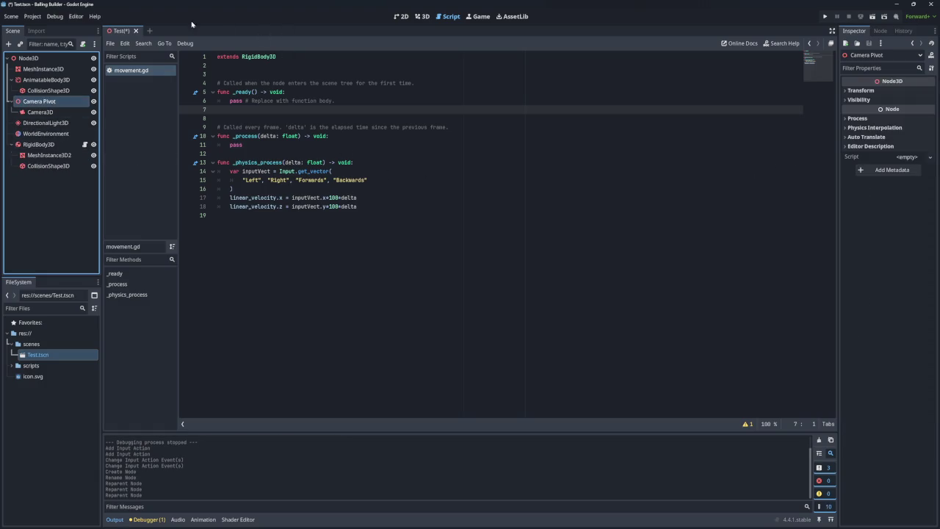
left_click(401, 16)
Open and dismiss the context menus on the 2D canvas
right_click(445, 208)
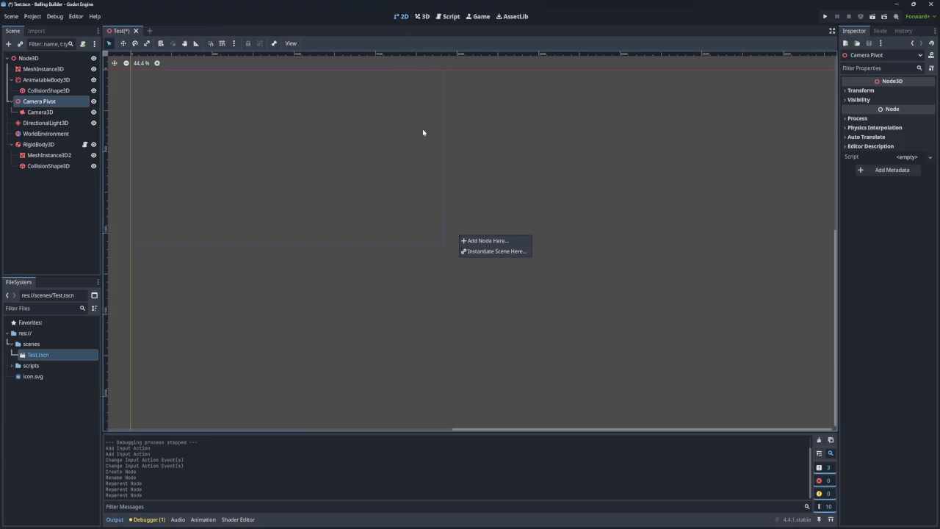
left_click(425, 174)
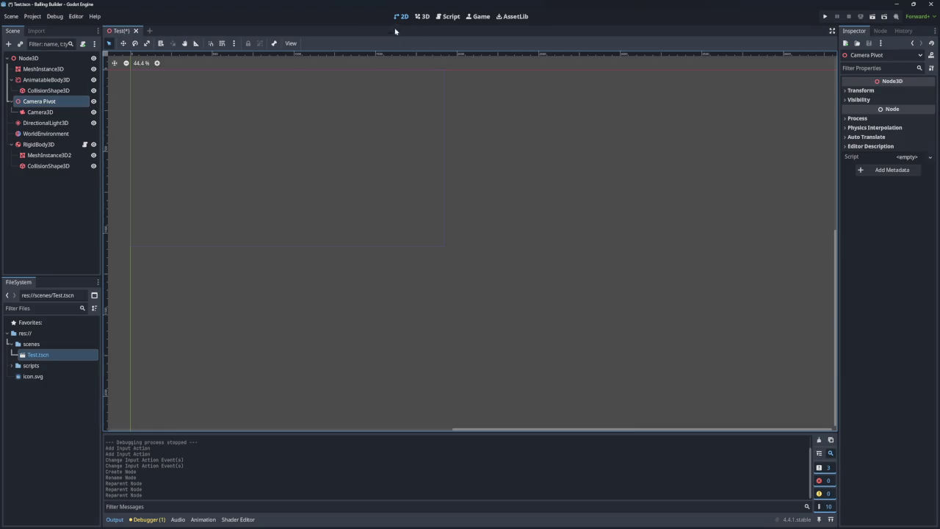
left_click(420, 120)
key("s")
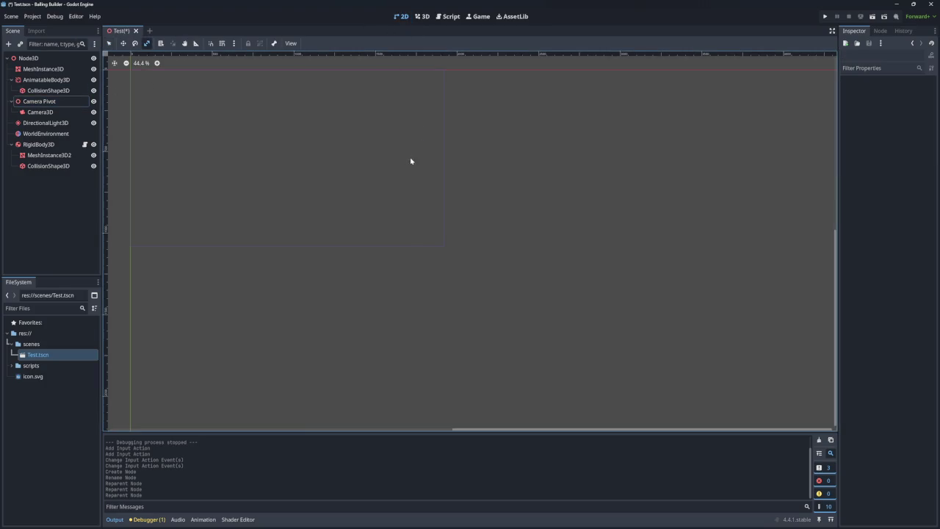
right_click(418, 169)
left_click(396, 172)
Switch to the 3D workspace, select Camera Pivot and orbit in toward the plane
left_click(27, 58)
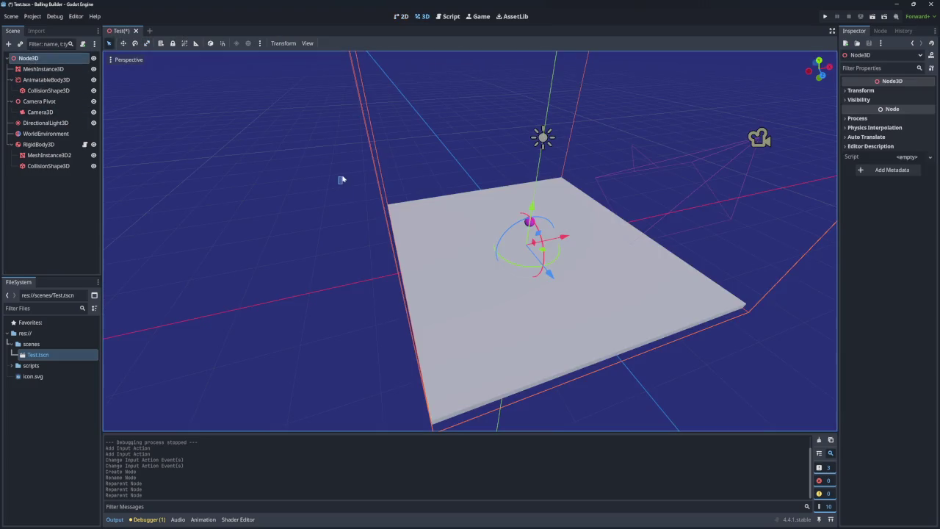
left_click_drag(340, 180, 279, 186)
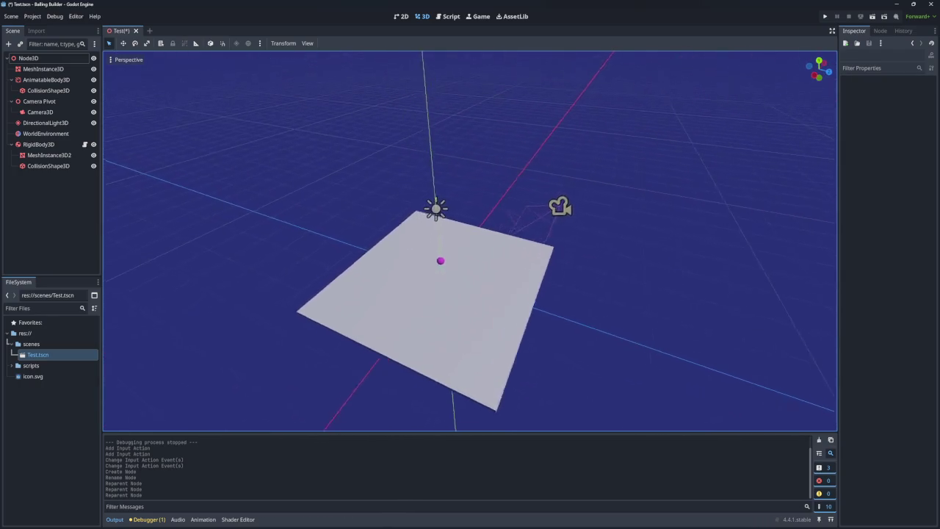
left_click(39, 101)
mouse_move(470, 243)
left_mouse_down()
mouse_move(441, 246)
mouse_move(514, 235)
left_mouse_up()
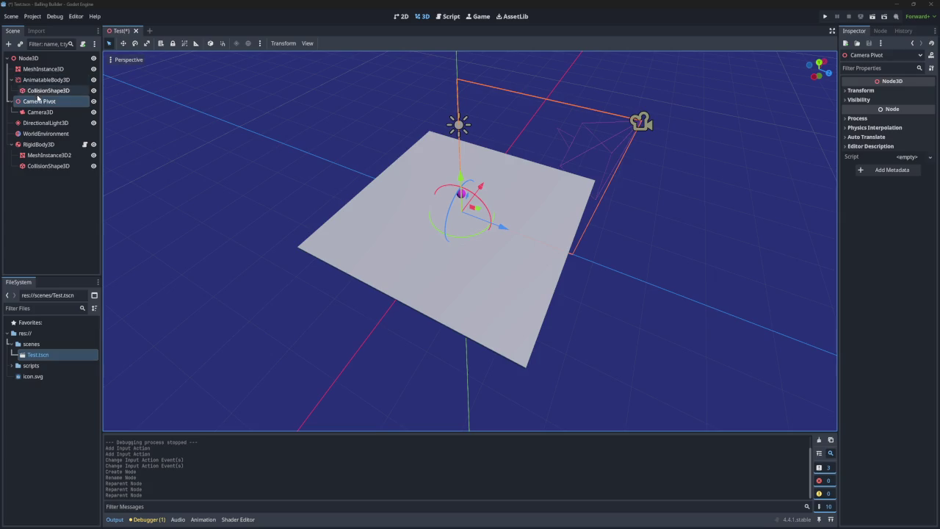
Rename the root Node3D to Game
right_click(38, 101)
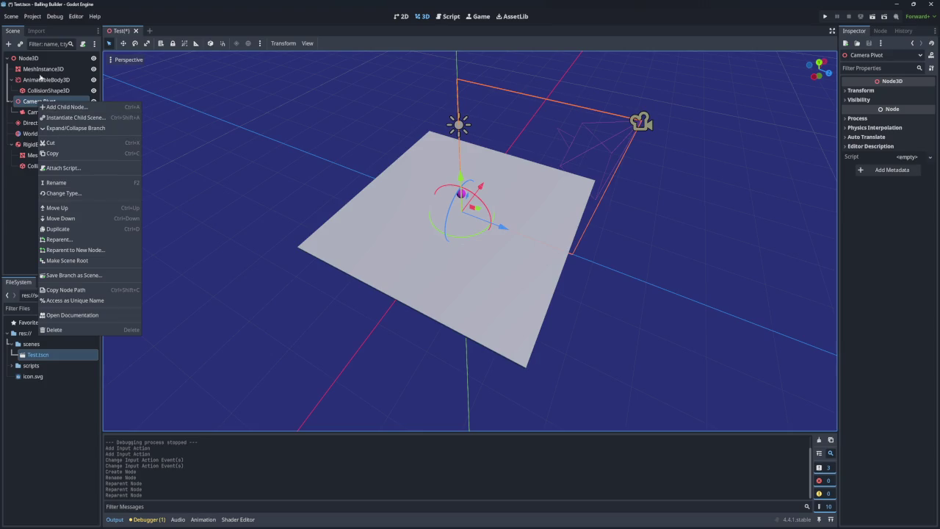
left_click(34, 59)
right_click(34, 59)
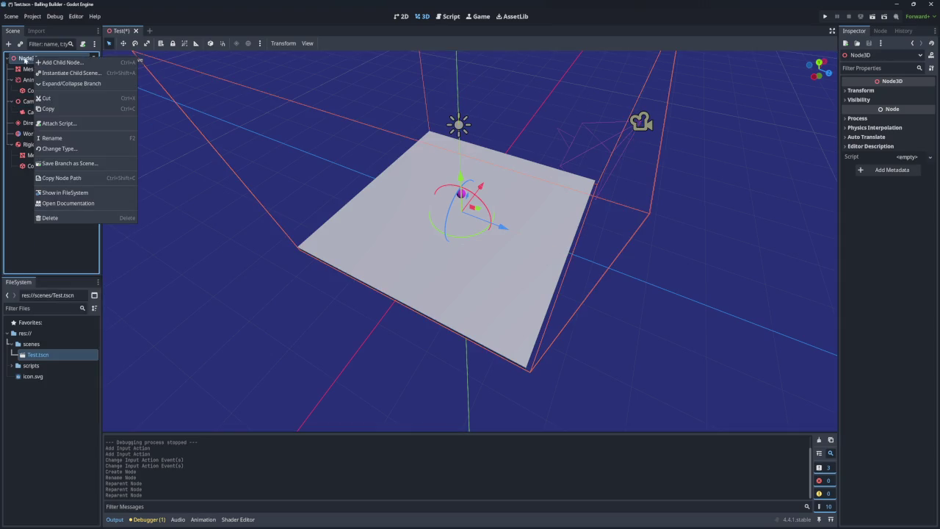
left_click(28, 59)
double_click(35, 58)
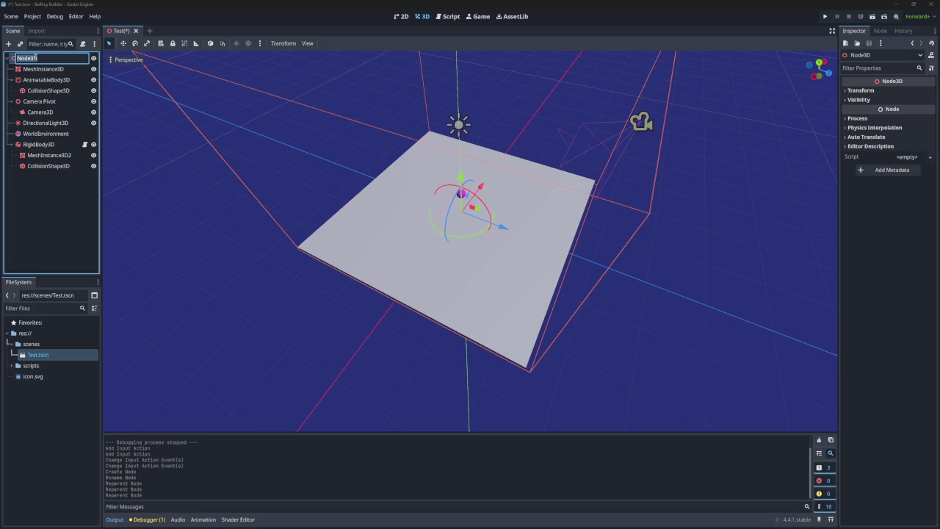
type("Game")
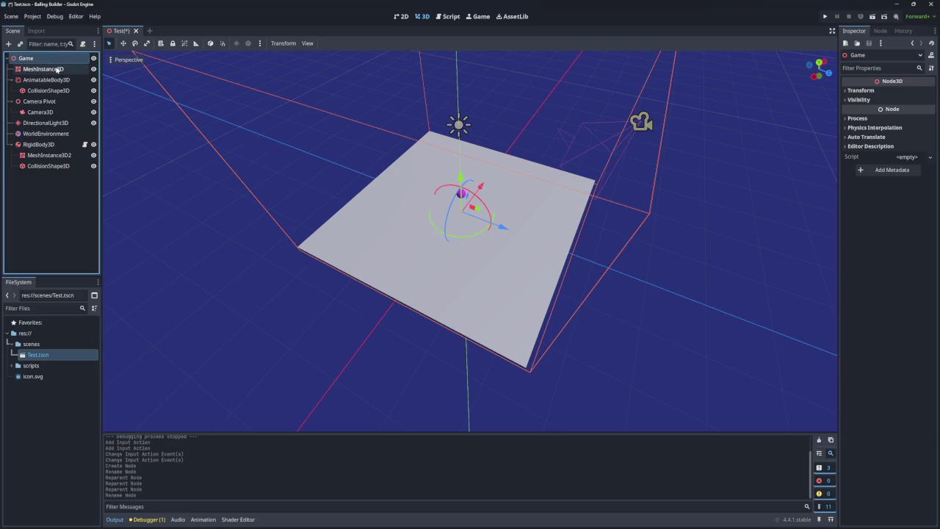
right_click(37, 59)
left_click(31, 58)
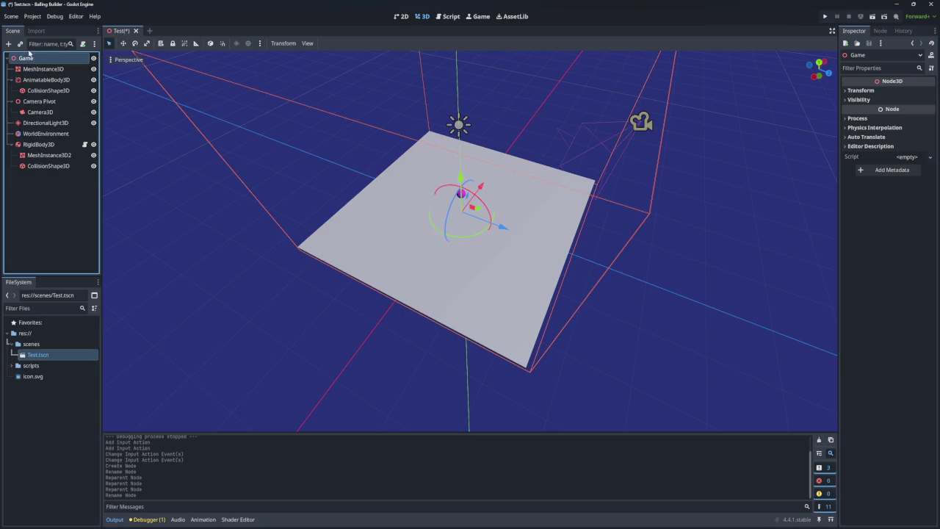
Attach a new script to Game with the path res://scripts/test.gd
right_click(31, 58)
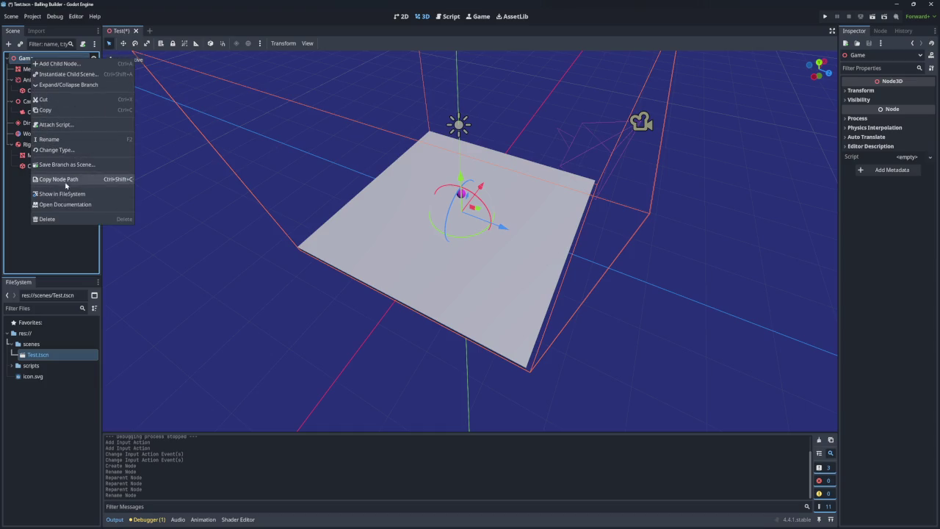
left_click(70, 125)
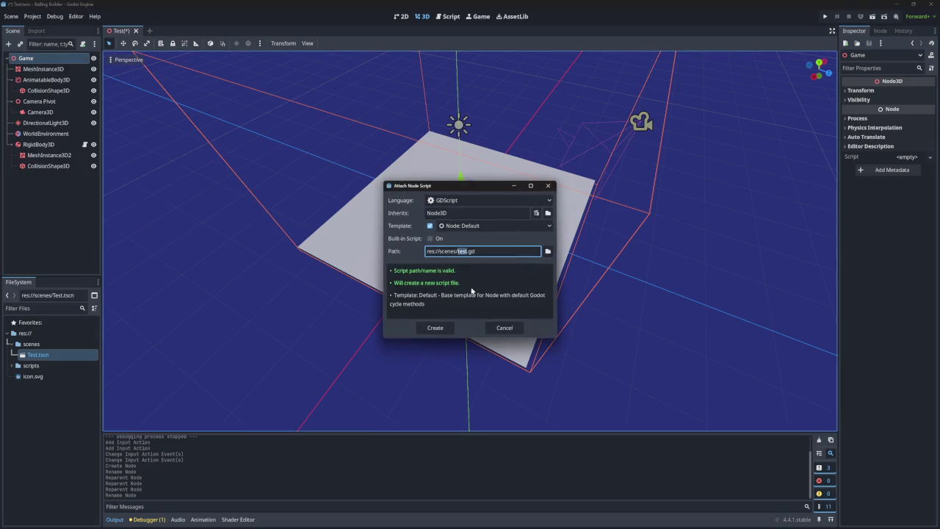
left_click(548, 251)
left_click(298, 292)
left_click(298, 282)
left_click(399, 382)
Create test.gd and replace pass in _process with a unique-name Camera Pivot reference
left_click(434, 327)
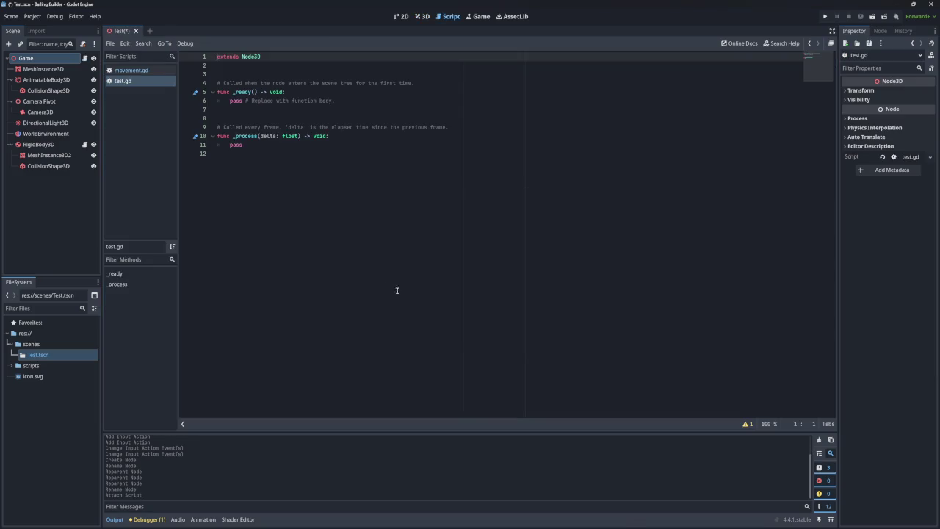
double_click(238, 145)
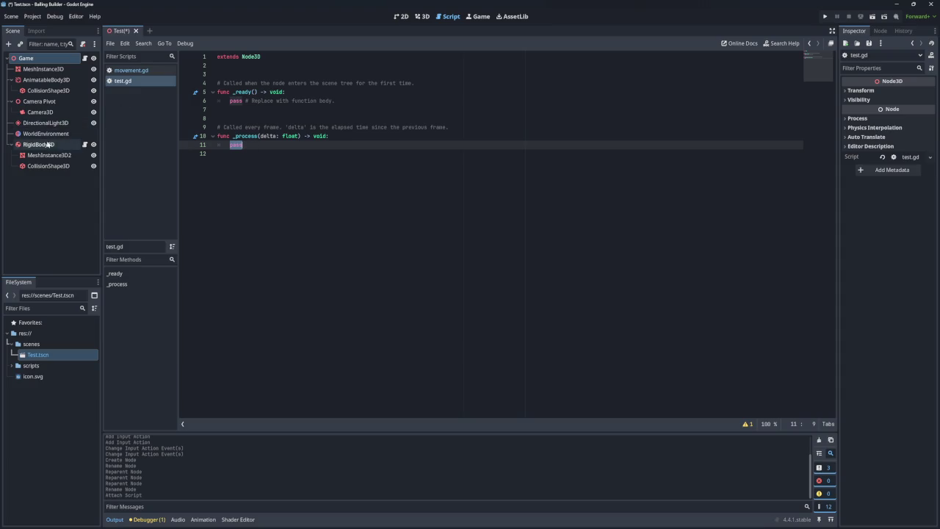
right_click(46, 101)
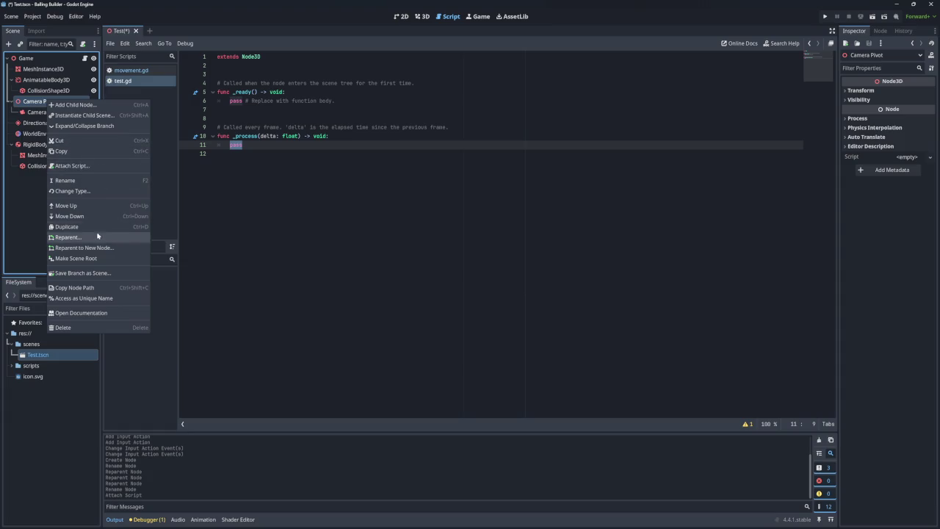
left_click(84, 298)
mouse_move(39, 101)
left_mouse_down()
mouse_move(242, 159)
mouse_move(235, 145)
left_mouse_up()
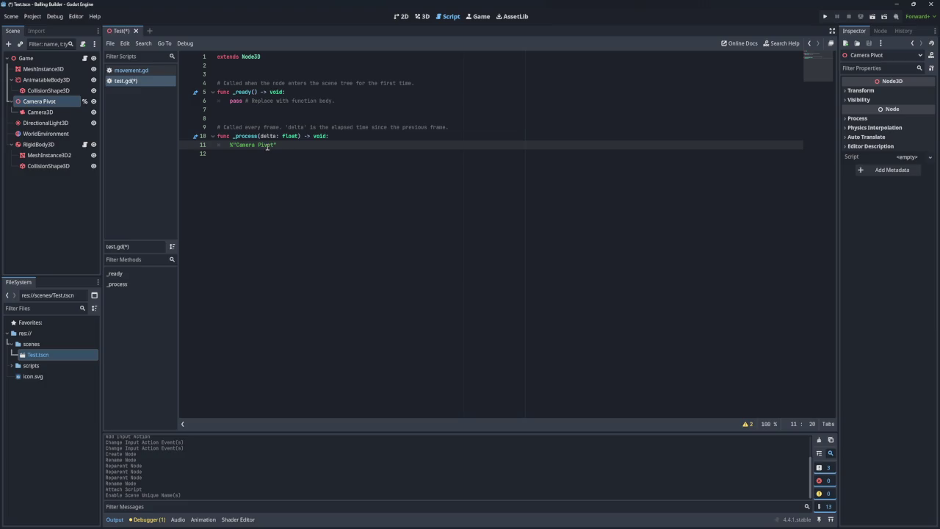
Rename the Camera Pivot node to CameraPivot
right_click(41, 103)
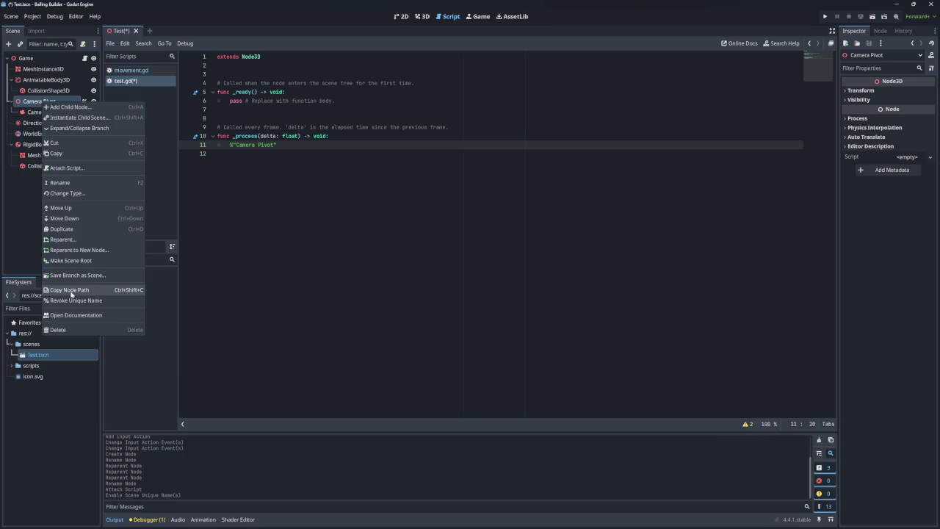
left_click(70, 183)
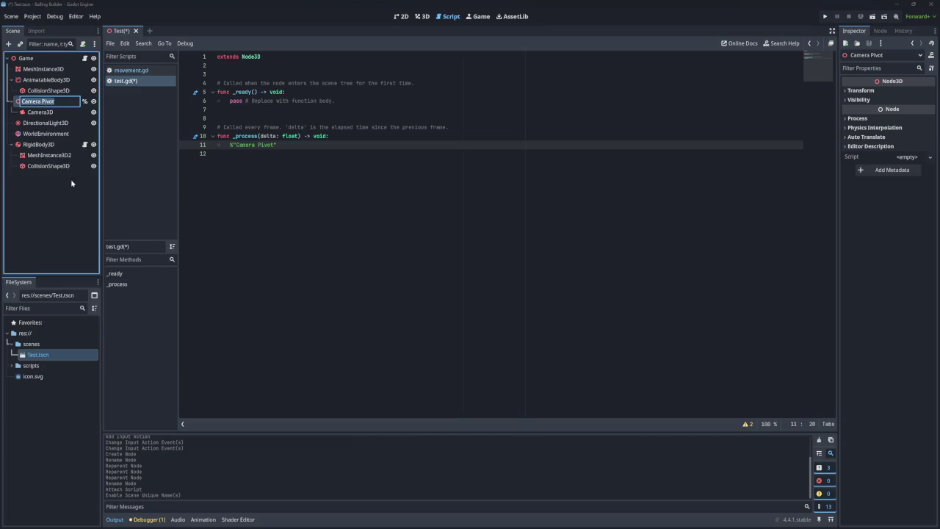
key("ctrl+Left")
key("BackSpace")
key("Return")
left_click(282, 153)
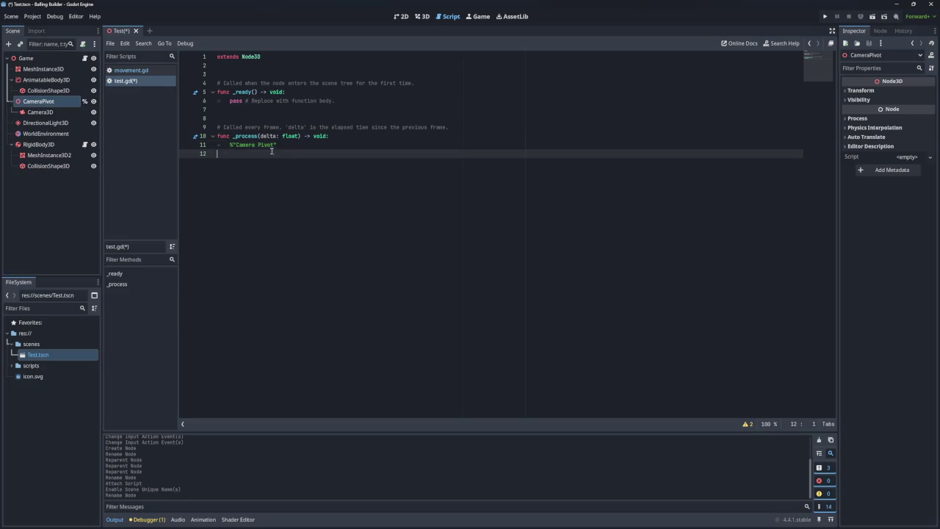
Replace the old reference on line 11 with %CameraPivot.global_position
left_click_drag(267, 153, 357, 137)
key("BackSpace")
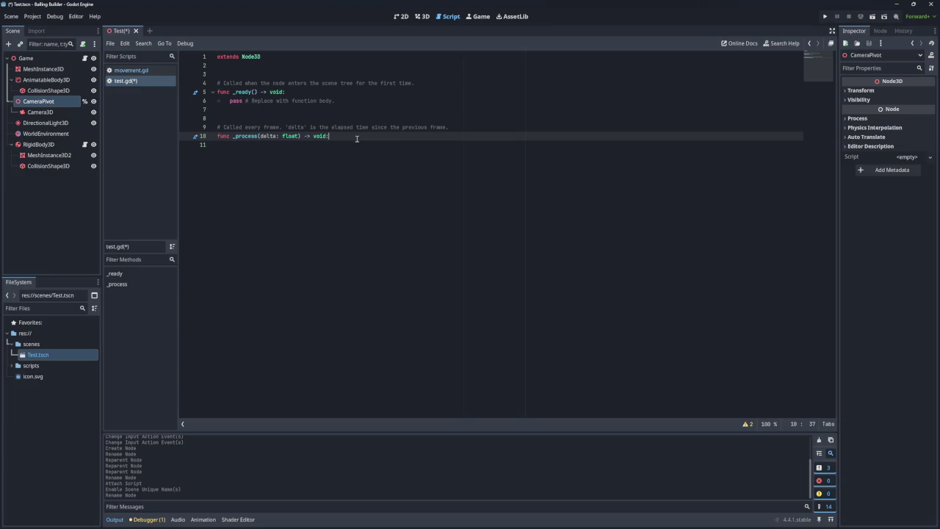
mouse_move(46, 101)
left_mouse_down()
mouse_move(258, 143)
mouse_move(248, 147)
left_mouse_up()
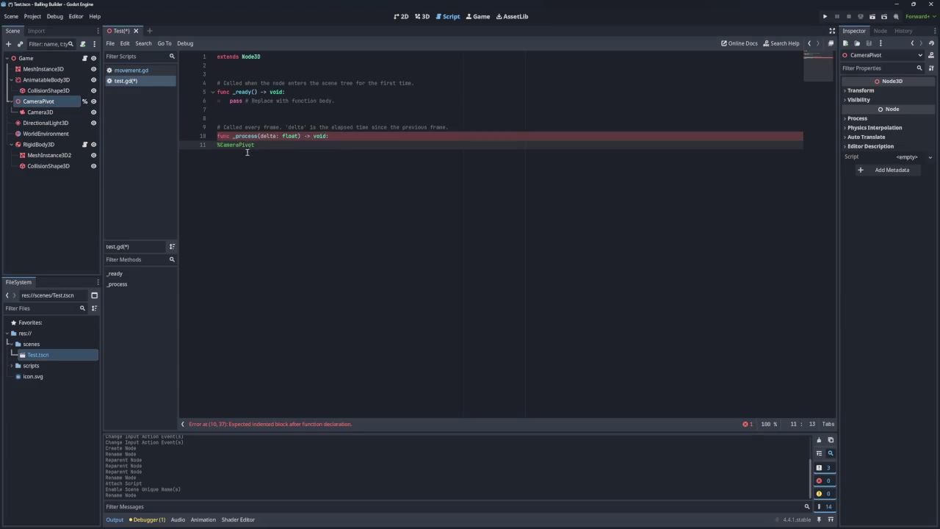
key("Tab")
left_click(286, 144)
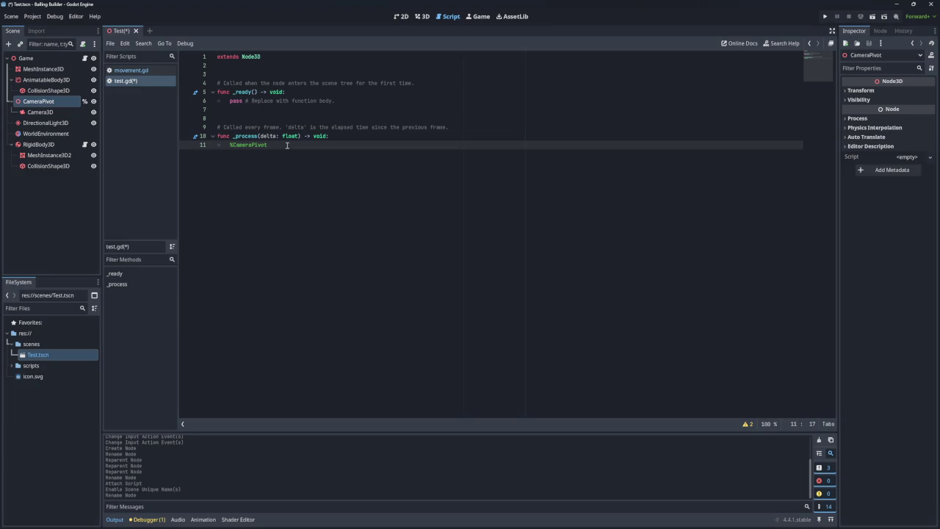
type(".po")
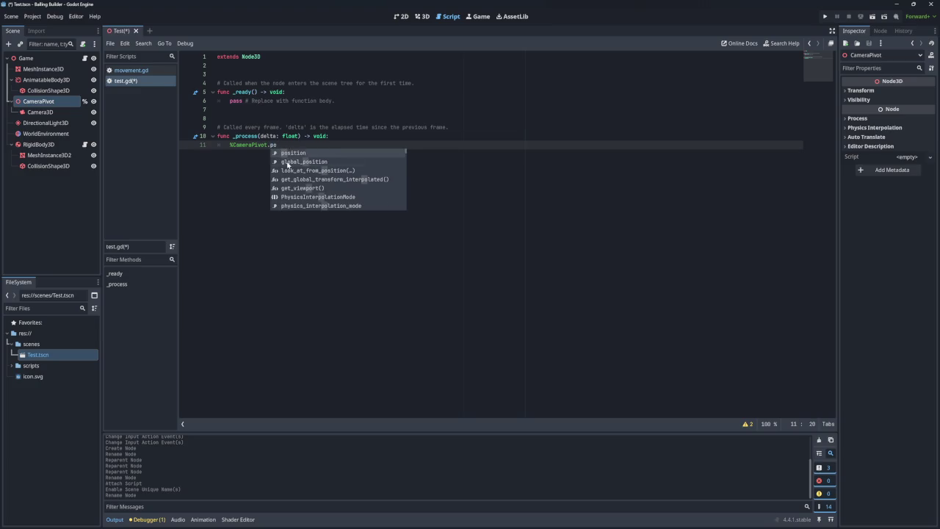
left_click(287, 161)
Assign it $RigidBody3D.global_position, then save and run the game
type("=")
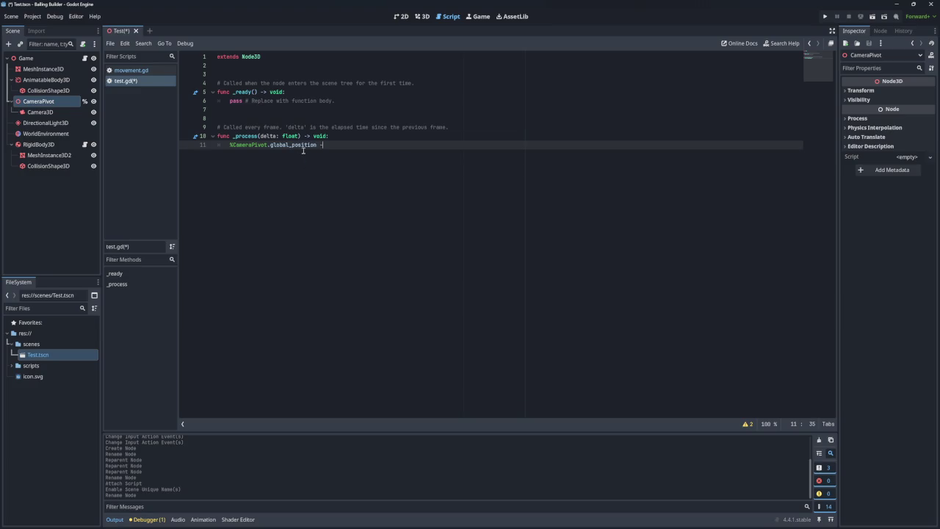
mouse_move(303, 150)
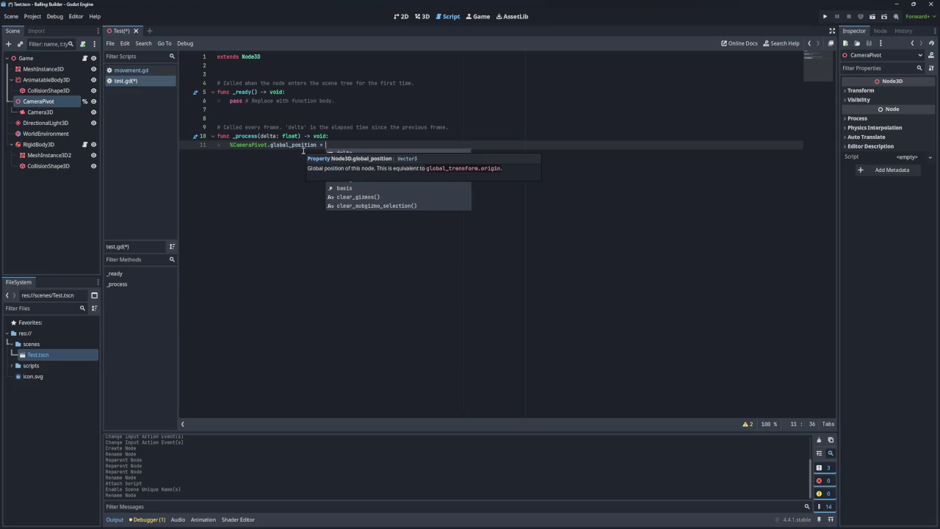
left_click_drag(46, 146, 342, 147)
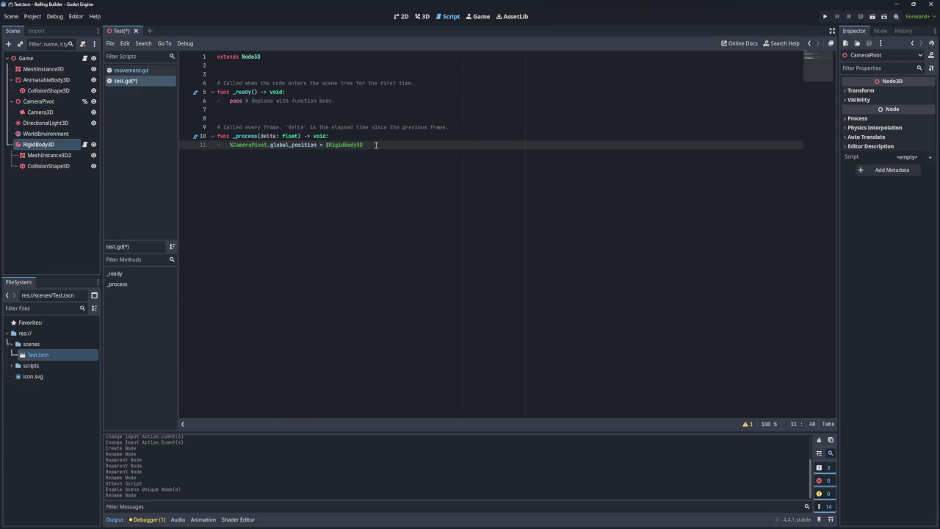
type(".global")
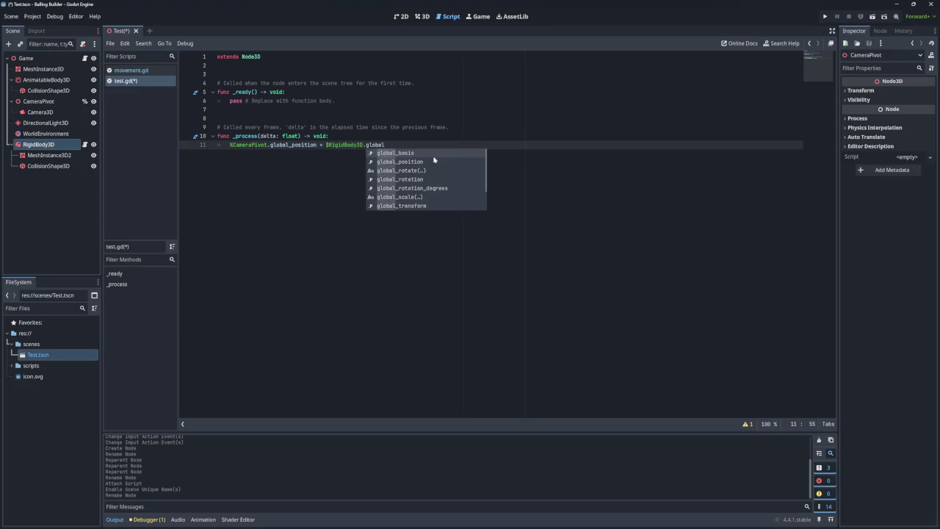
left_click(394, 163)
left_click(383, 164)
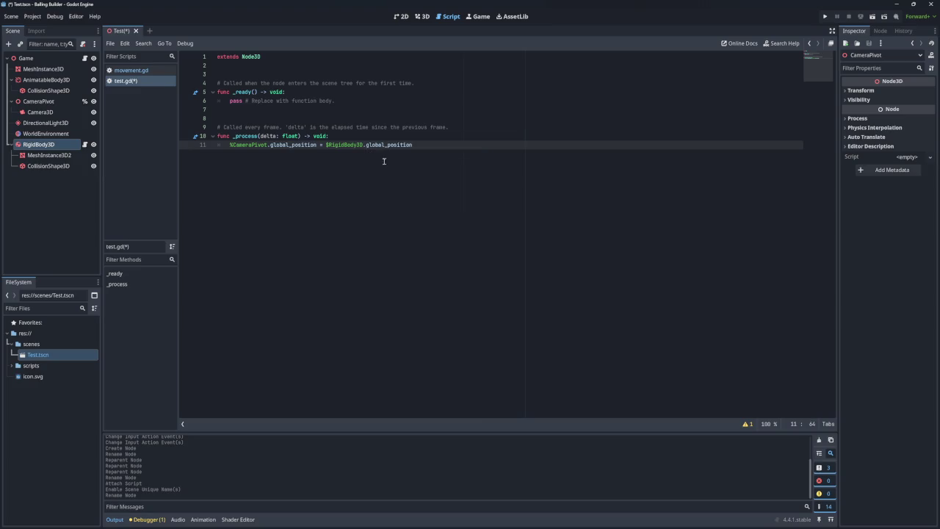
key("ctrl+s")
key("F5")
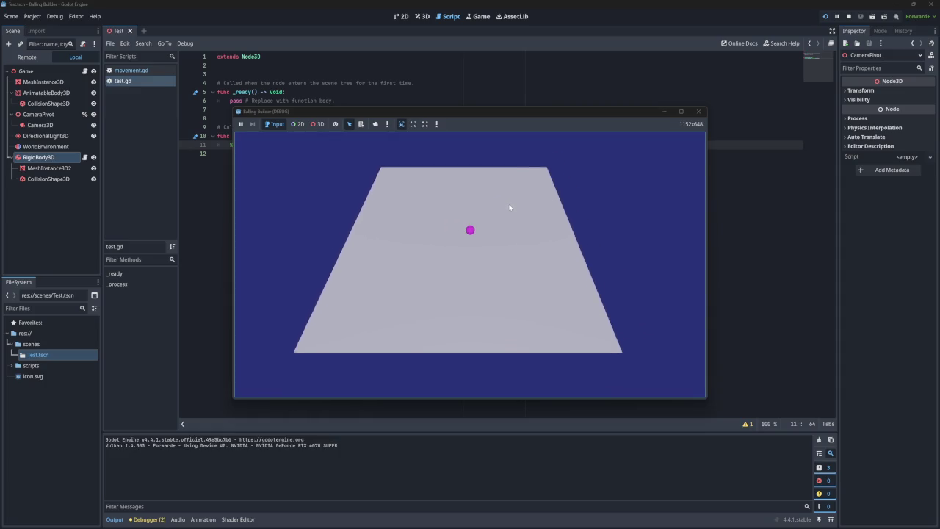
Close the Balling Builder debug window and bring up the Camera3D node's actions
left_click(701, 112)
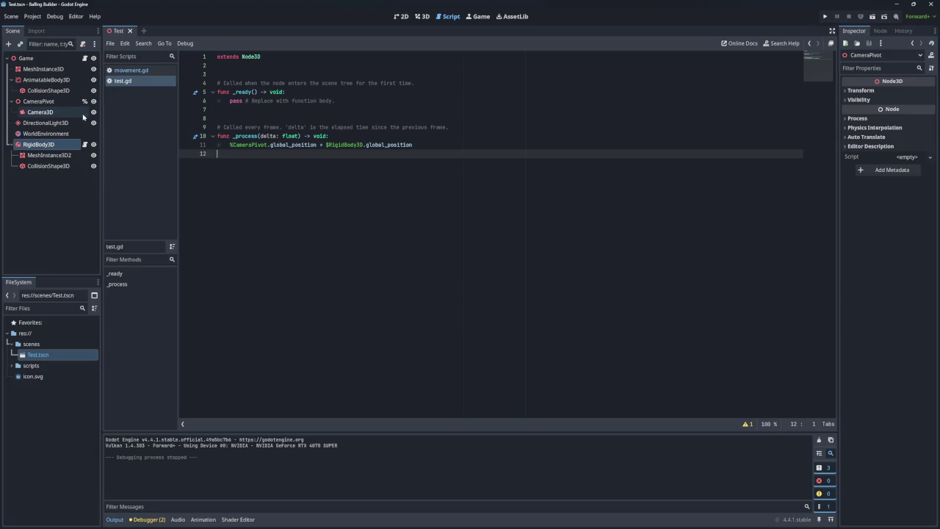
right_click(48, 111)
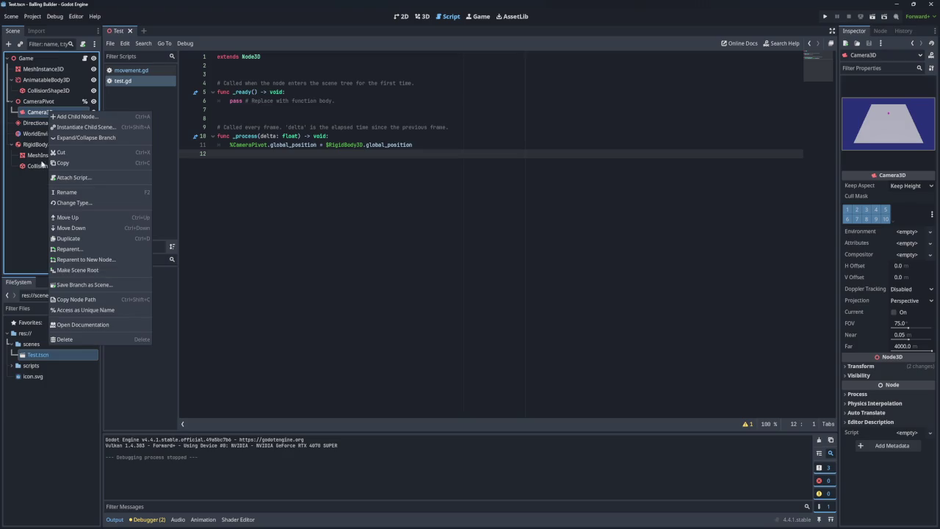
Rename the Camera3D node to Camera
left_click(35, 112)
left_click(53, 111)
key("BackSpace")
key("Return")
right_click(48, 110)
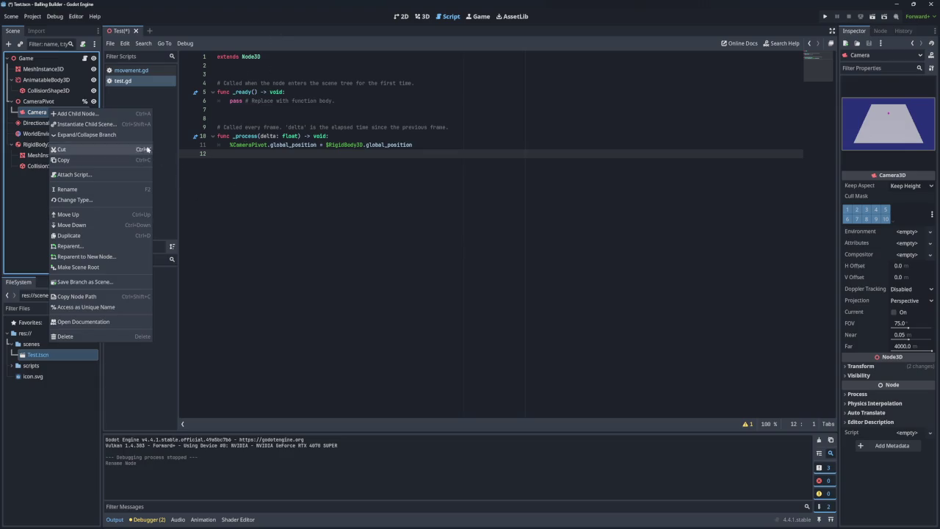
Declare var zoom = 200 on line 3 of the script
left_click(256, 69)
key("Return")
type("var zoom =")
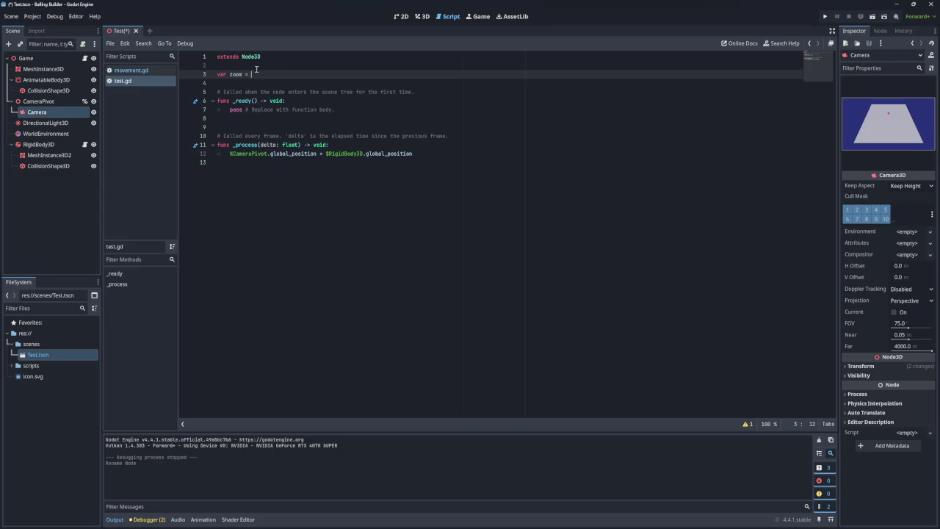
type("200")
key("Return")
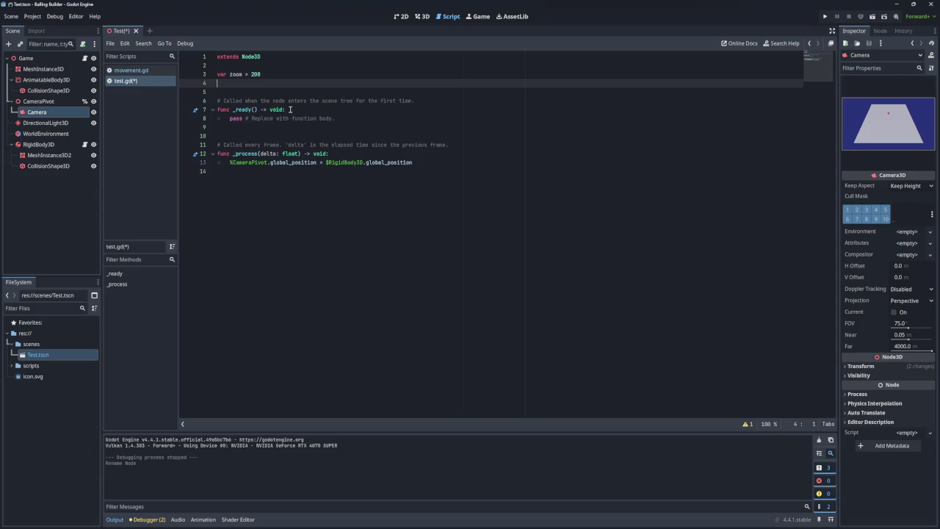
Remove the blank line after zoom and start line 13 as $CameraPivot/Camera.position =
left_click(270, 77)
key("Delete")
left_click_drag(36, 112, 298, 163)
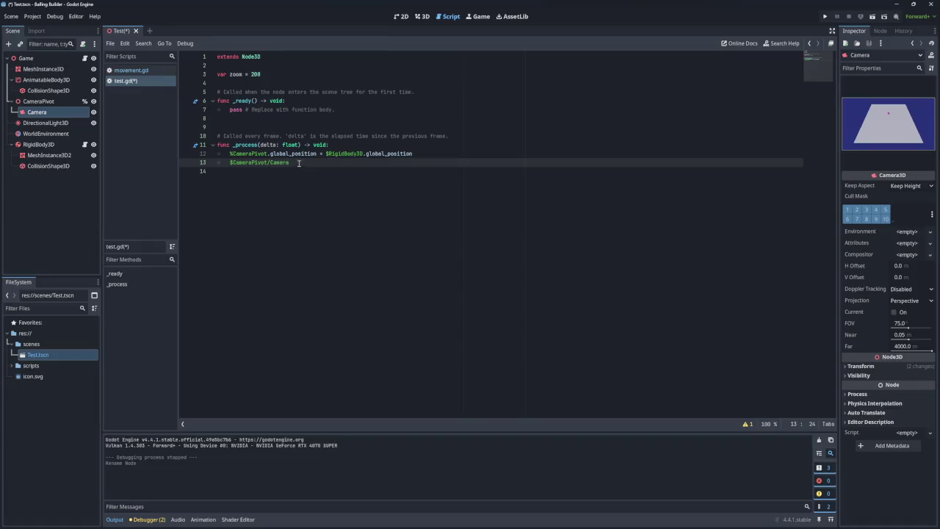
type(".po")
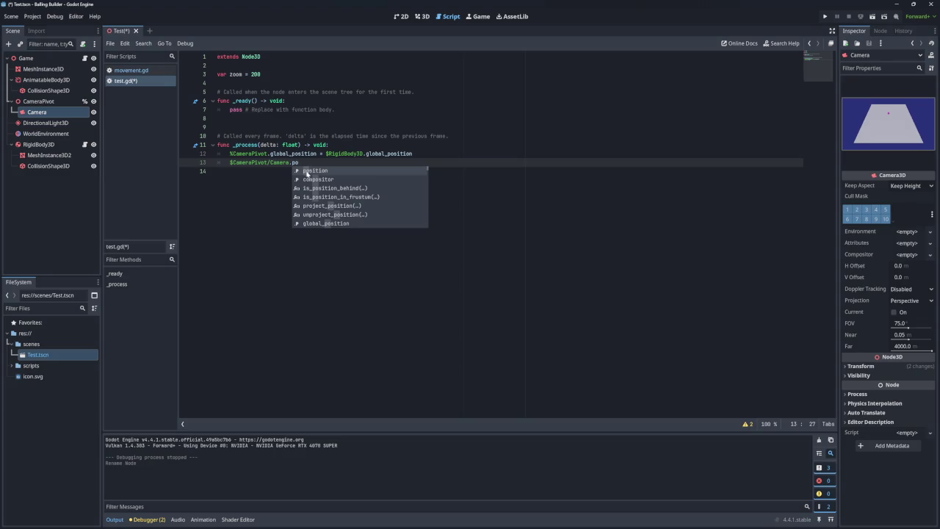
left_click(315, 171)
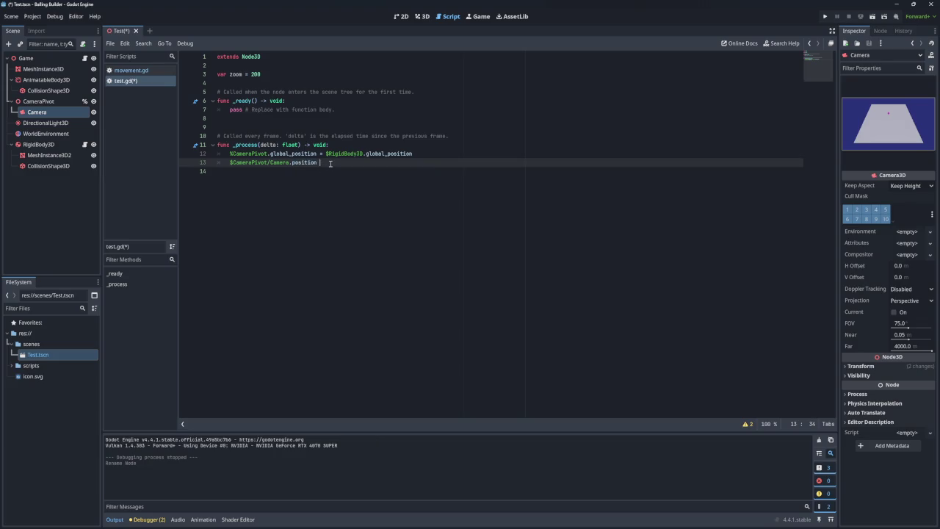
type("=")
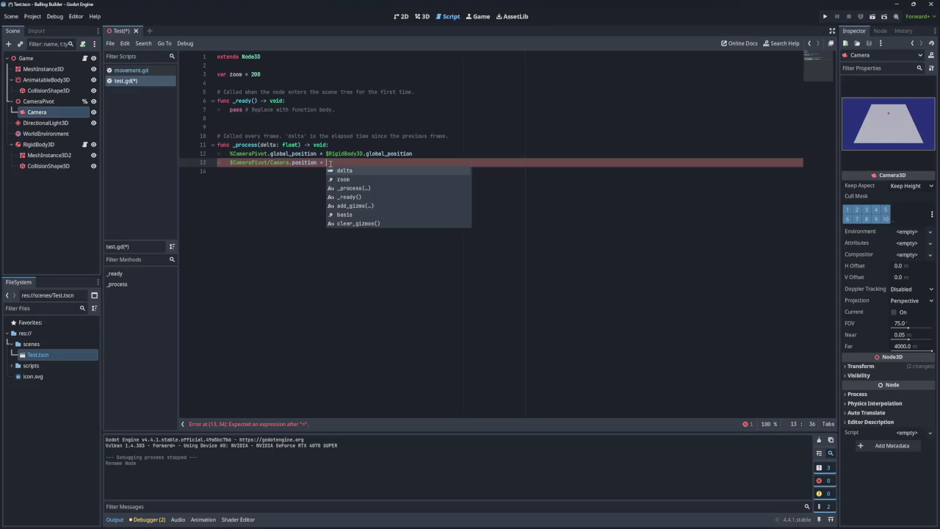
Try zoom with cos() as the value, then delete it and select the camera path
left_click(343, 180)
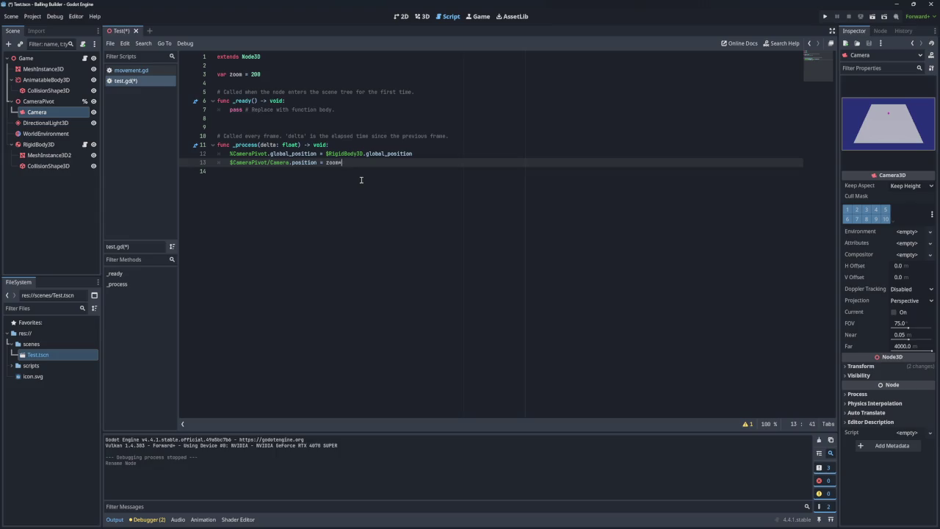
type("cos(")
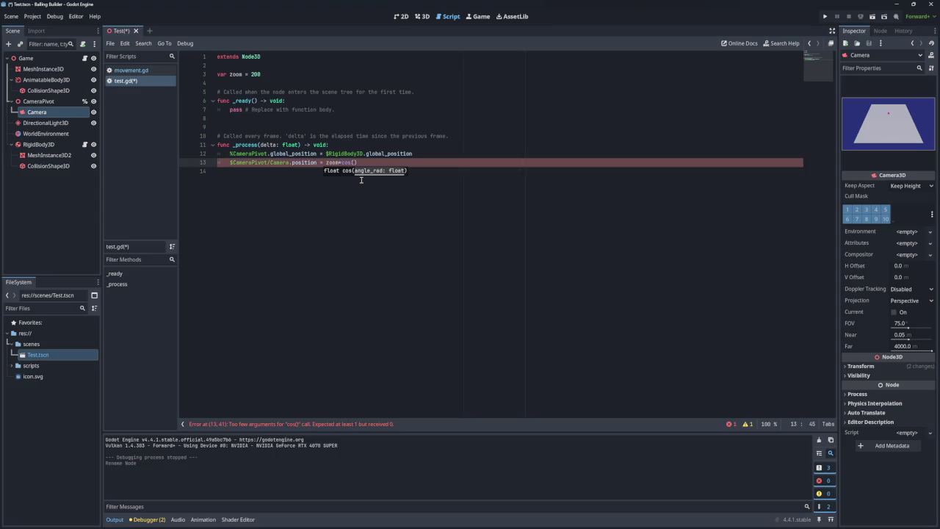
key("BackSpace")
key("BackSpace")
key("BackSpace")
key("BackSpace")
key("BackSpace")
key("BackSpace")
left_click_drag(288, 162, 229, 162)
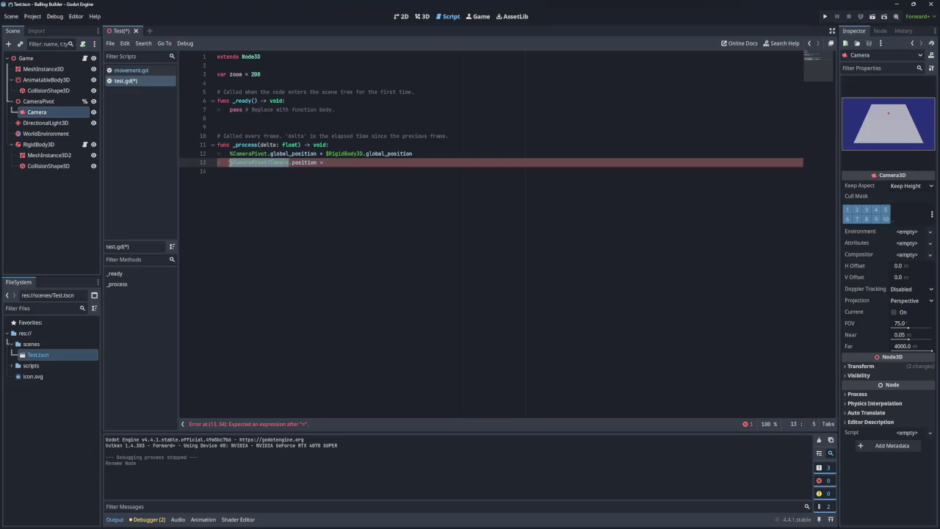
Paste the camera path after the equals sign and complete it to .rotation
key("ctrl+c")
left_click(328, 163)
key("ctrl+v")
type(".r")
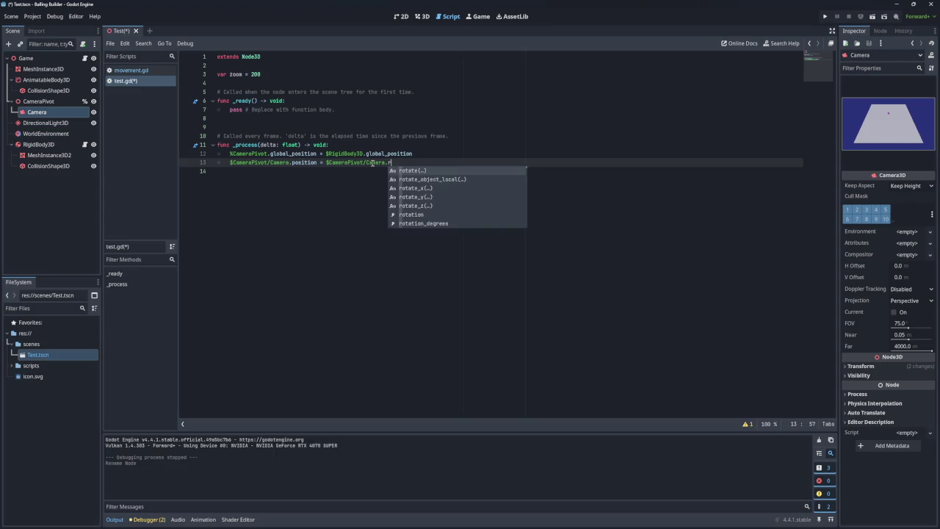
type("otatio")
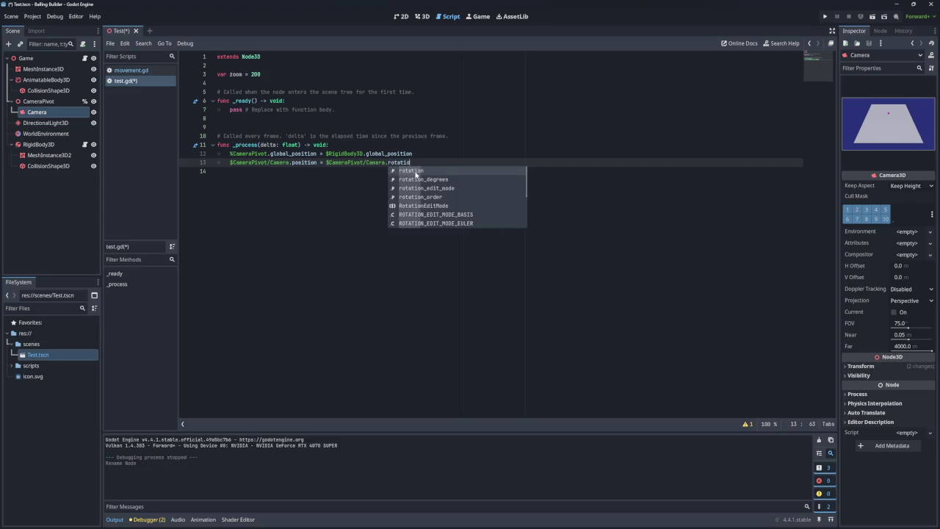
left_click(415, 172)
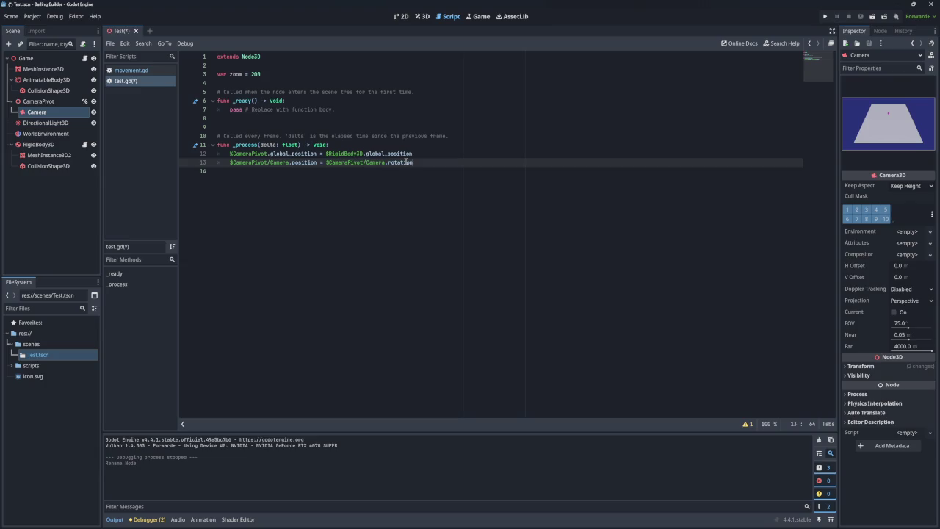
mouse_move(405, 161)
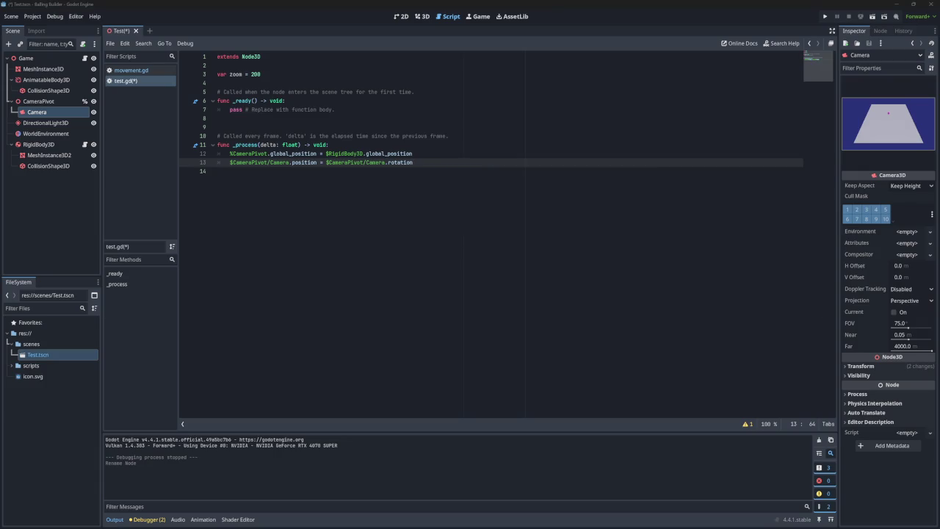
Read the rotation documentation tooltip and select the word rotation
left_click(368, 203)
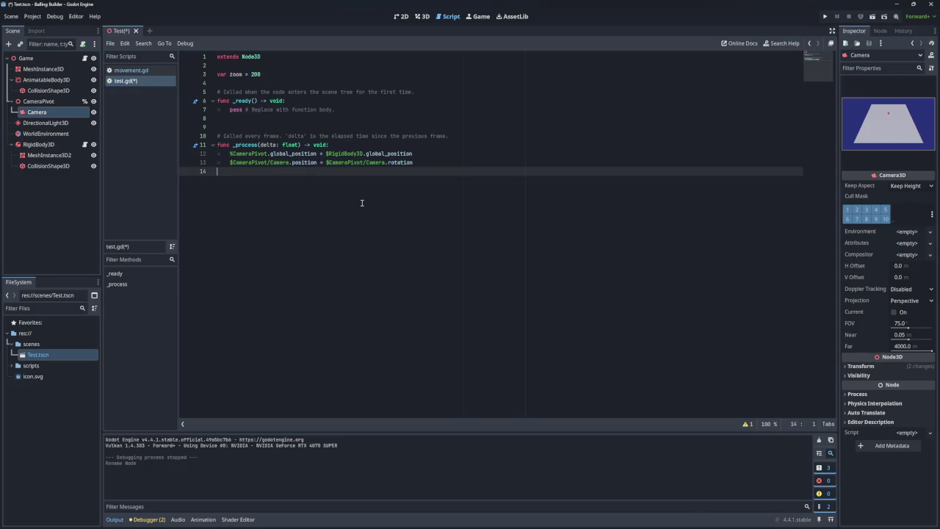
left_click(403, 162)
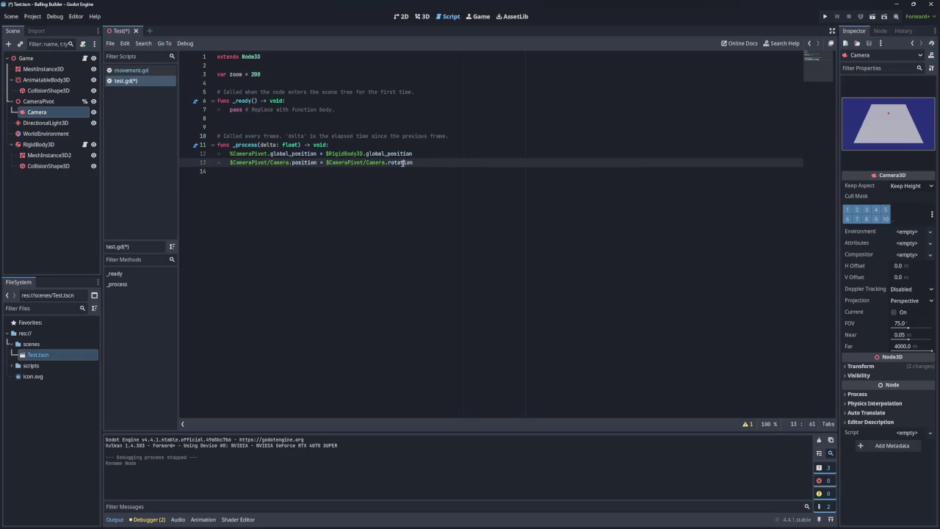
mouse_move(402, 162)
left_click(416, 162)
mouse_move(396, 162)
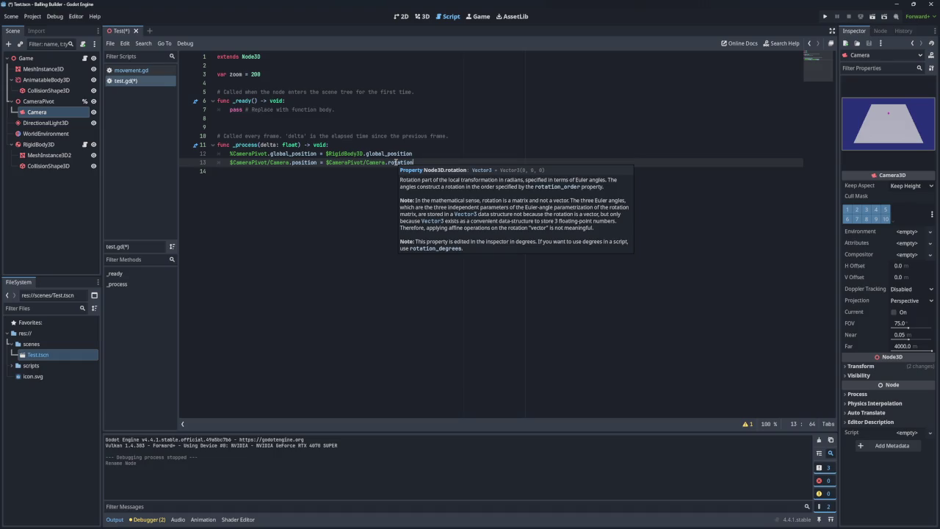
double_click(407, 162)
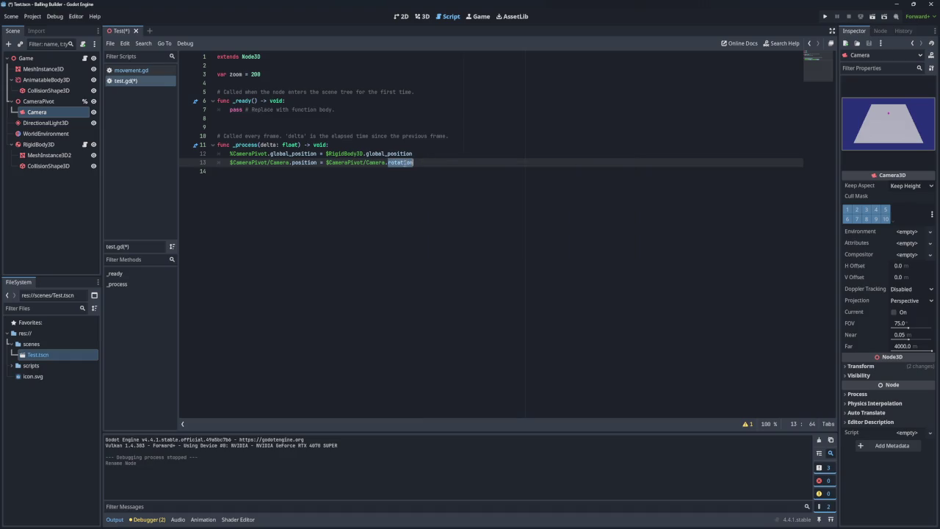
Delete everything after $CameraPivot/Camera on line 13
type("trans")
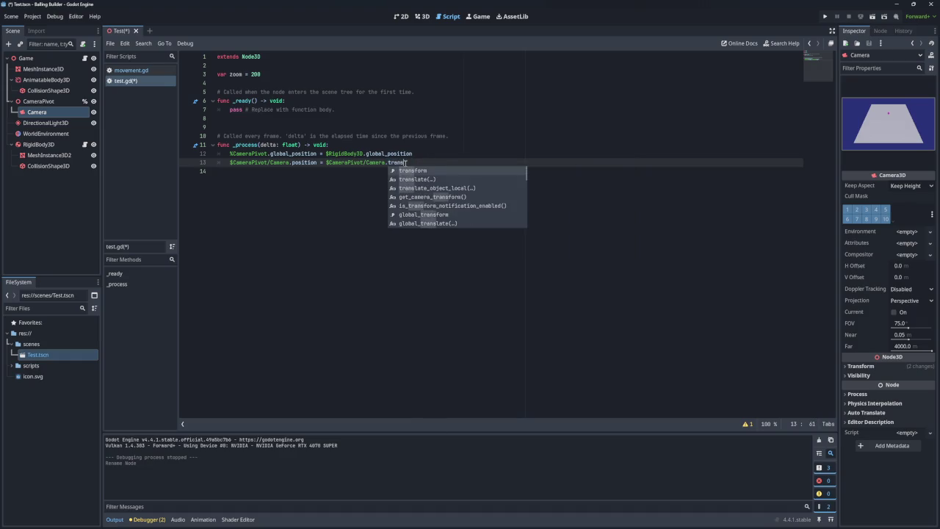
type("form")
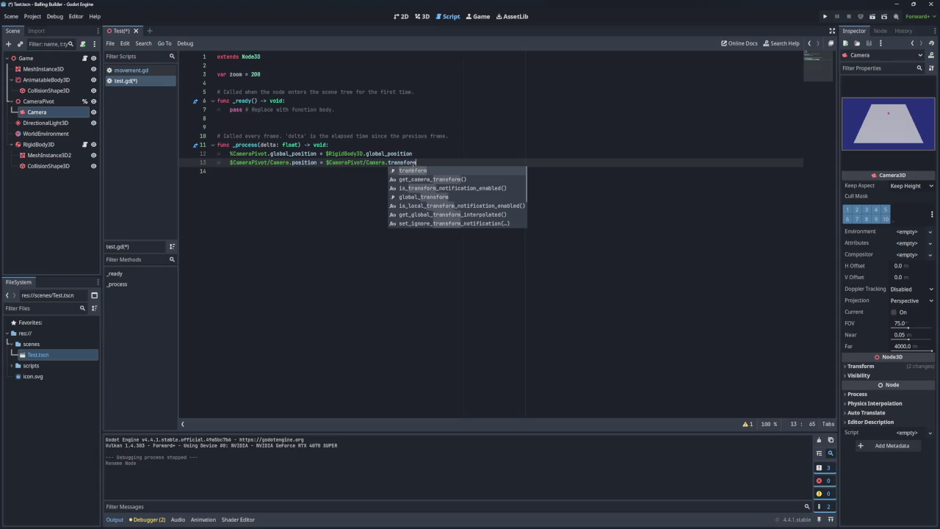
left_click(420, 169)
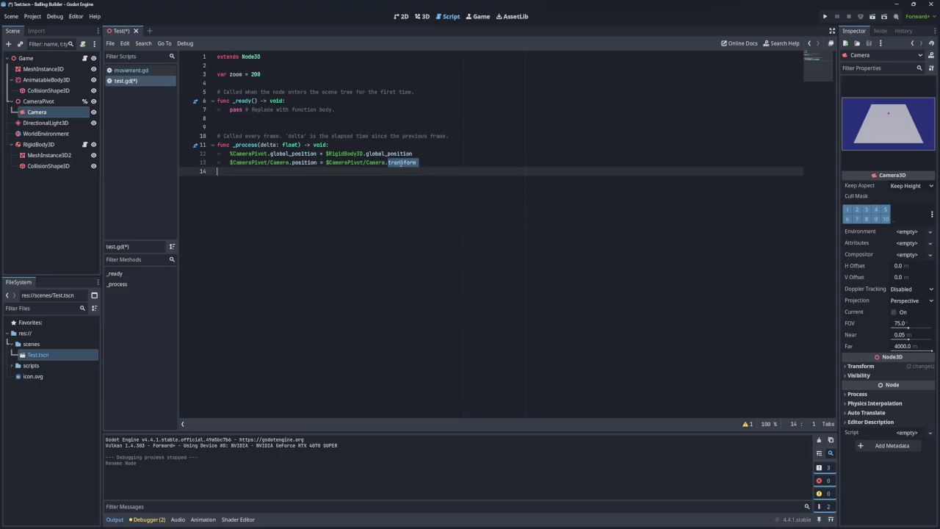
left_click(446, 155)
mouse_move(408, 166)
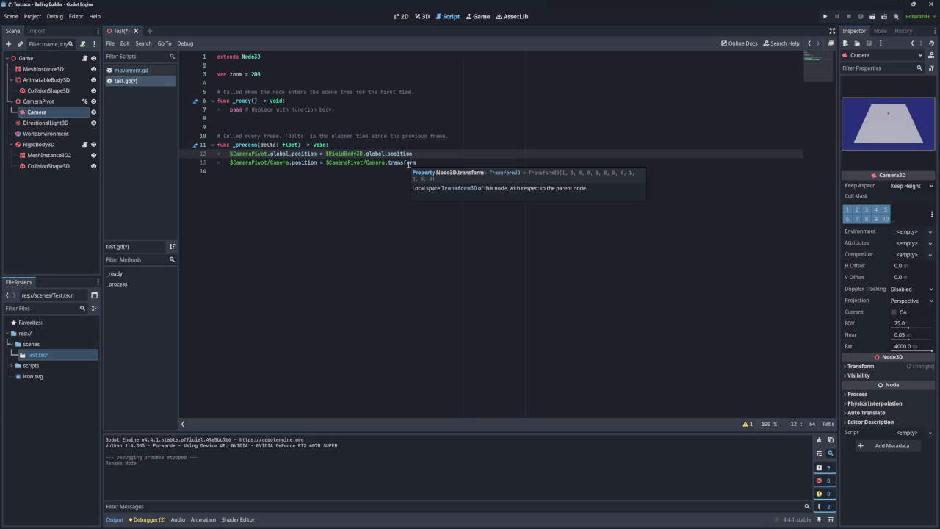
left_click(428, 162)
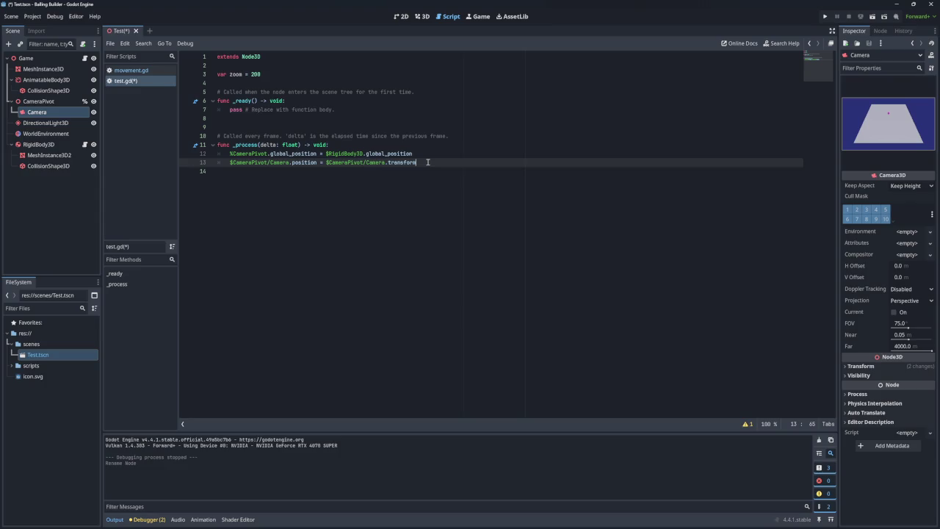
left_click_drag(428, 163, 292, 163)
key("BackSpace")
key("BackSpace")
Try move_child() on the camera, remove it, then save and run the project
type(".move")
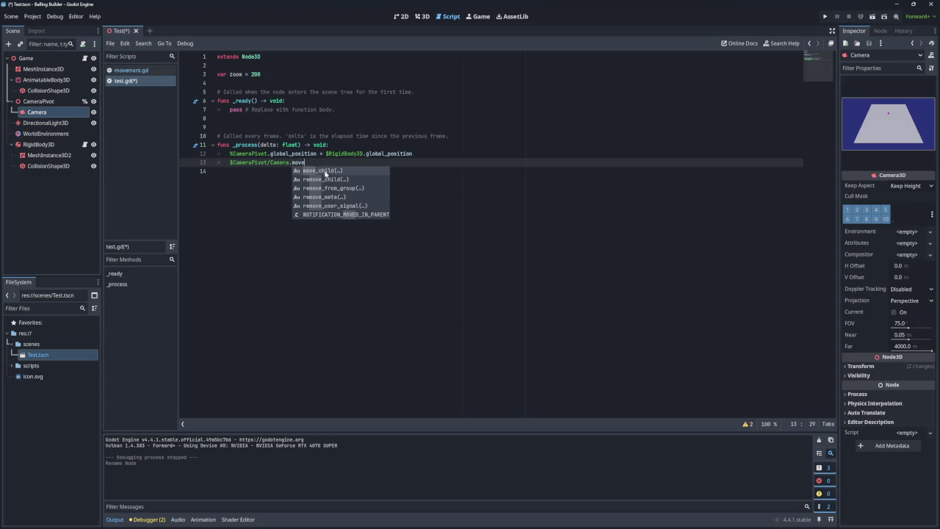
left_click(325, 173)
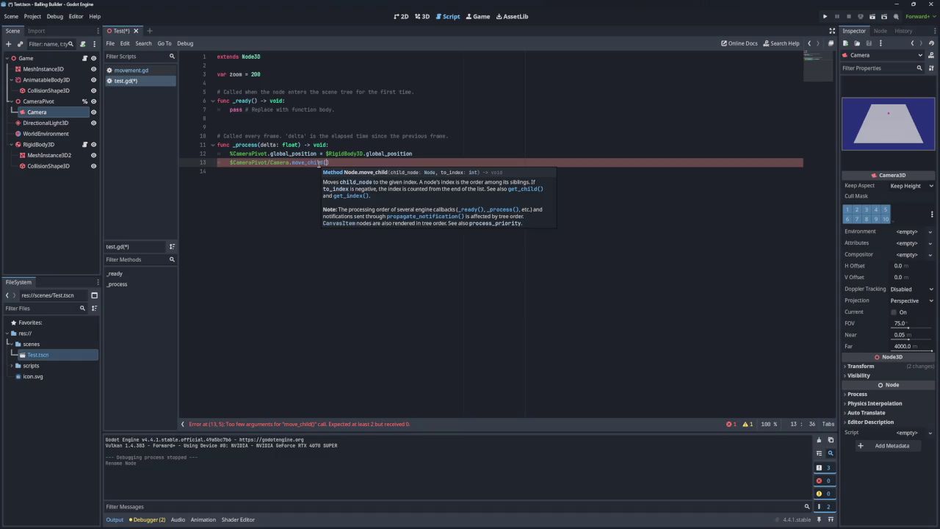
left_click_drag(329, 163, 293, 164)
key("BackSpace")
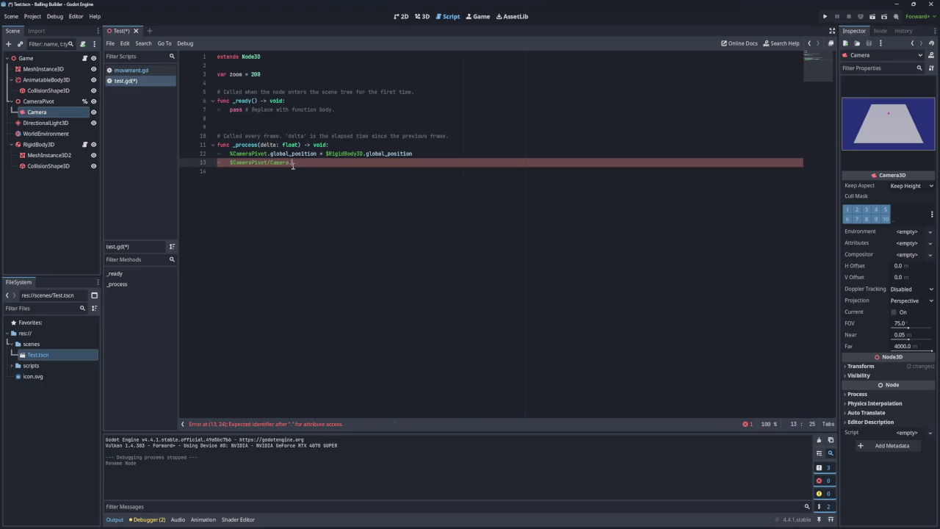
key("ctrl+space")
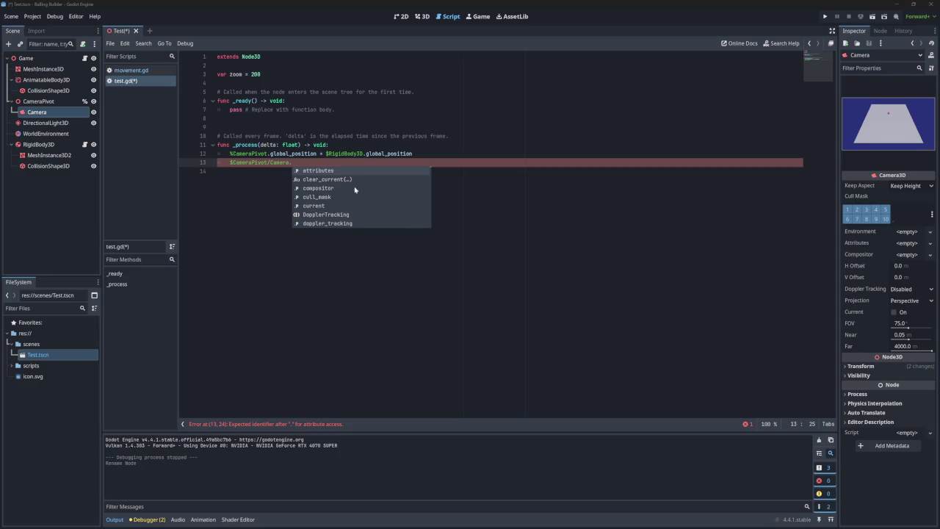
key("Escape")
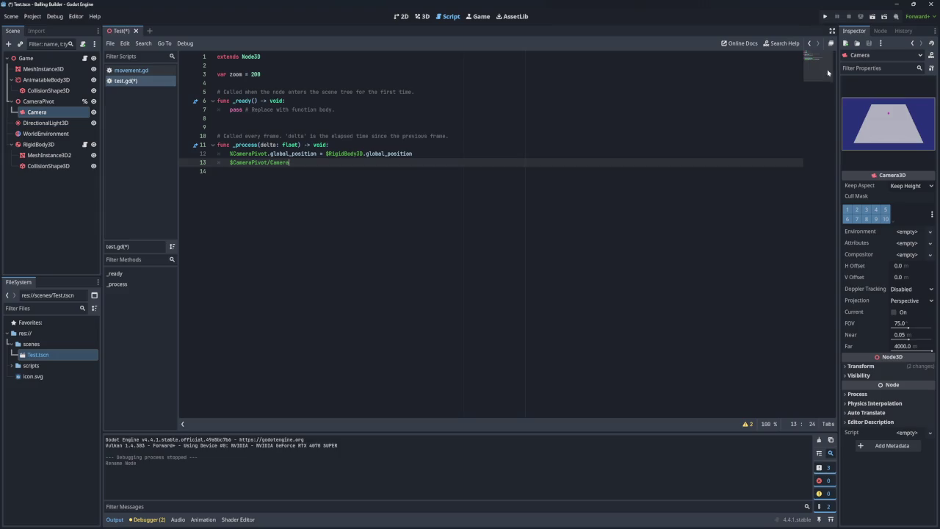
left_click(825, 16)
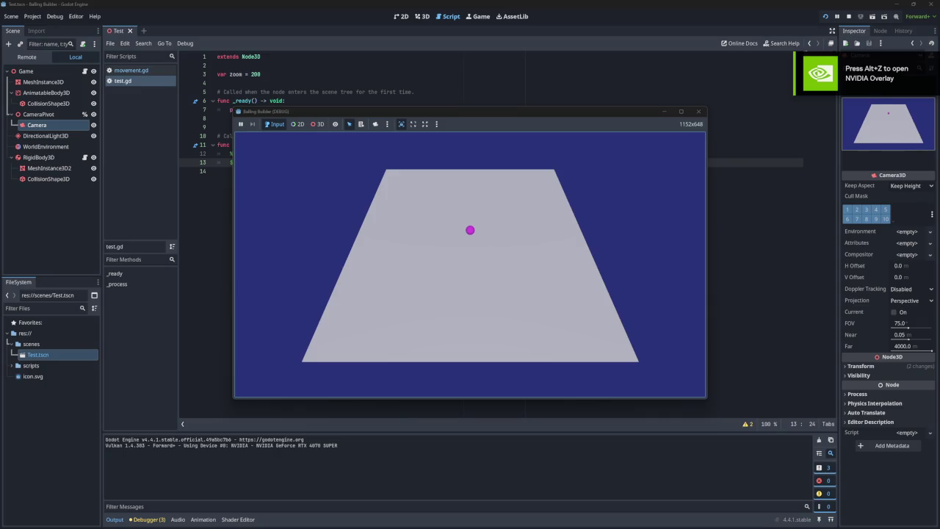
key("alt+Tab")
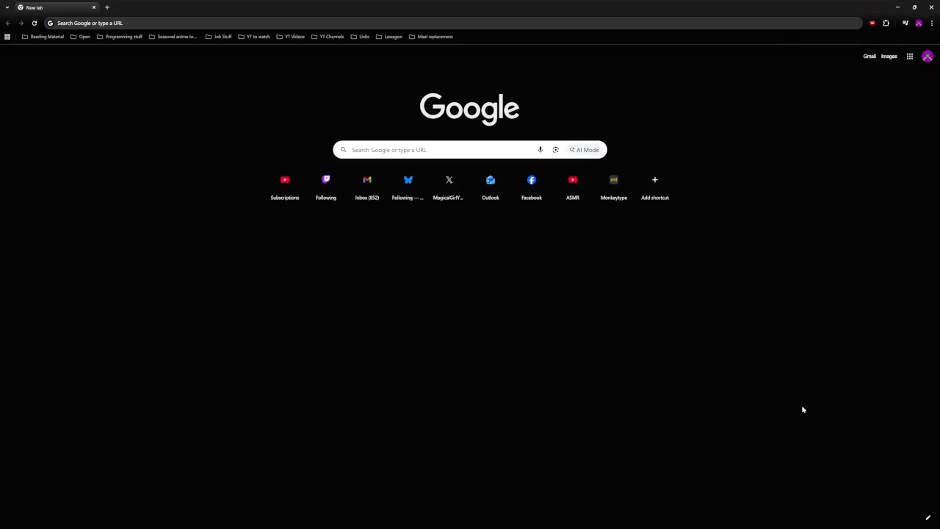
Open Twitch in a new tab and play the 'Weekly seed zoom zoom' broadcast from your channel
key("ctrl+t")
type("tw")
key("Return")
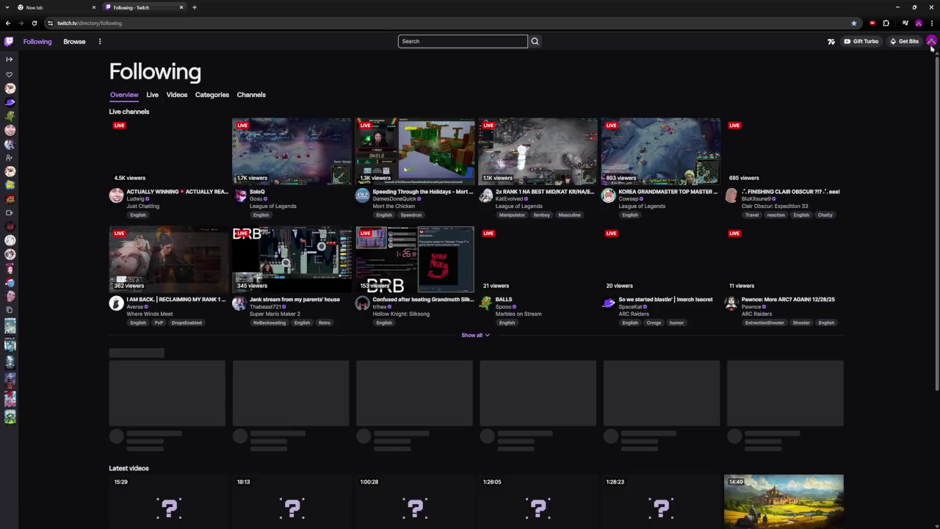
left_click(931, 41)
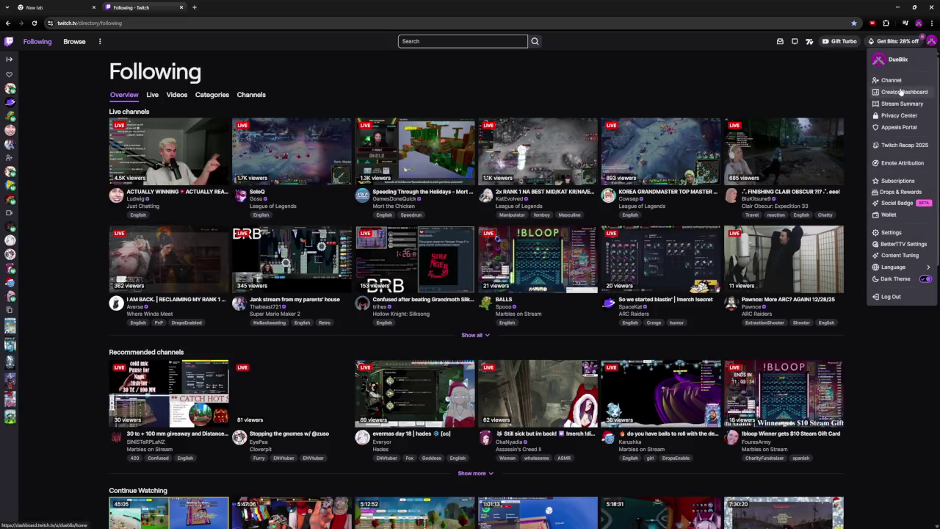
left_click(891, 80)
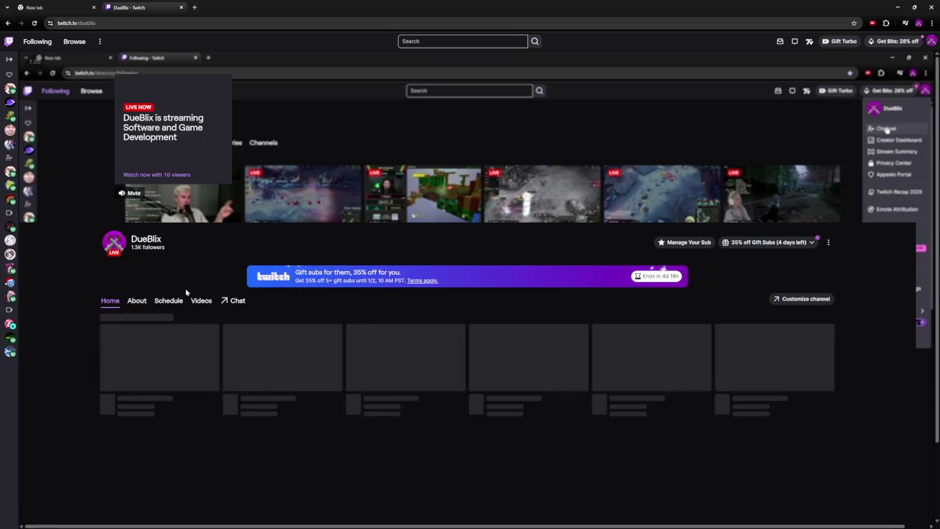
left_click(292, 382)
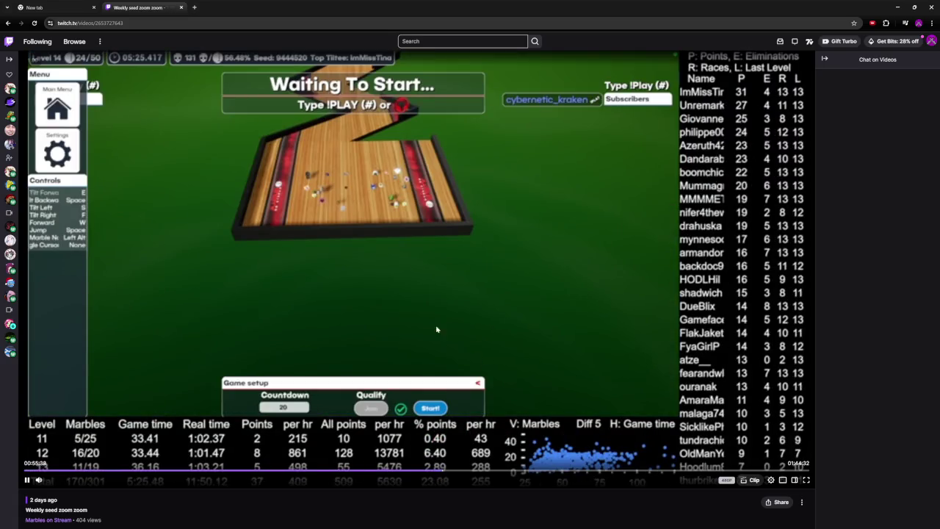
Seek the Twitch replay to about 59:00 and pause it on the wooden zigzag track
left_click(469, 472)
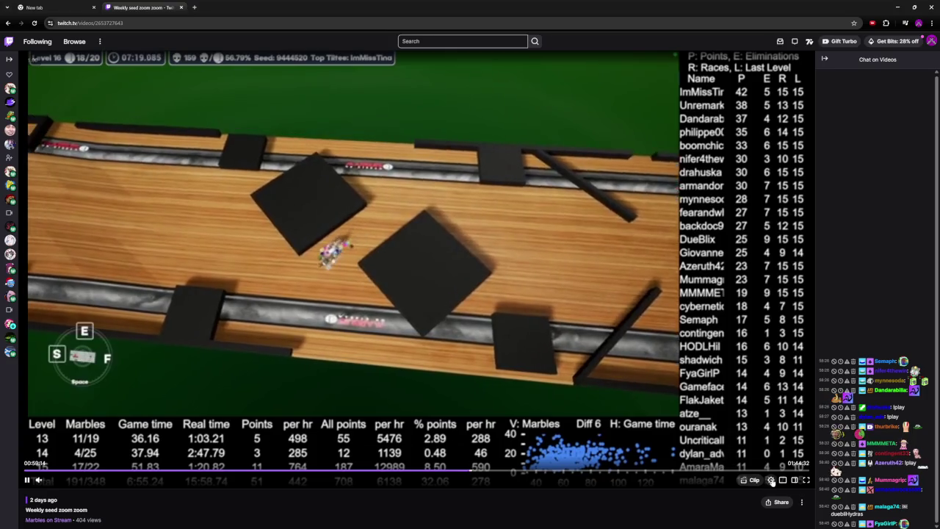
left_click(770, 480)
left_click(695, 364)
left_click(541, 371)
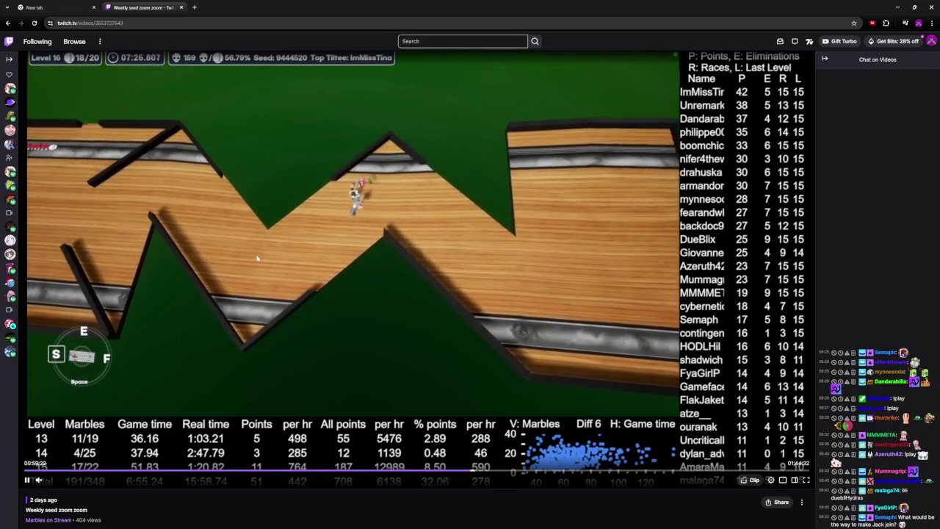
left_click(278, 266)
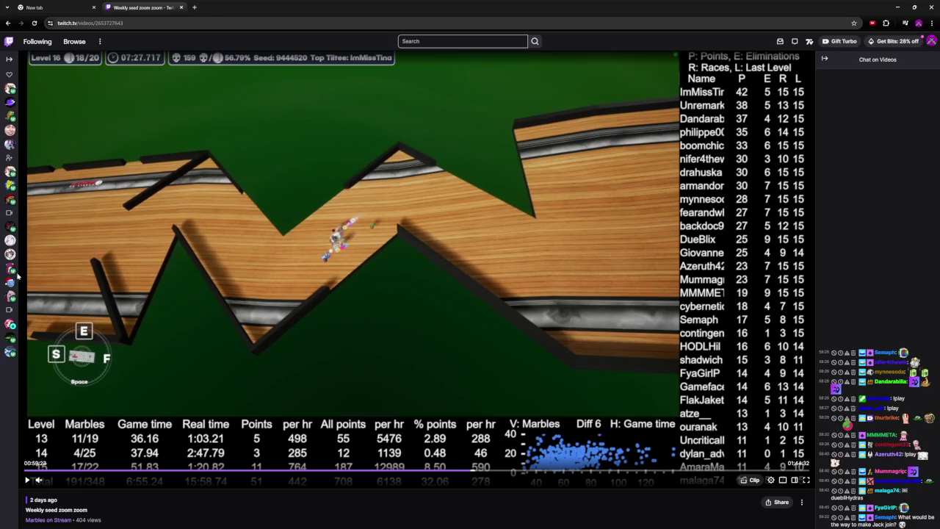
mouse_move(10, 268)
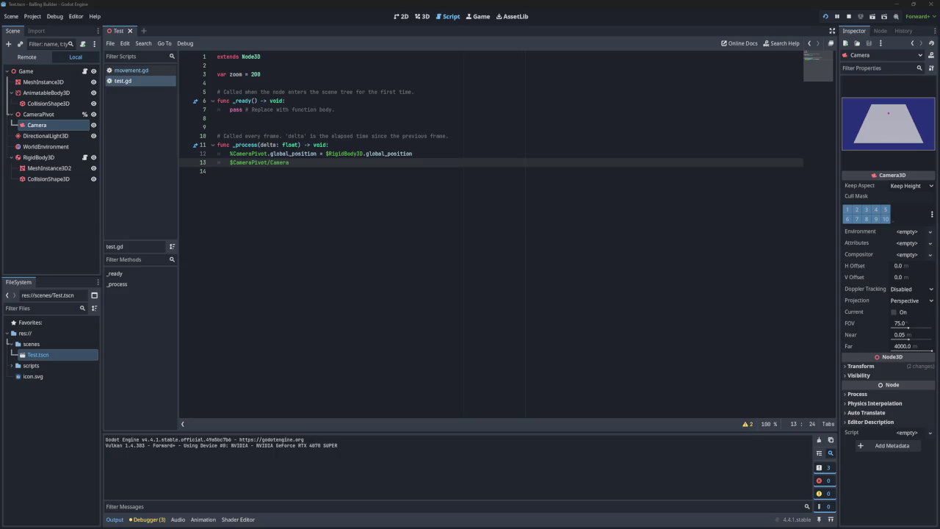
right_click(51, 118)
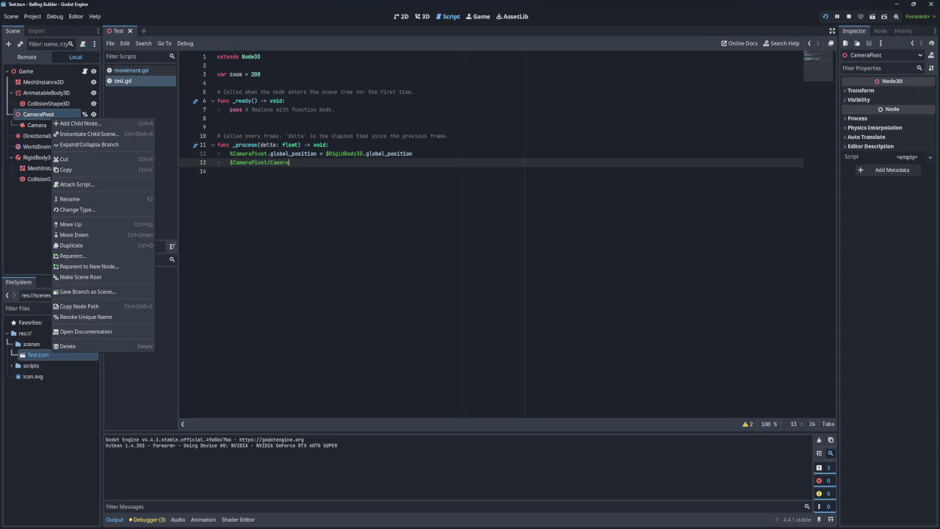
left_click(924, 380)
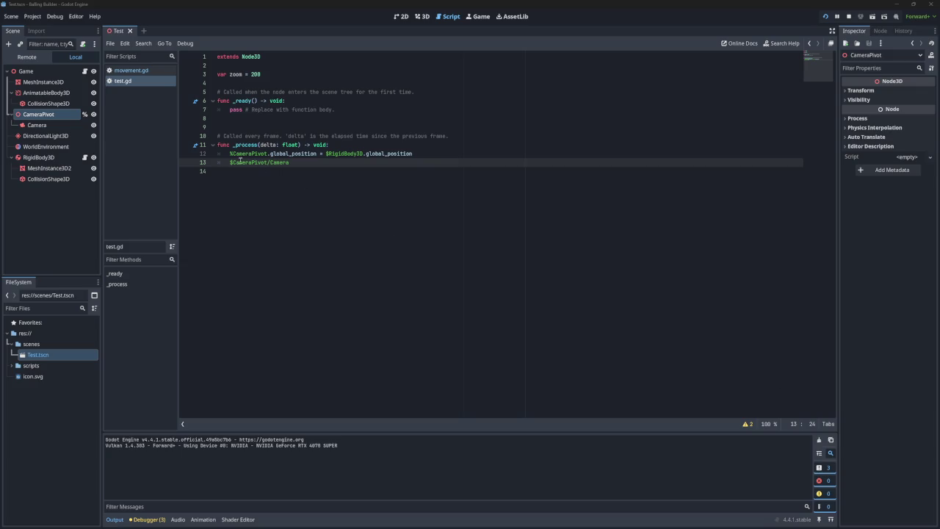
left_click_drag(287, 153, 434, 154)
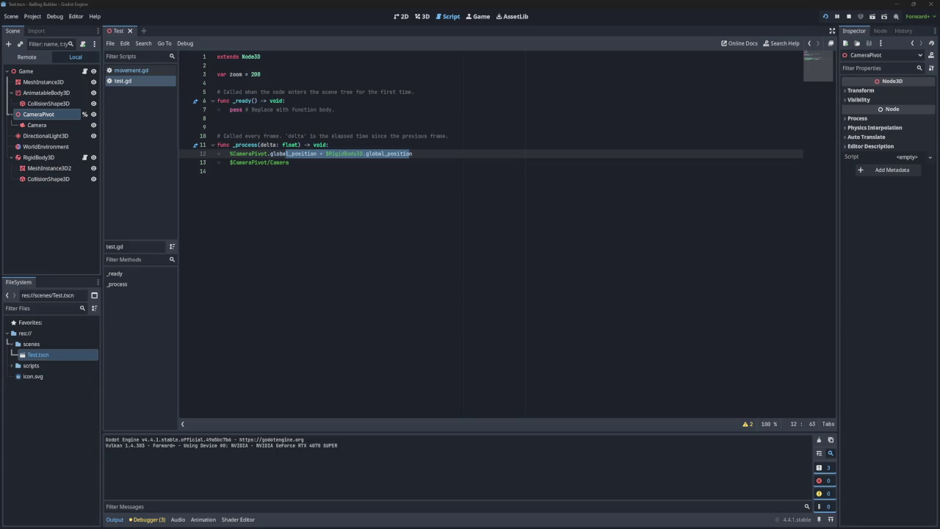
Delete the $RigidBody3D.global_position assignment from line 12
left_click_drag(414, 153, 325, 154)
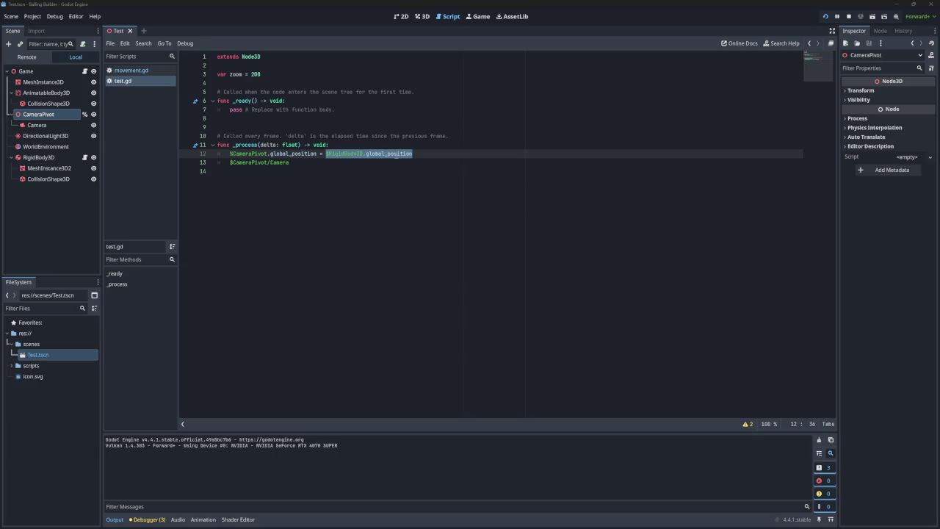
left_click_drag(424, 154, 273, 154)
key("BackSpace")
key("BackSpace")
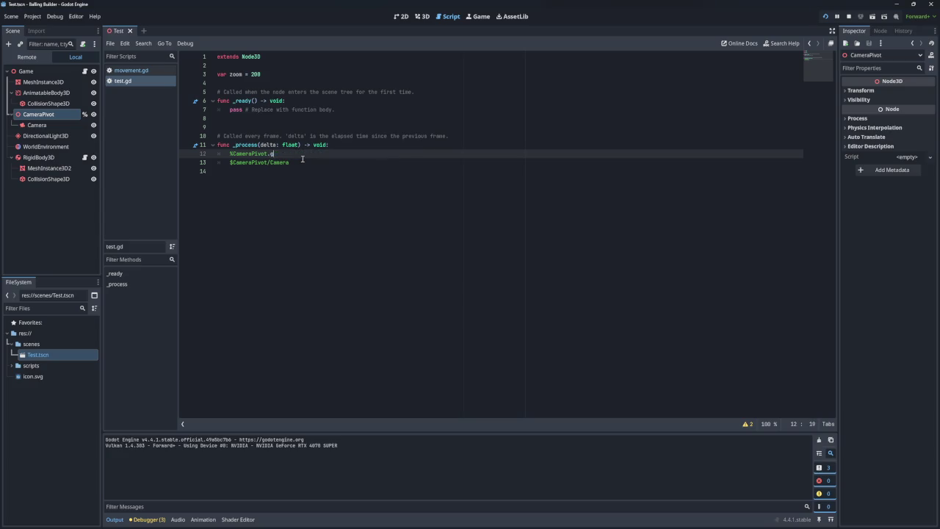
type("size")
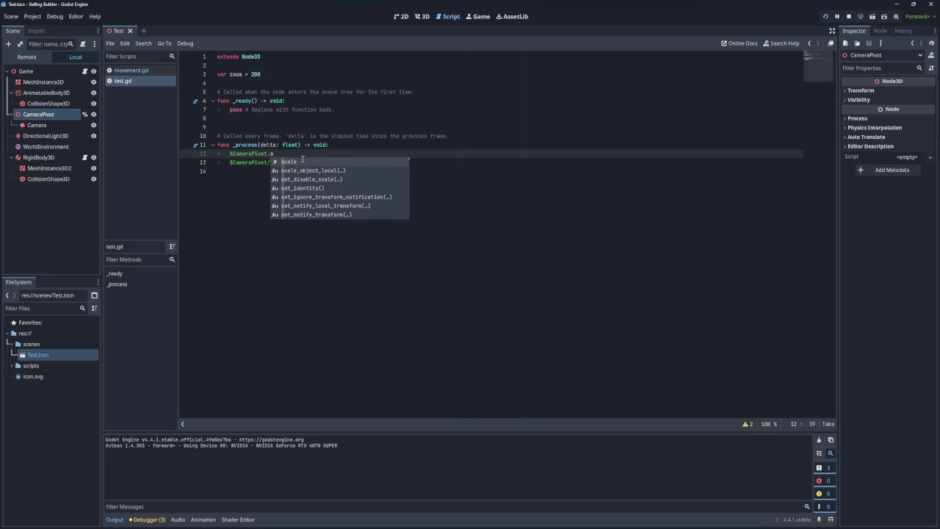
left_click_drag(282, 154, 272, 154)
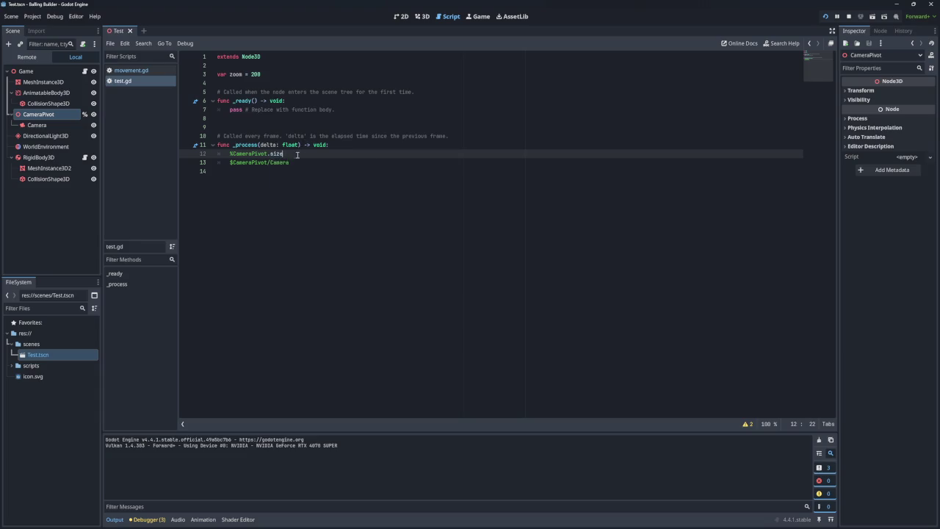
key("BackSpace")
key("BackSpace")
Make the camera line read $CameraPivot/Camera.size = zoom
left_click(313, 162)
type(".size")
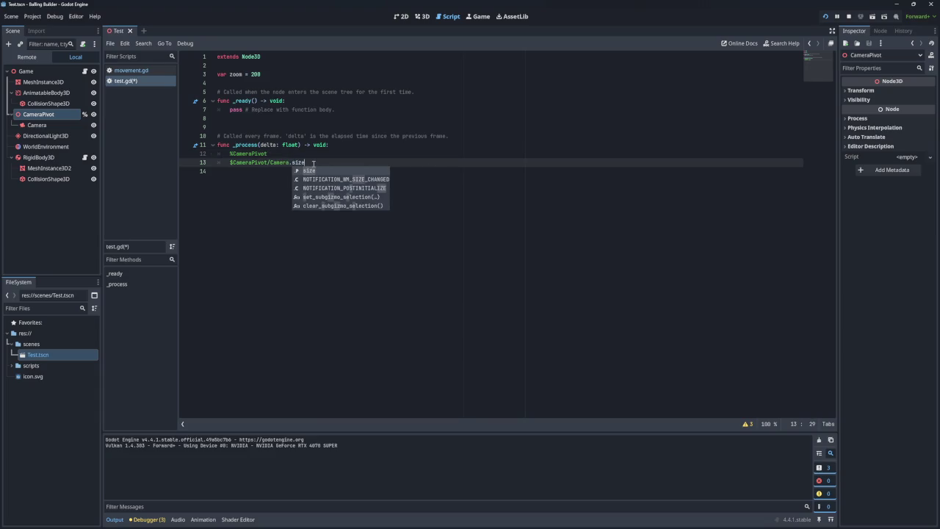
left_click(314, 160)
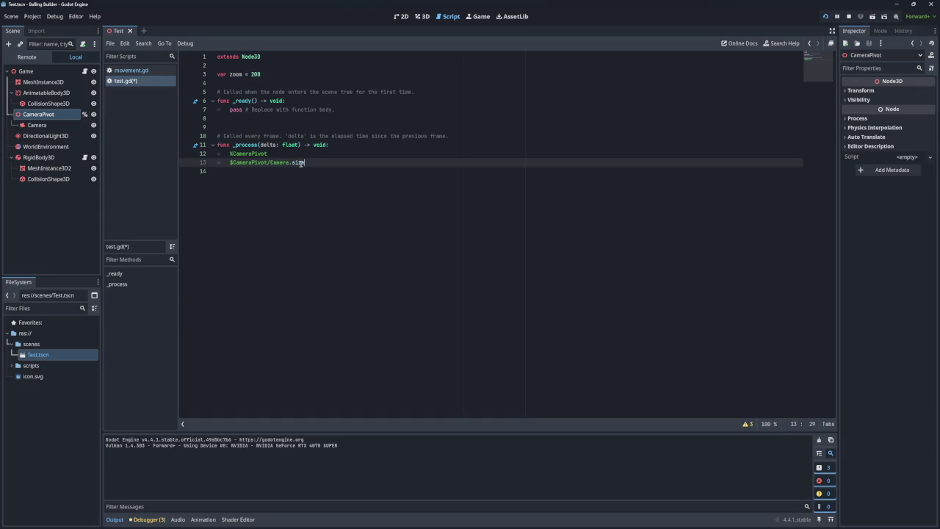
mouse_move(302, 163)
type("200")
key("BackSpace")
key("BackSpace")
key("BackSpace")
type("zoom")
Delete the leftover %CameraPivot line, save and test-run the script, then add a blank line
left_click(368, 177)
mouse_move(346, 156)
left_mouse_down()
mouse_move(330, 155)
mouse_move(348, 146)
left_mouse_up()
key("BackSpace")
key("ctrl+s")
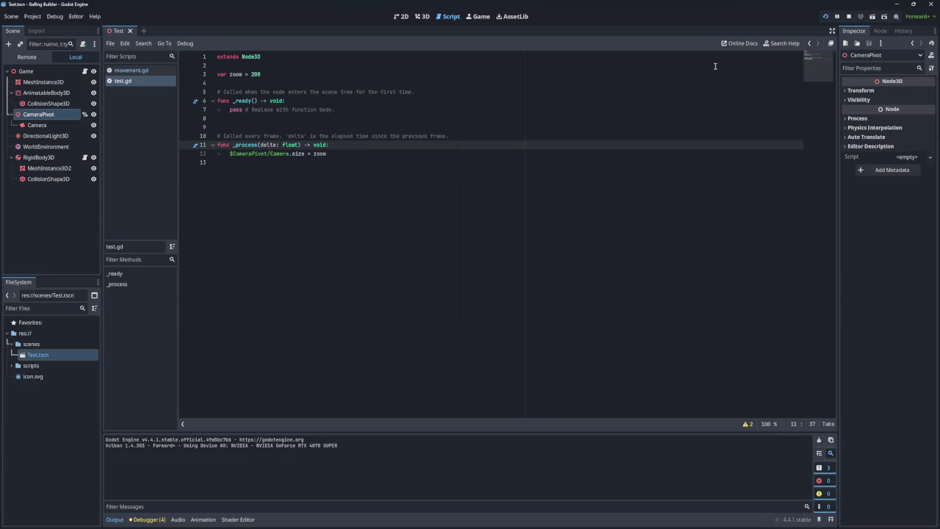
left_click(827, 18)
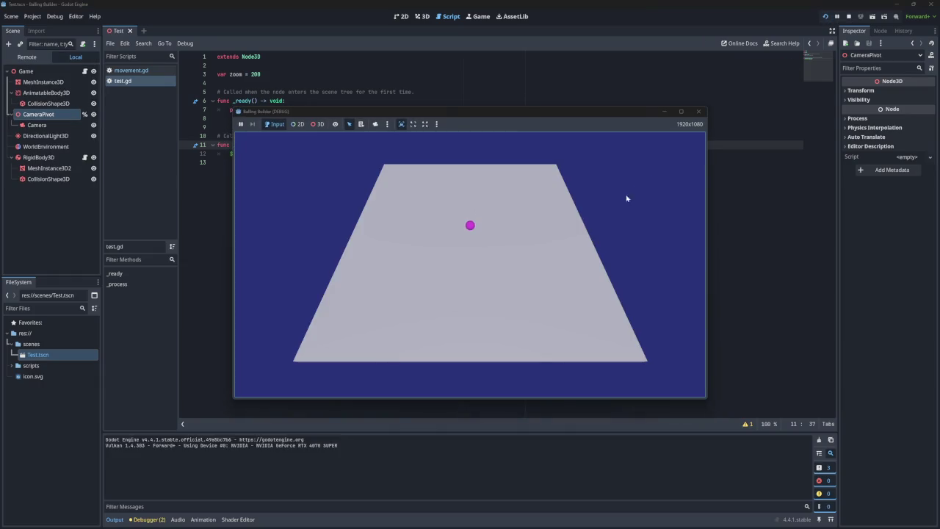
left_click(698, 112)
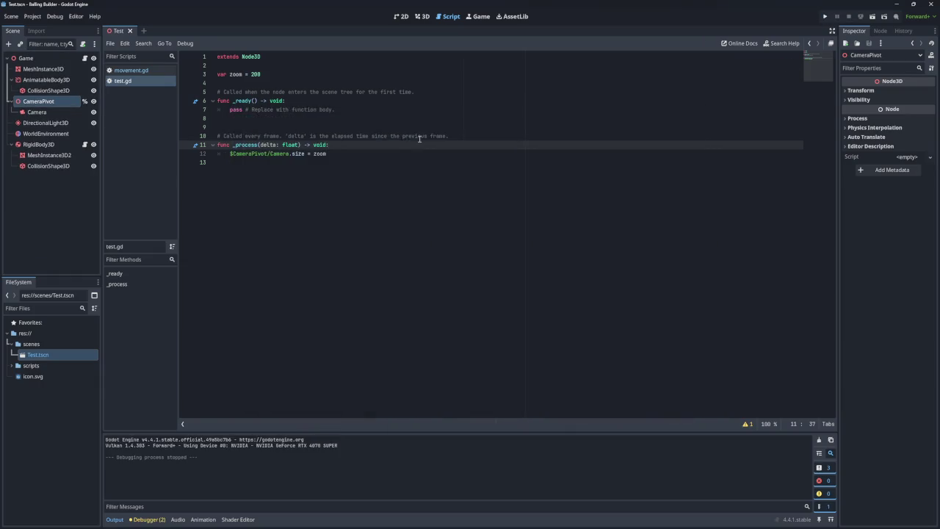
left_click(341, 146)
key("Return")
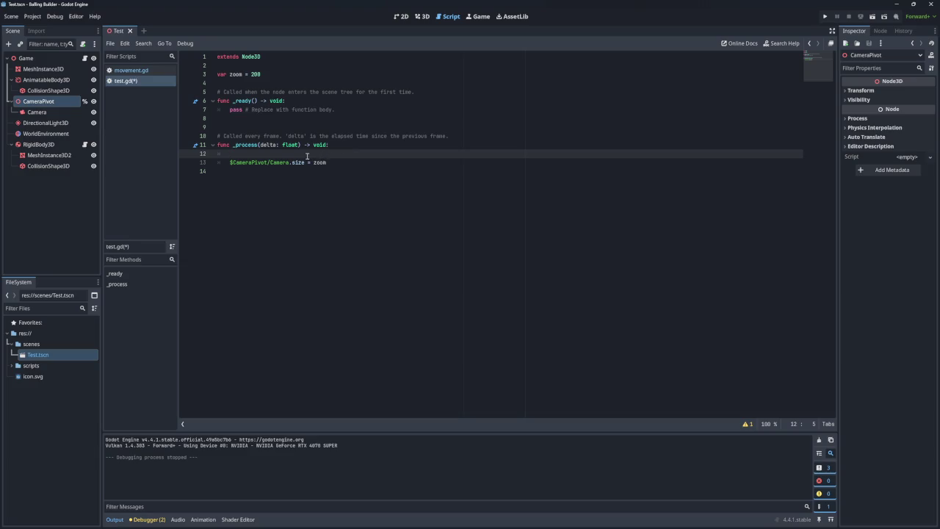
Write an if Input.is_action_just_pressed('zoom_in') condition in _process
type("if")
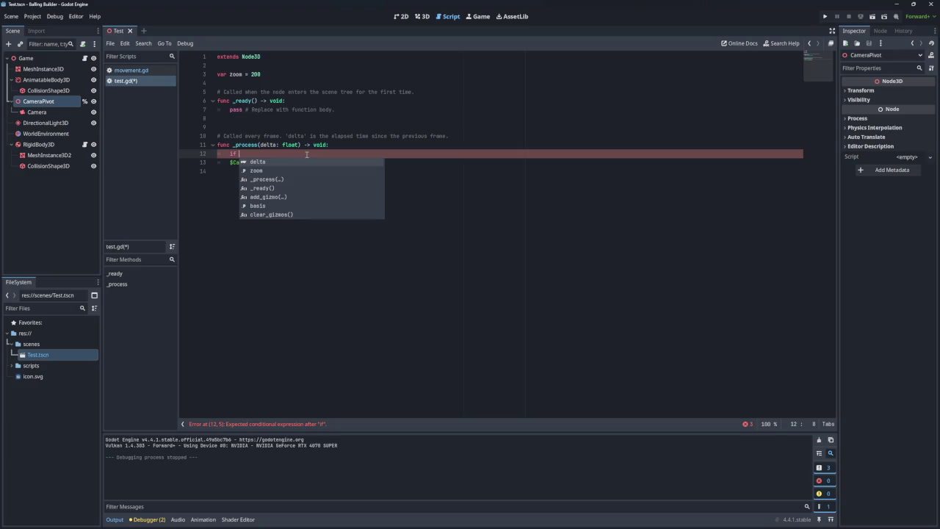
type(" Input")
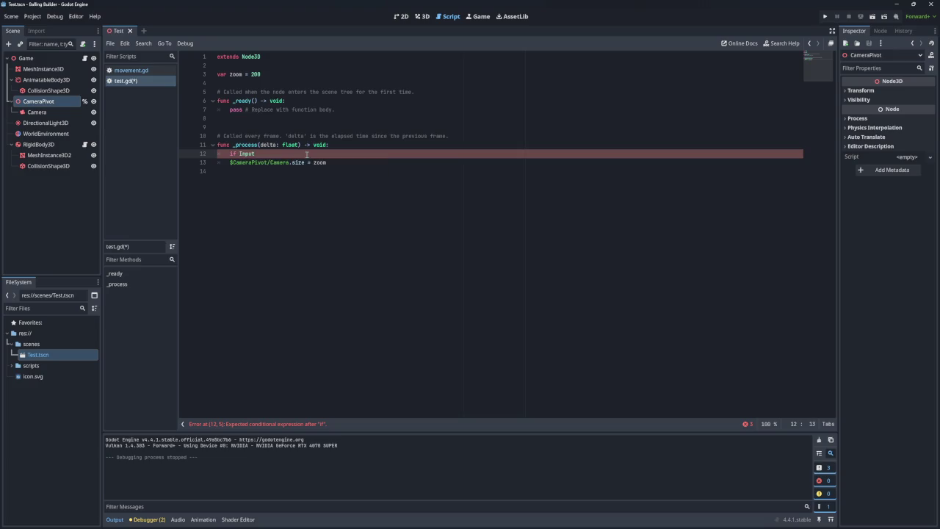
type(".")
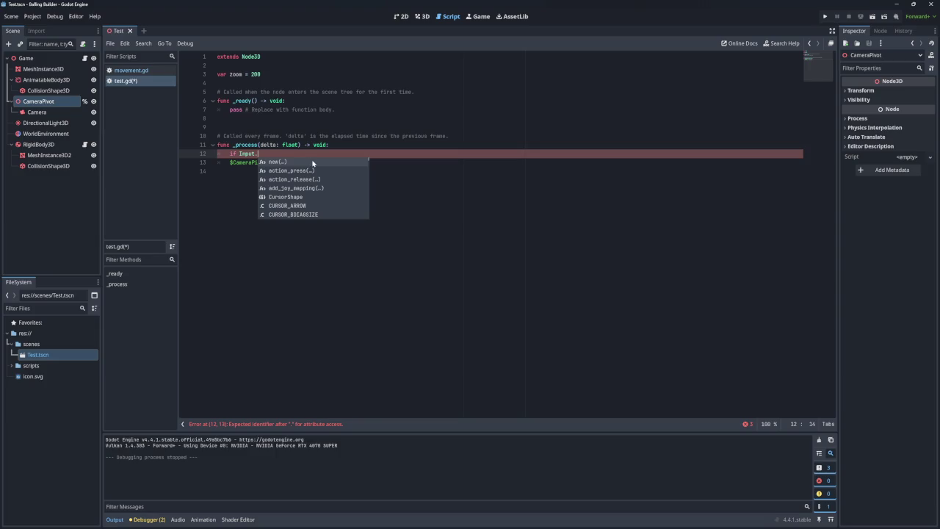
type("is")
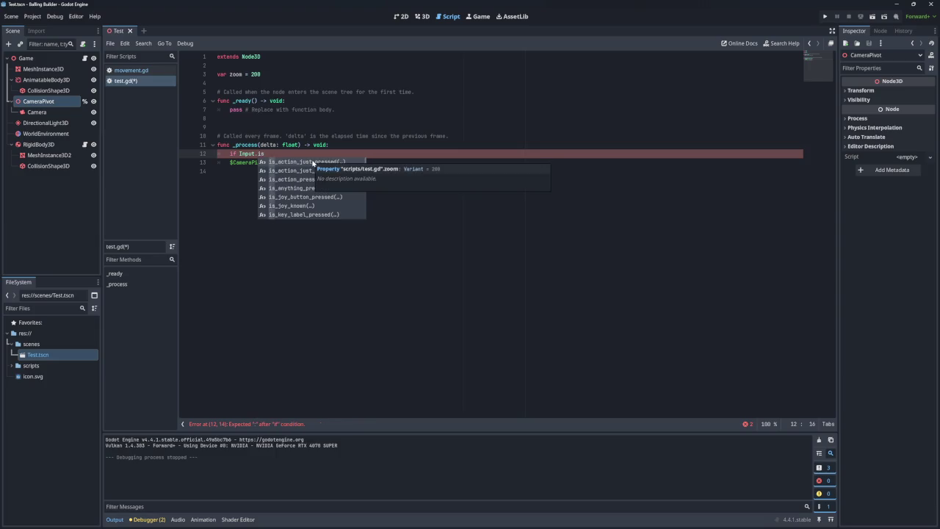
left_click(295, 162)
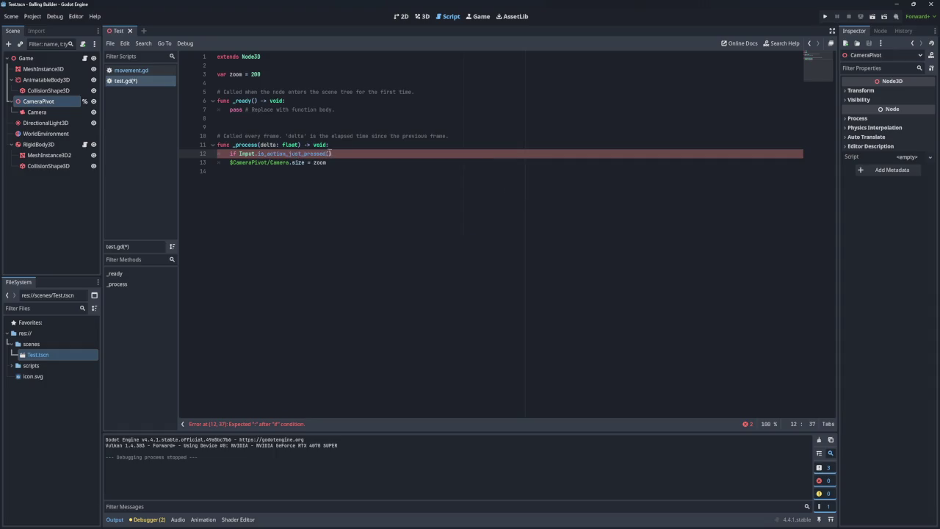
type("'zo")
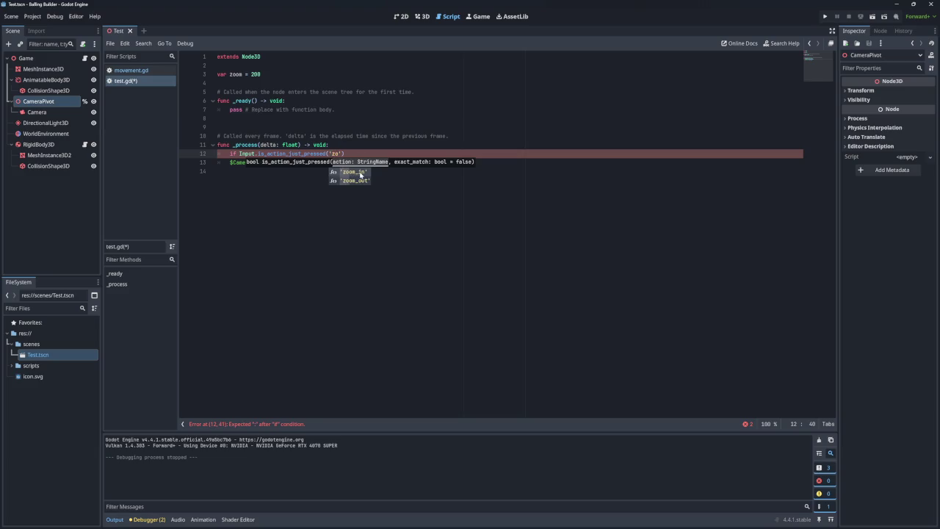
left_click(361, 173)
Duplicate the zoom_in condition below and put zoom in the first check's body
left_click_drag(359, 153, 230, 153)
key("ctrl+c")
left_click(378, 154)
key("Return")
key("Return")
key("ctrl+v")
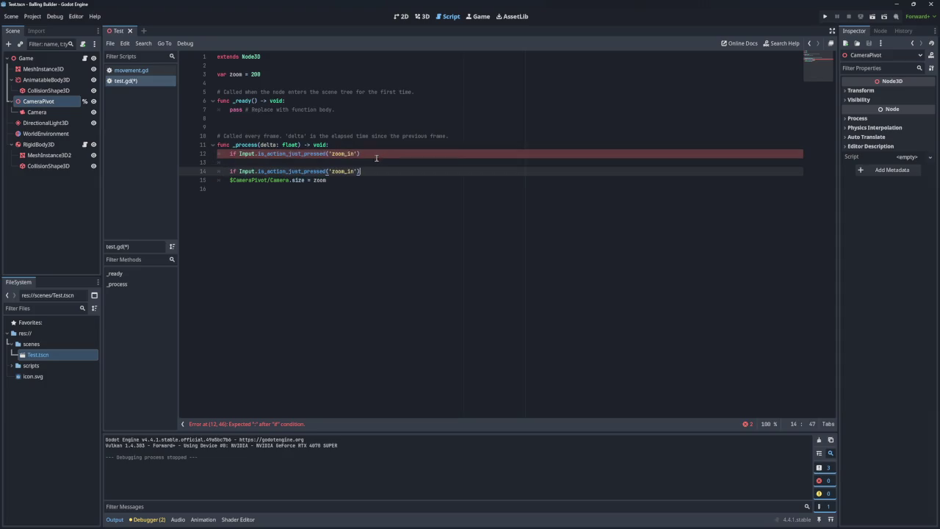
key("Return")
left_click(331, 160)
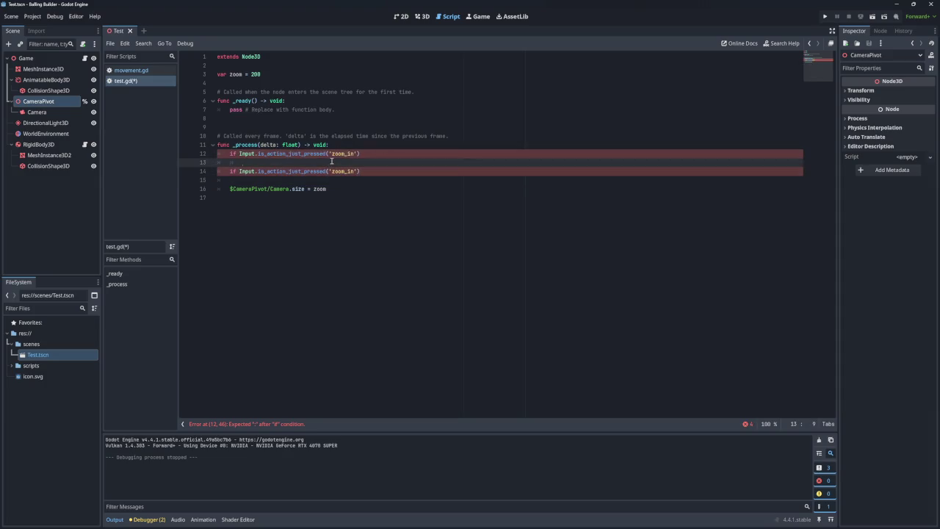
type("zoom")
Move the Camera.size = zoom line into _ready in place of pass
triple_click(334, 188)
key("BackSpace")
key("BackSpace")
left_click(354, 146)
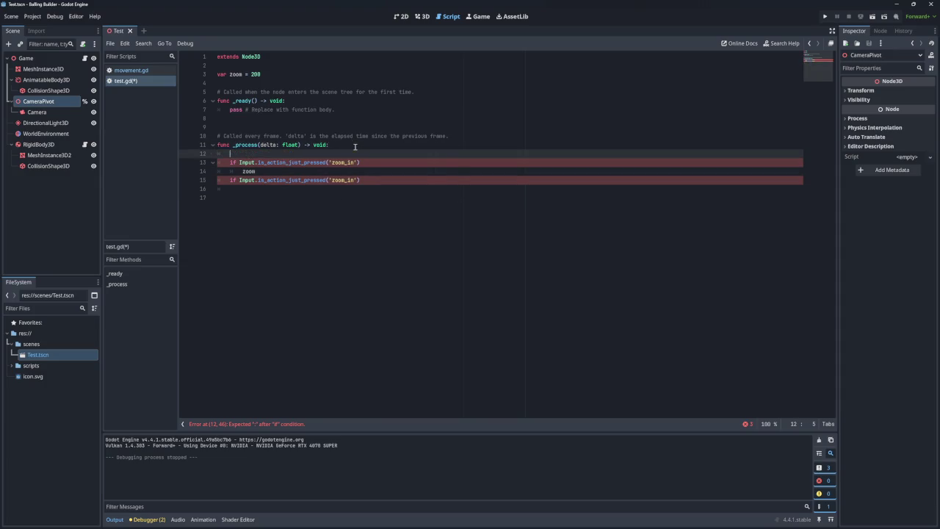
left_click_drag(335, 109, 230, 109)
key("ctrl+v")
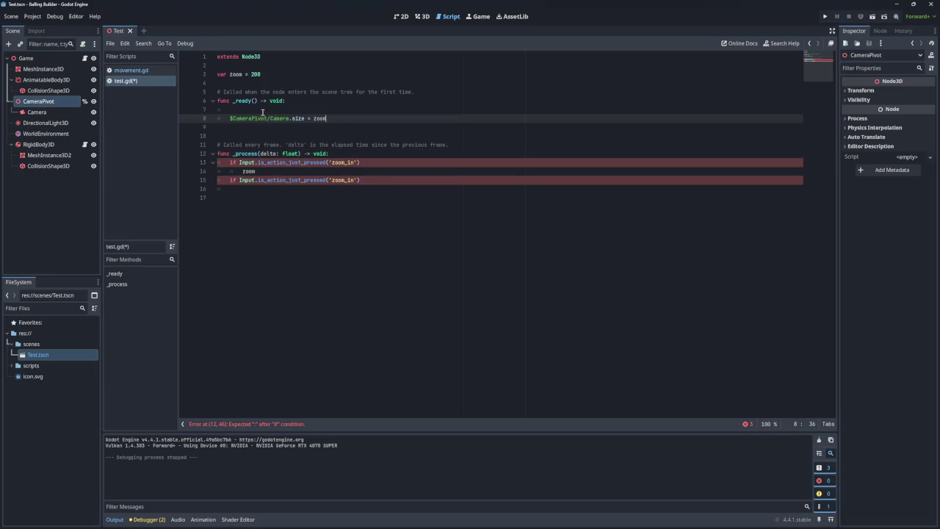
key("Up")
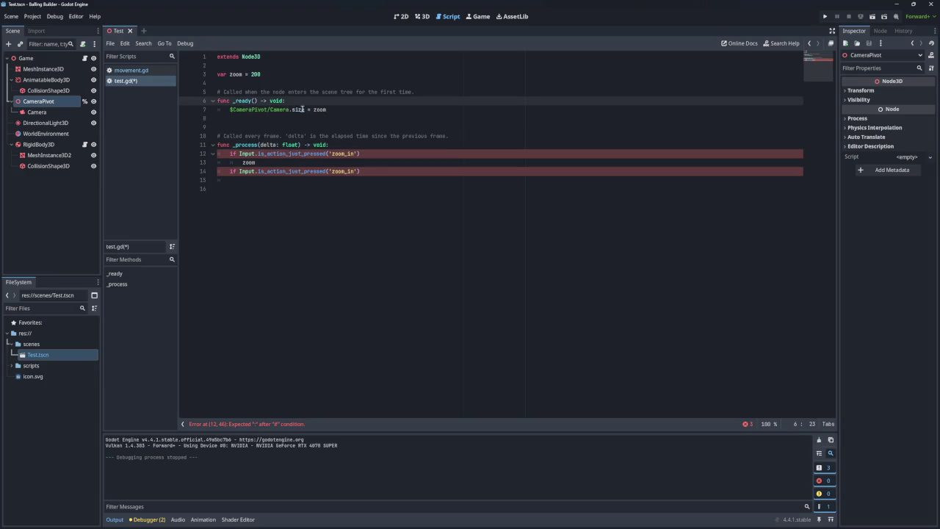
Replace zoom with 200 in _ready, delete the var zoom declaration, and copy the size line
double_click(256, 74)
key("ctrl+c")
double_click(319, 109)
key("ctrl+v")
left_click_drag(279, 75, 275, 64)
key("BackSpace")
key("BackSpace")
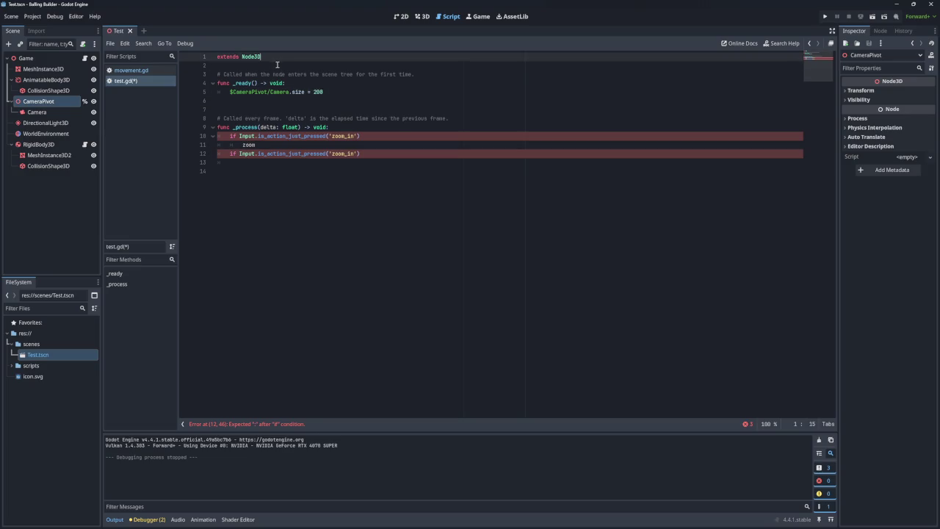
left_click_drag(325, 92, 230, 92)
key("ctrl+c")
Paste the $CameraPivot/Camera.size line under both zoom_in checks
double_click(248, 145)
key("ctrl+v")
left_click(252, 163)
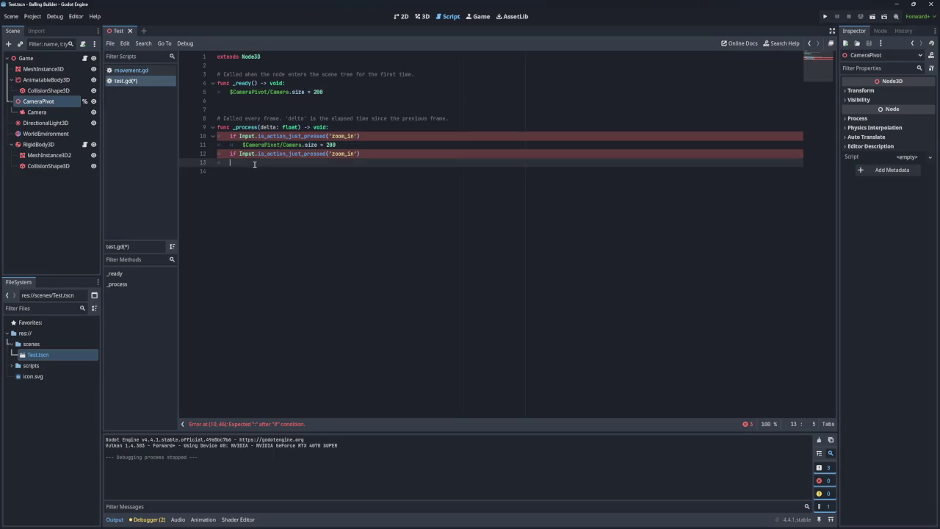
key("ctrl+v")
Change the first check's size line to -= 1 and the second to += 1
left_click(334, 145)
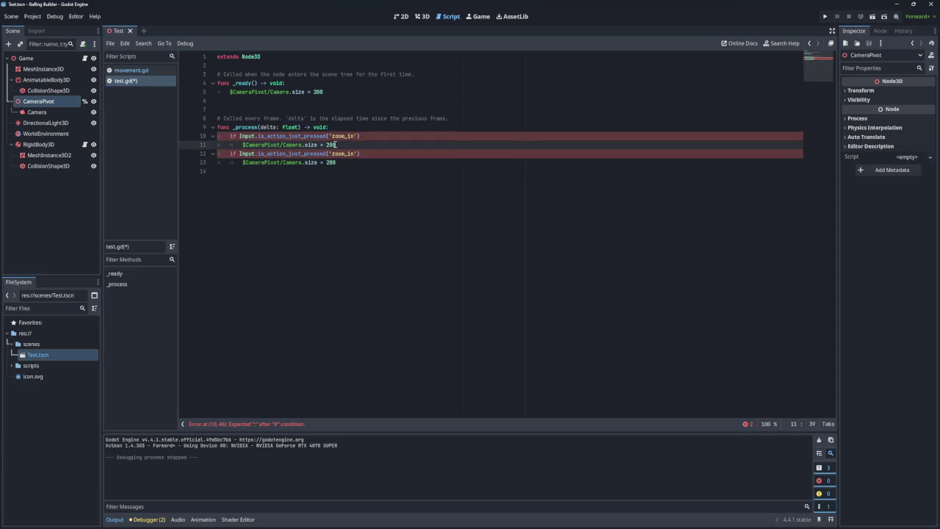
left_click(321, 145)
type("+")
key("BackSpace")
key("BackSpace")
key("BackSpace")
type("1")
left_click(325, 162)
type("+")
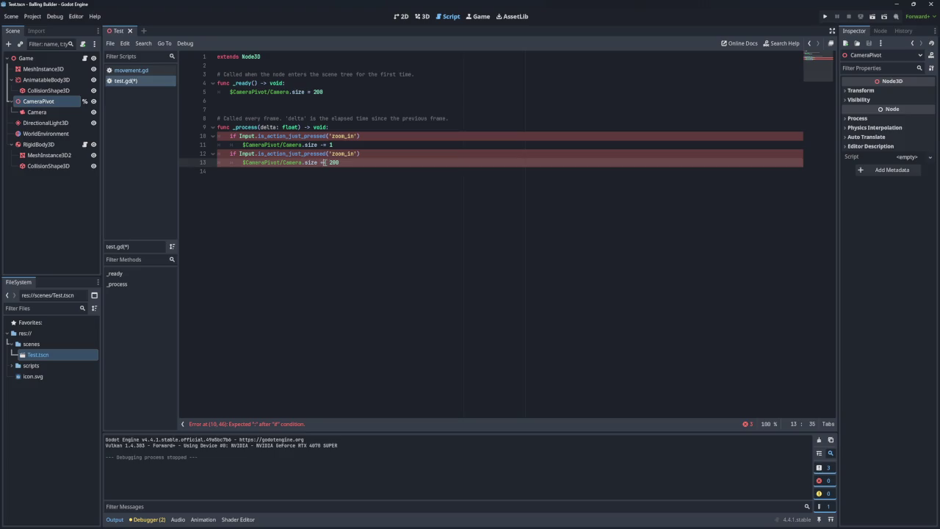
left_click(340, 162)
key("BackSpace")
key("BackSpace")
key("BackSpace")
type("1")
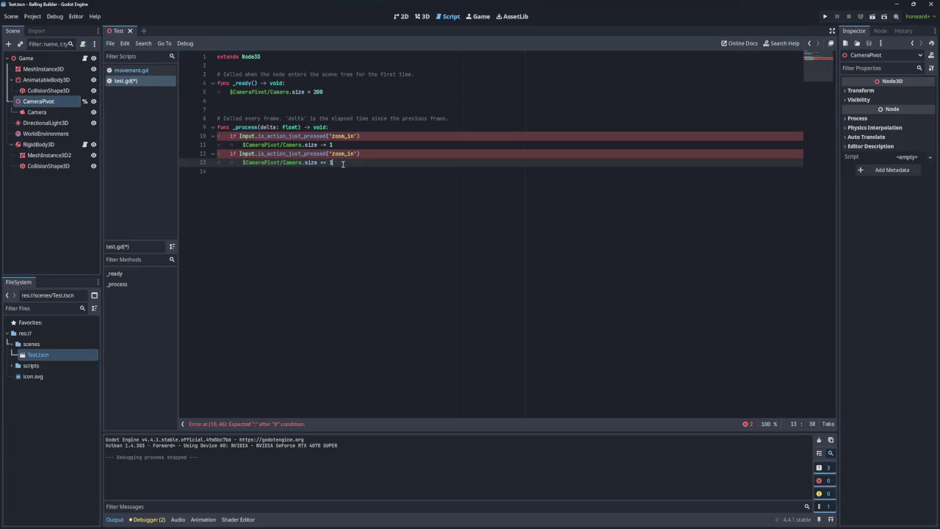
key("Up")
key("Up")
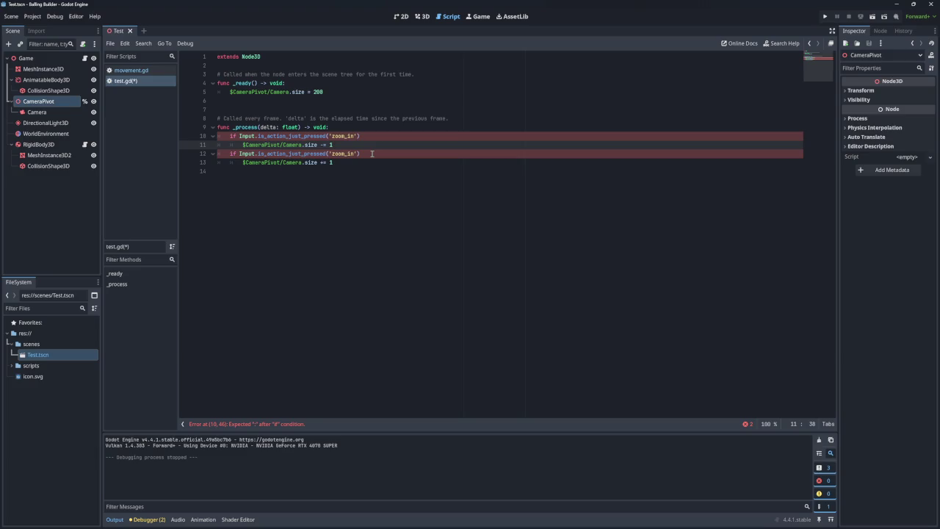
End both zoom_in if lines with colons, save, test-run, and open a new line in _process
left_click(371, 154)
key("Up")
key("Up")
type(":")
key("ctrl+s")
left_click(824, 16)
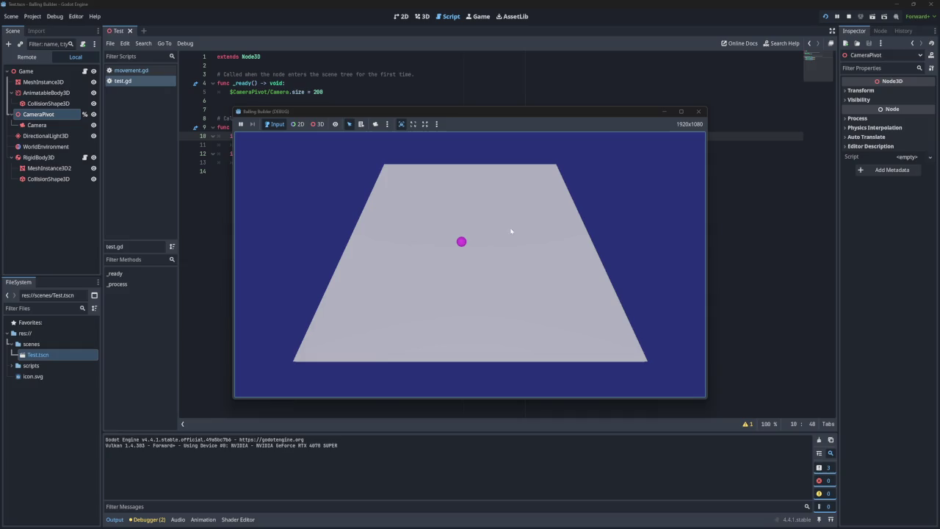
left_click(698, 112)
left_click(358, 127)
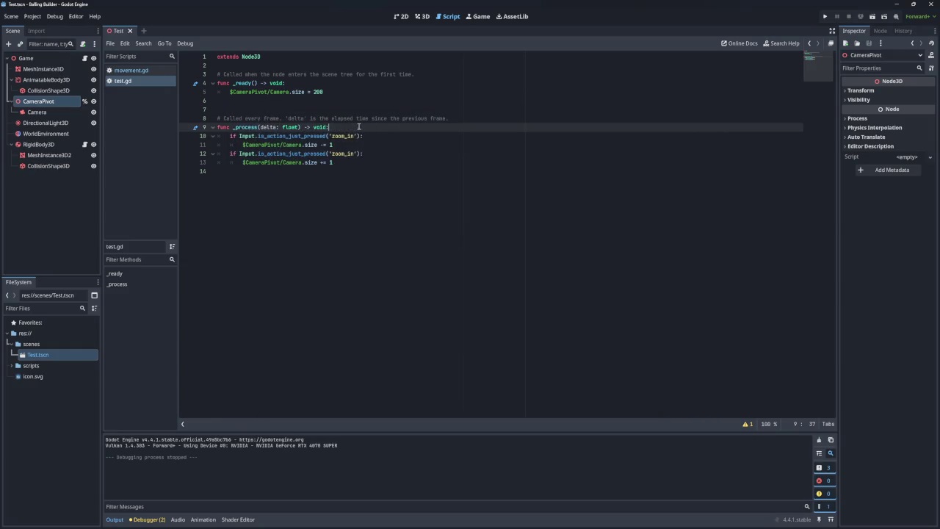
key("Return")
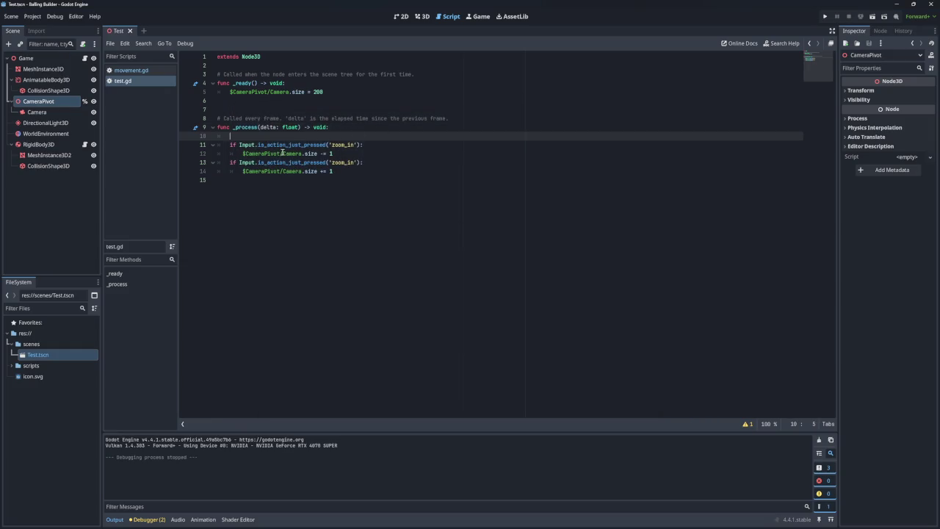
Write $CameraPivot.position = $RigidBody3D.position on line 10, dragging RigidBody3D from the Scene dock
left_click_drag(280, 153, 242, 154)
key("ctrl+c")
left_click(251, 137)
key("ctrl+v")
type(".position ")
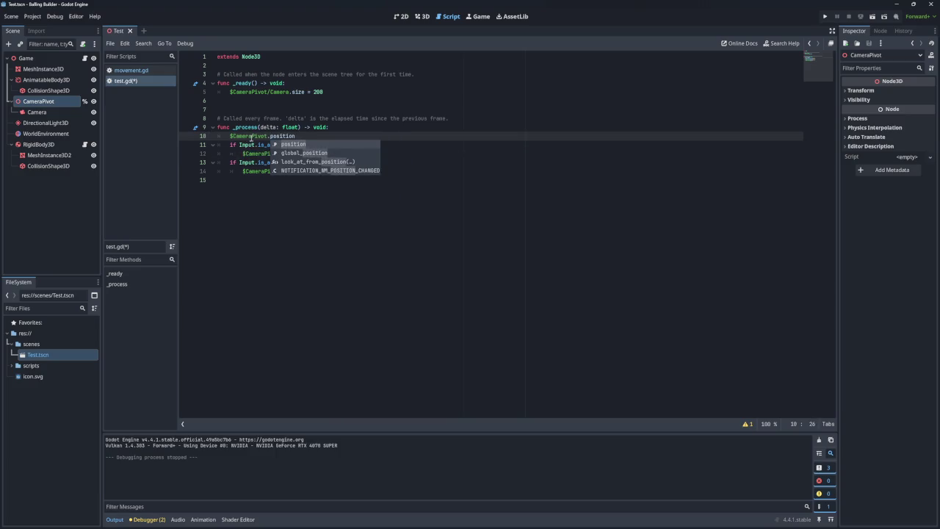
type("=")
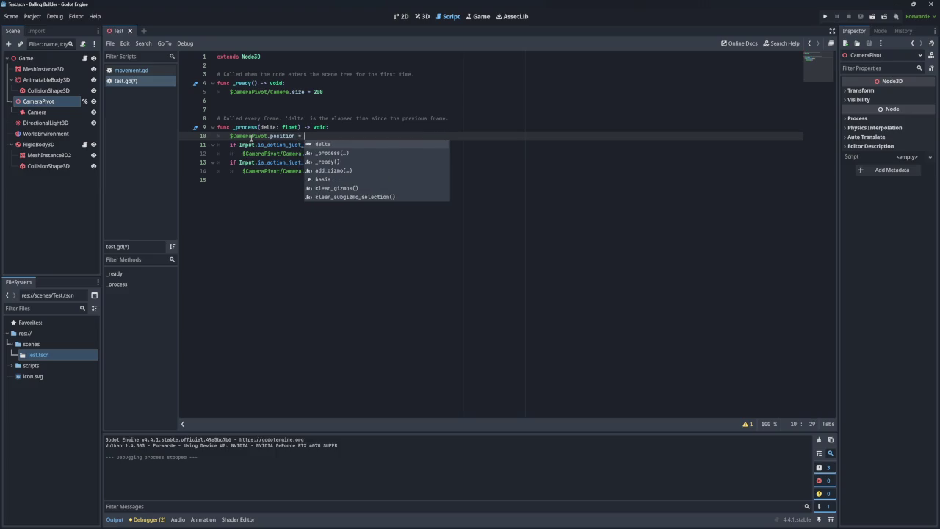
left_click_drag(39, 144, 316, 137)
type(".posi")
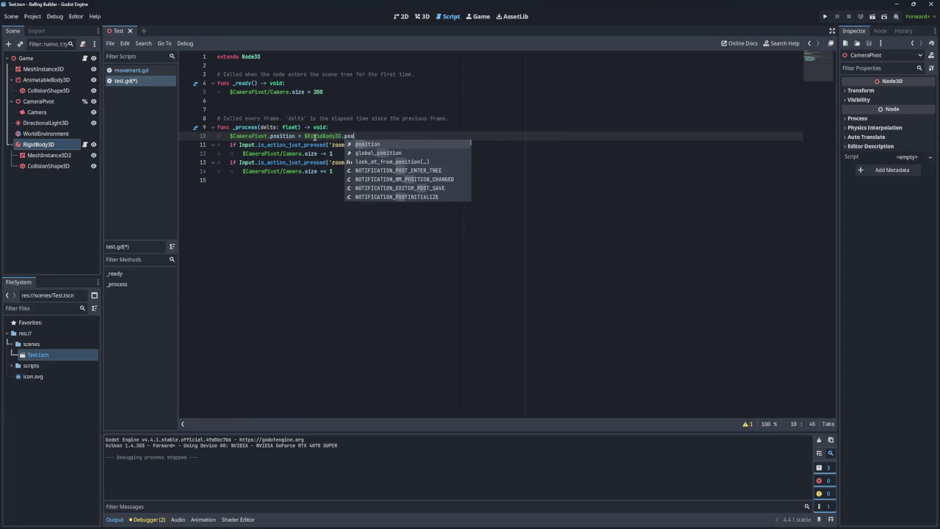
type("tion")
Save and test-run the script, then start a new line under the zoom checks
key("ctrl+s")
left_click(825, 16)
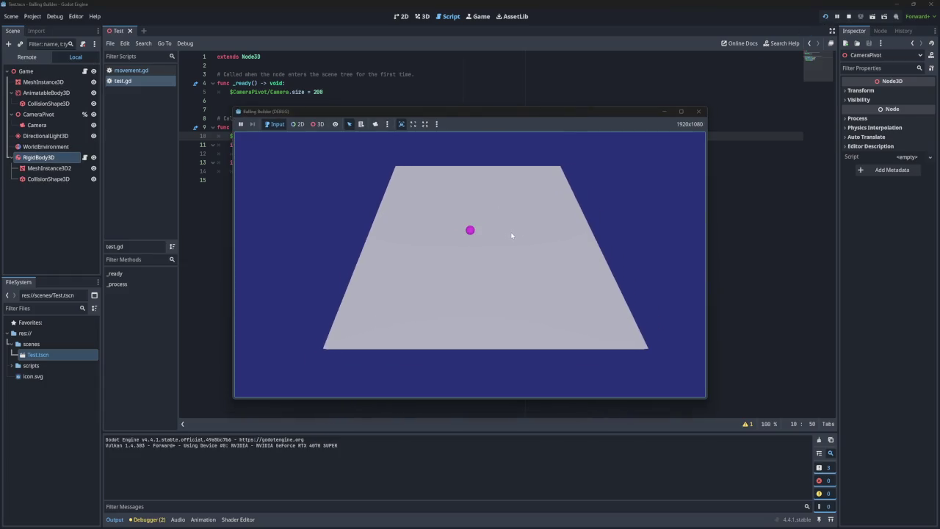
left_click(698, 111)
left_click(353, 171)
key("Return")
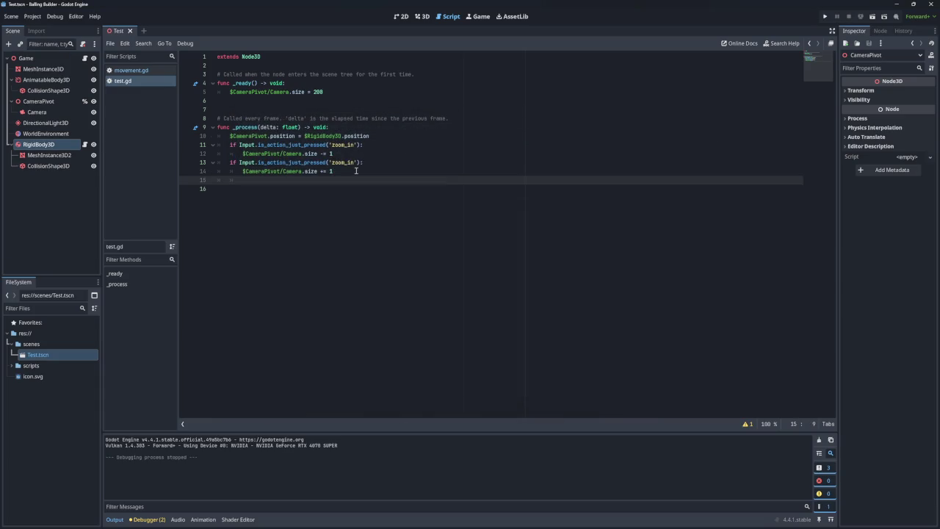
type("2")
key("BackSpace")
type("_adjust_")
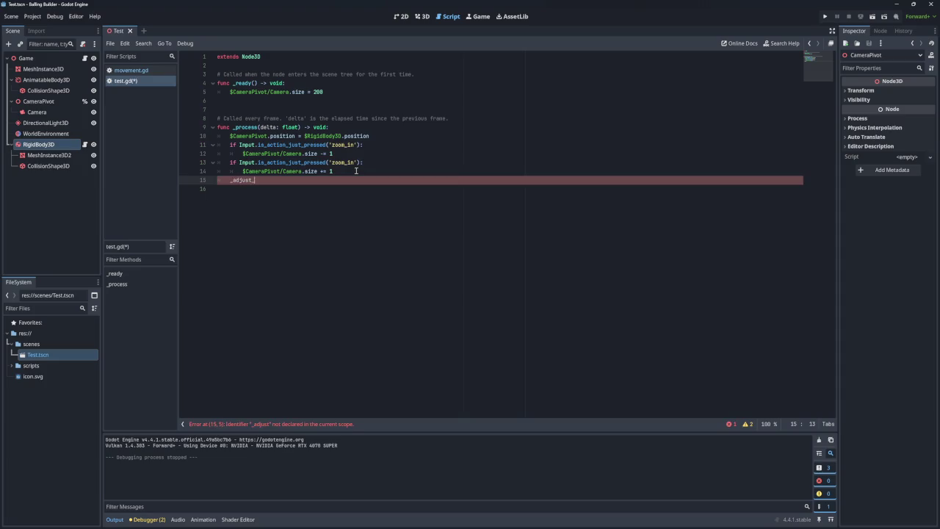
type("viewport")
type("_size(")
left_click(374, 170)
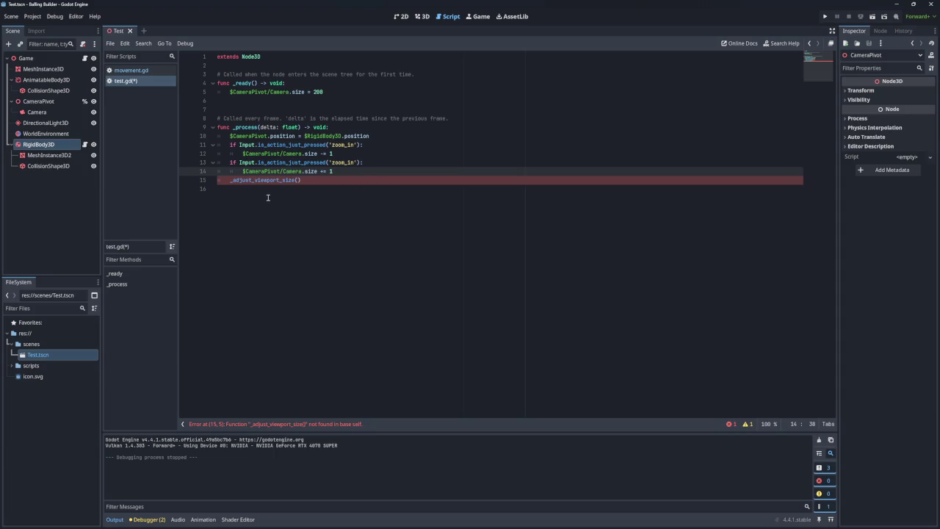
left_click(244, 181)
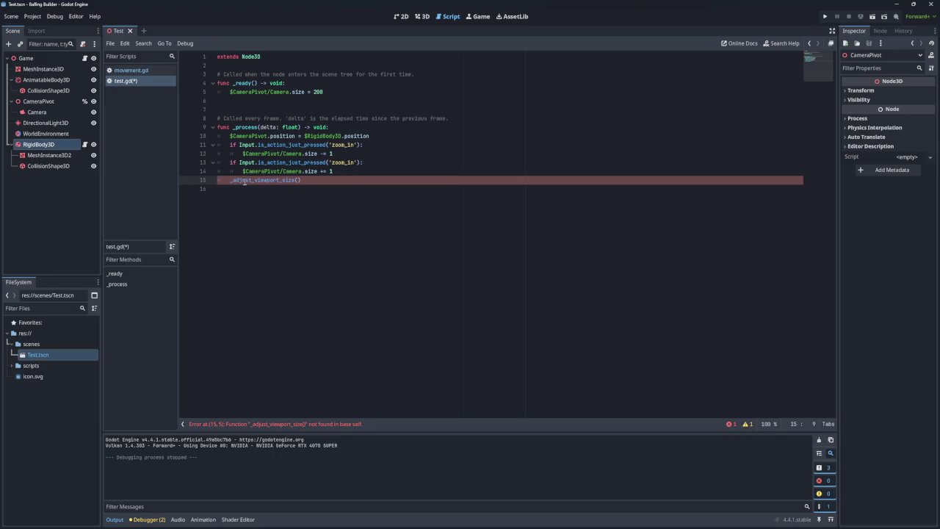
double_click(276, 181)
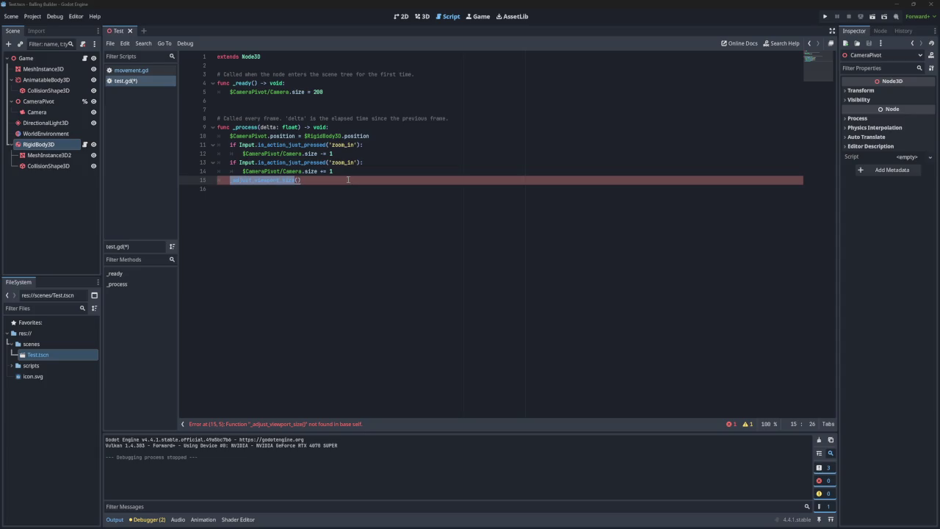
left_click_drag(301, 180, 345, 172)
key("BackSpace")
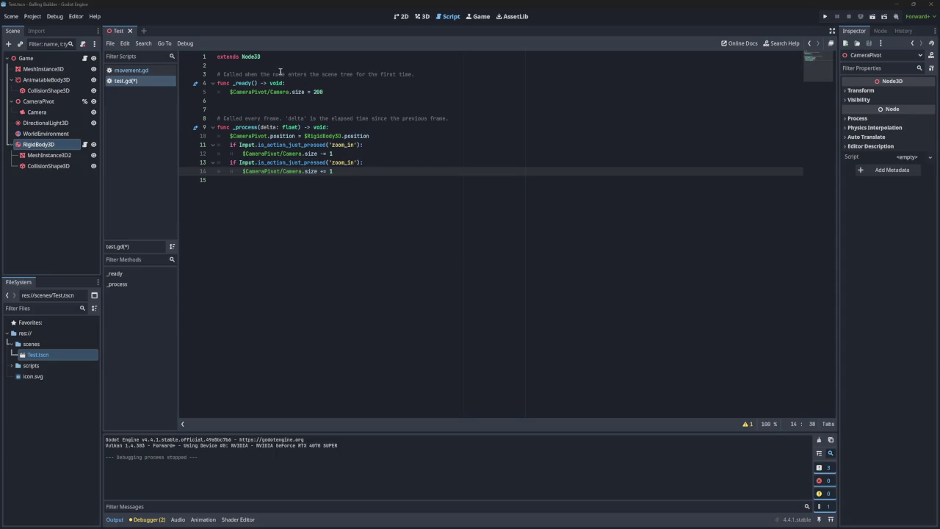
Declare var zoom = 200 on line 3 below extends Node3D, then show the 2D workspace
left_click(286, 66)
key("Return")
key("Return")
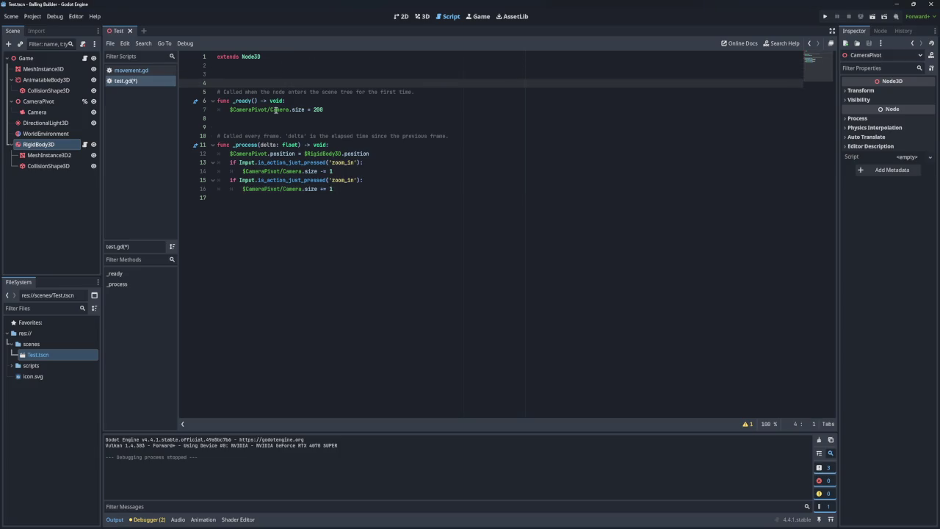
left_click(260, 66)
key("Return")
type("ca")
key("Escape")
key("BackSpace")
key("BackSpace")
type("var zoom ")
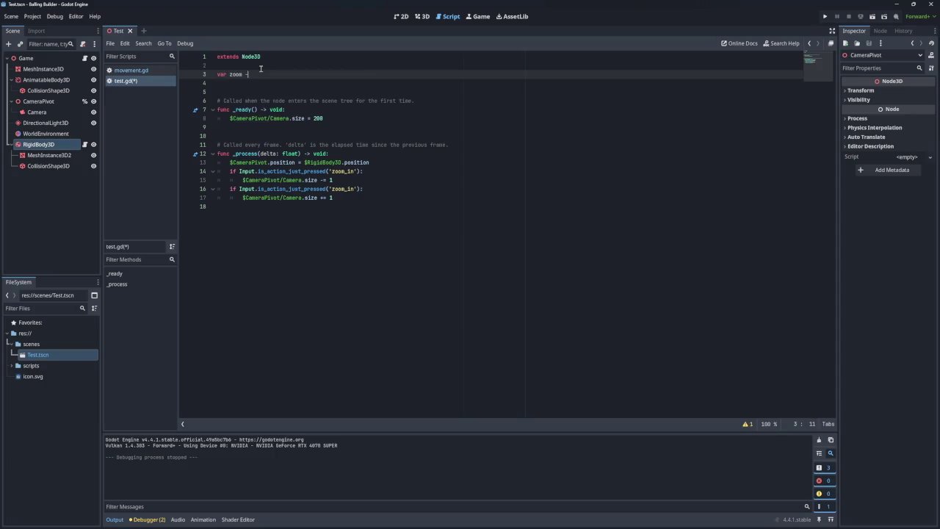
type("= 200")
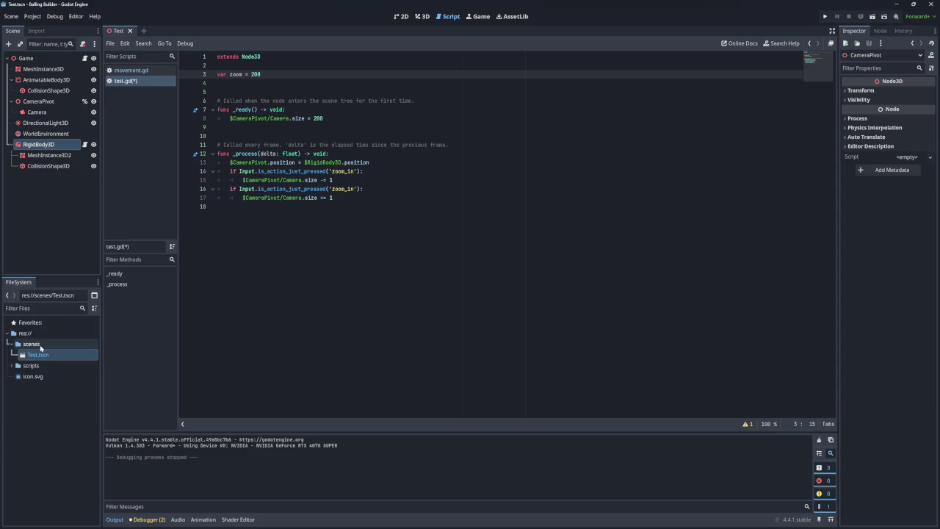
left_click(401, 16)
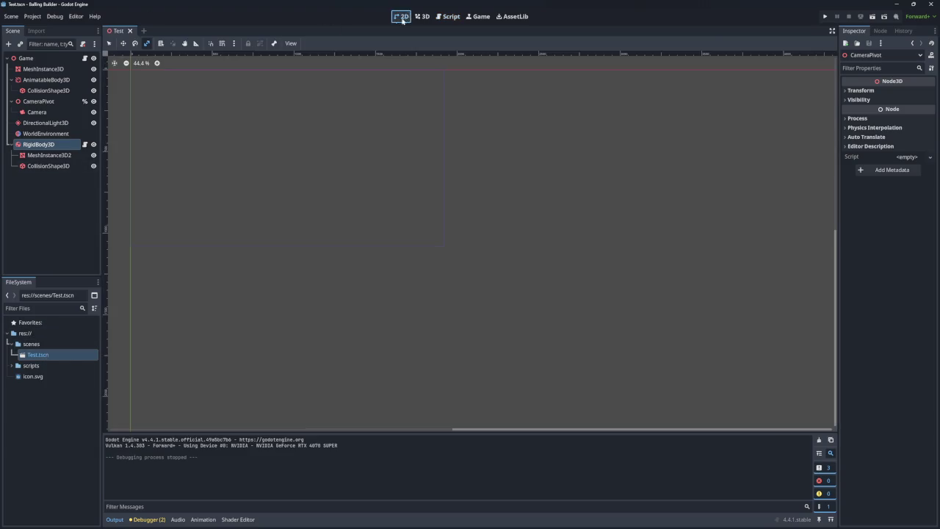
Set the Camera node's Transform Position X to 0 in the 3D view, then return to test.gd
key("ctrl+F2")
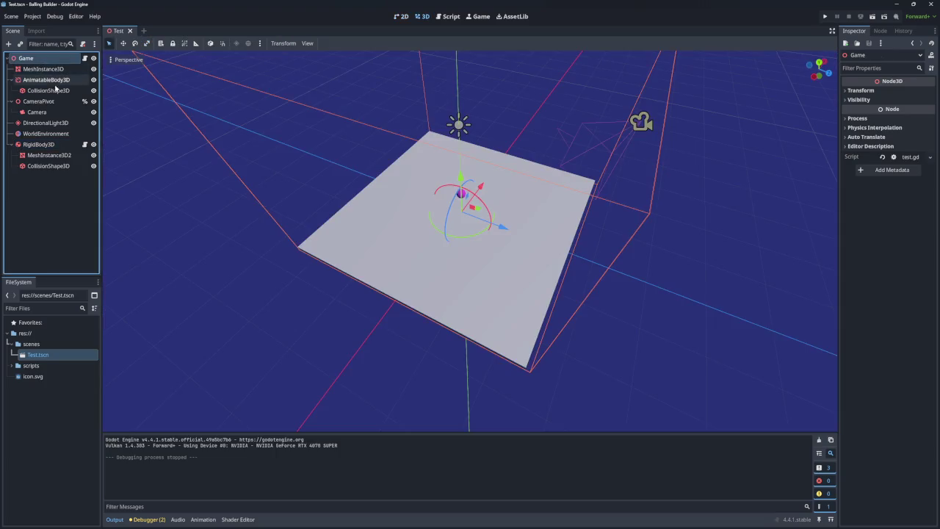
left_click(38, 111)
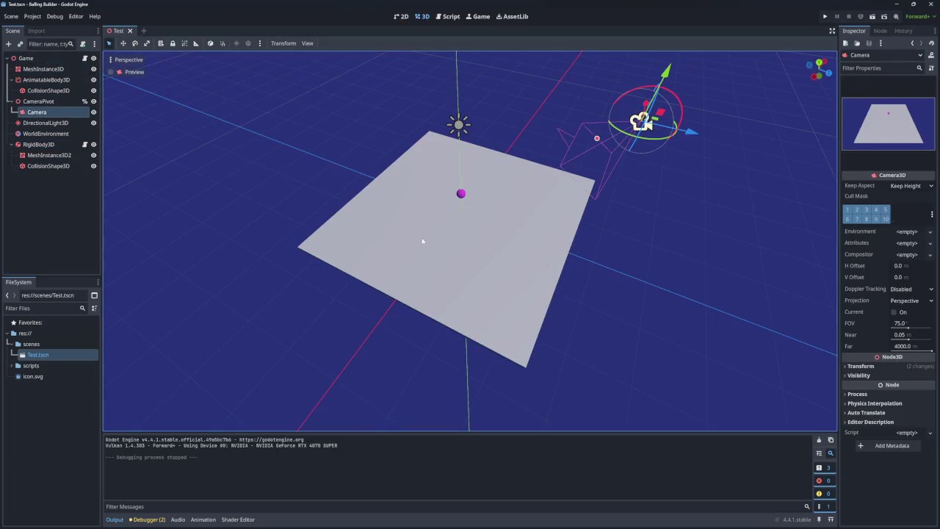
left_click(876, 366)
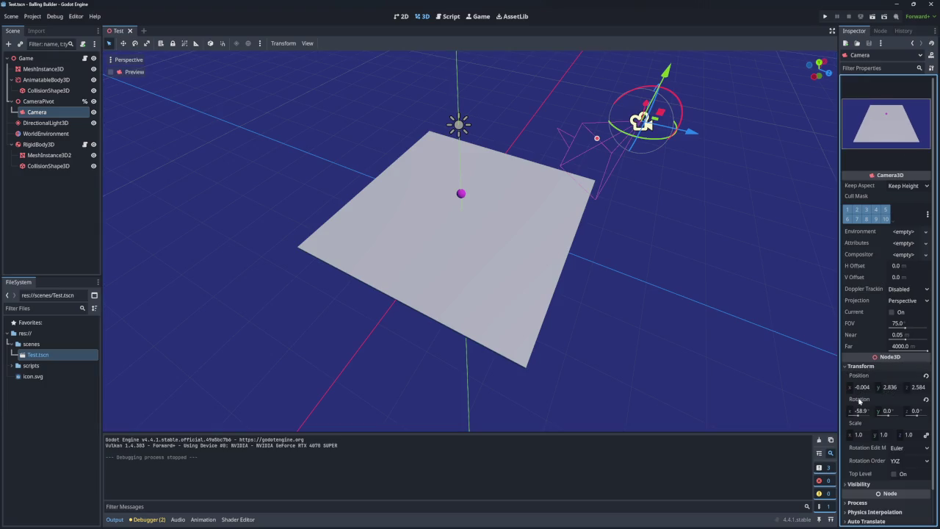
left_click(861, 387)
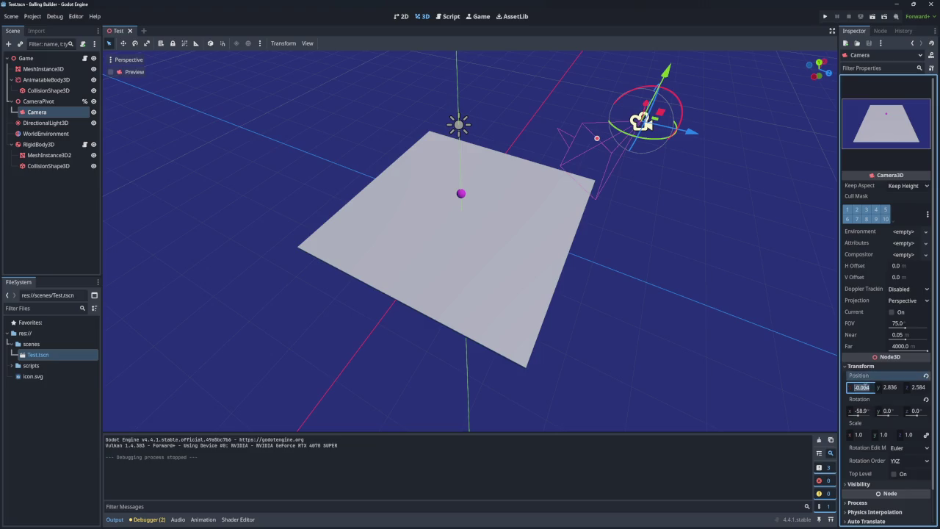
type("0")
key("Return")
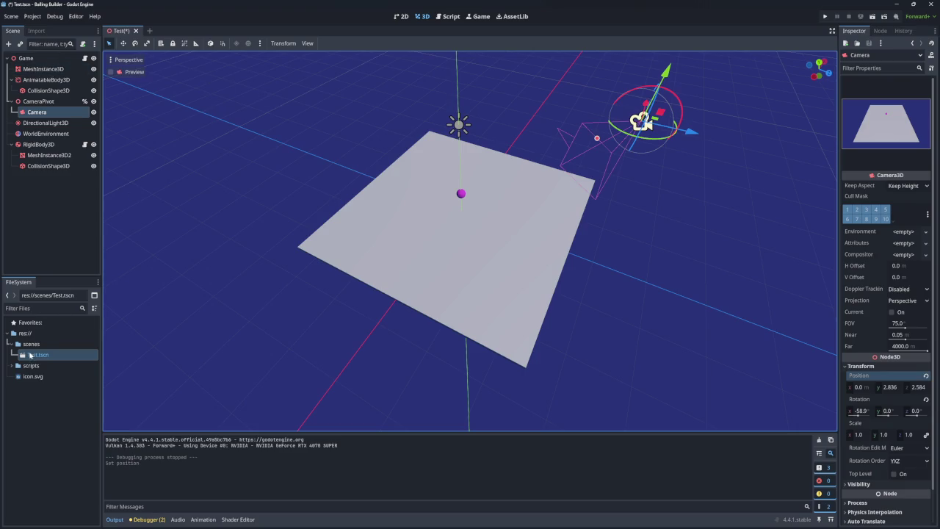
left_click(32, 344)
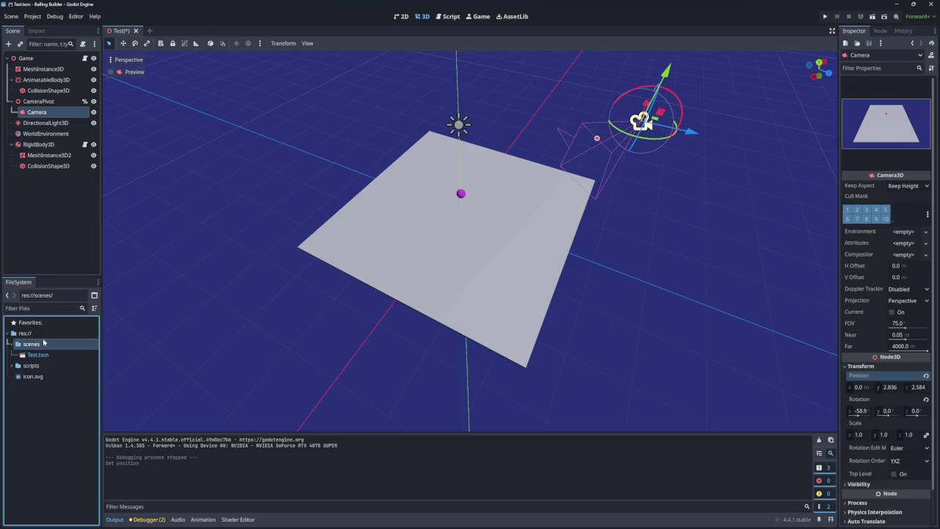
left_click(450, 16)
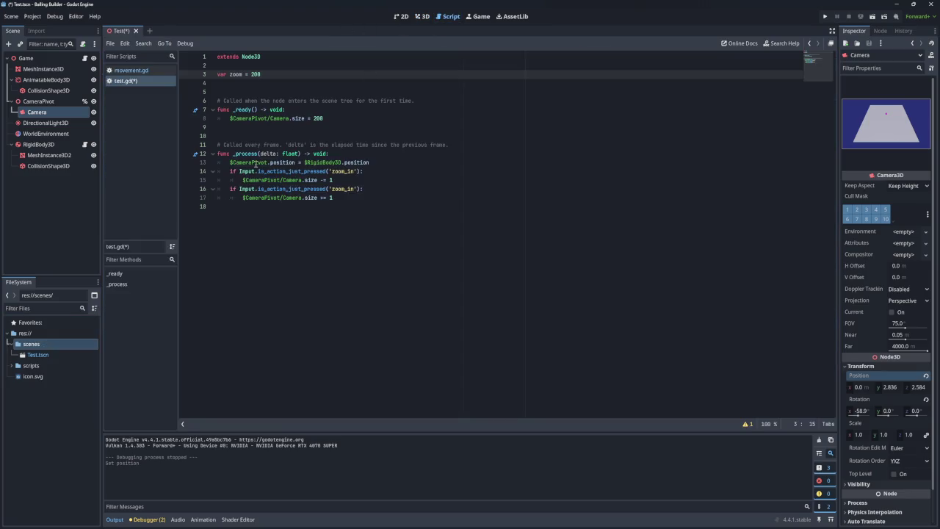
Set zoom's starting value to 3.5 and replace the _ready body with pass
key("BackSpace")
key("BackSpace")
key("BackSpace")
type("3")
left_click_drag(333, 118, 332, 114)
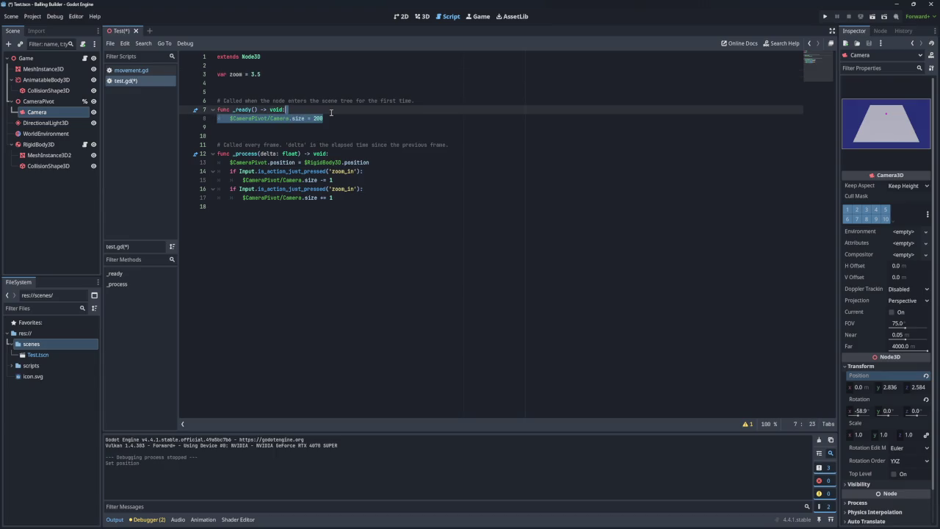
key("BackSpace")
key("Return")
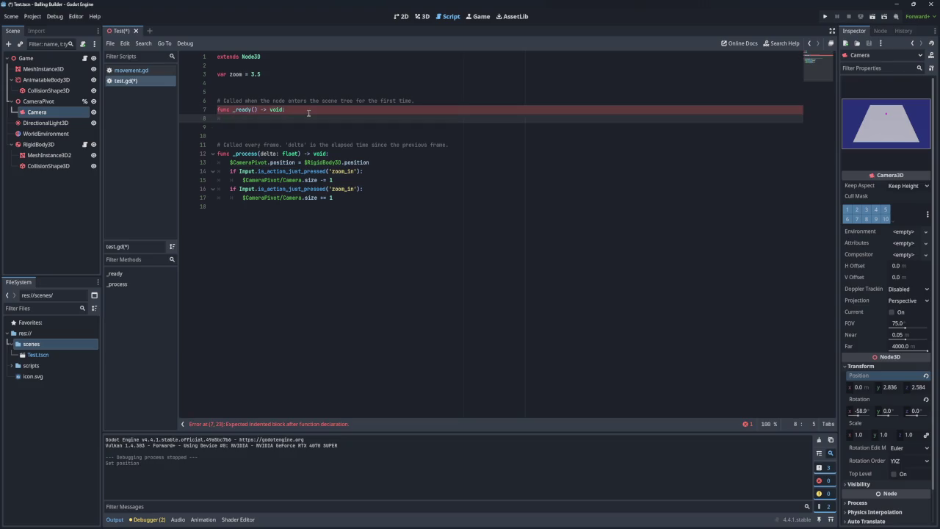
type("pass")
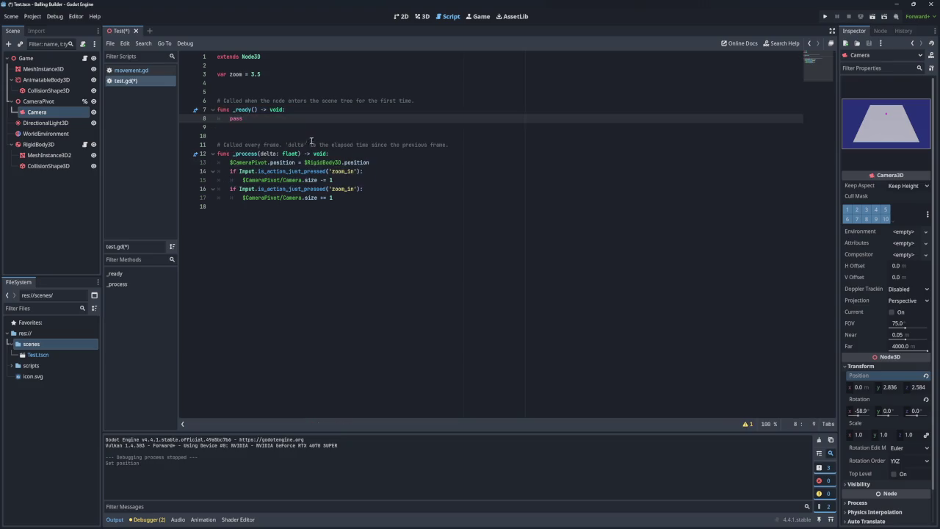
left_click(326, 137)
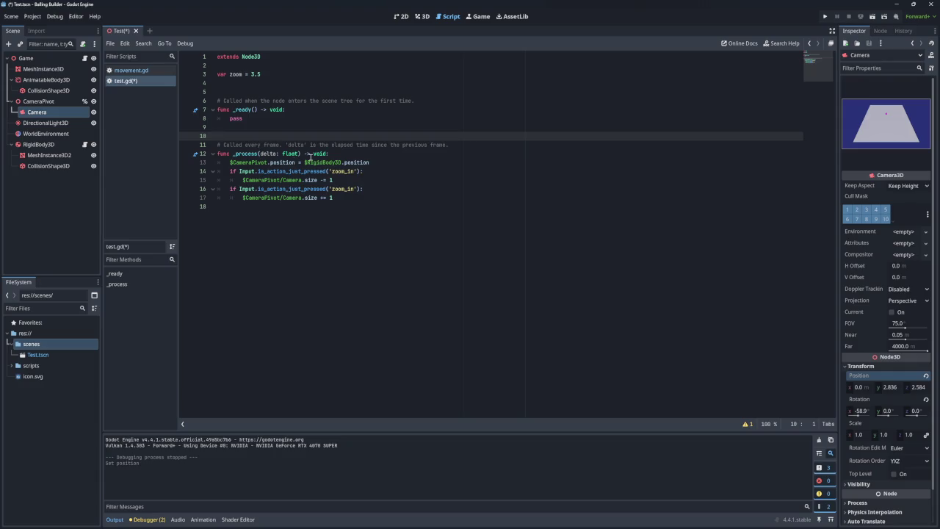
Make the two zoom_in checks change zoom by 0.1 instead of the camera size
double_click(236, 75)
key("ctrl+c")
left_click_drag(317, 180, 243, 180)
key("ctrl+v")
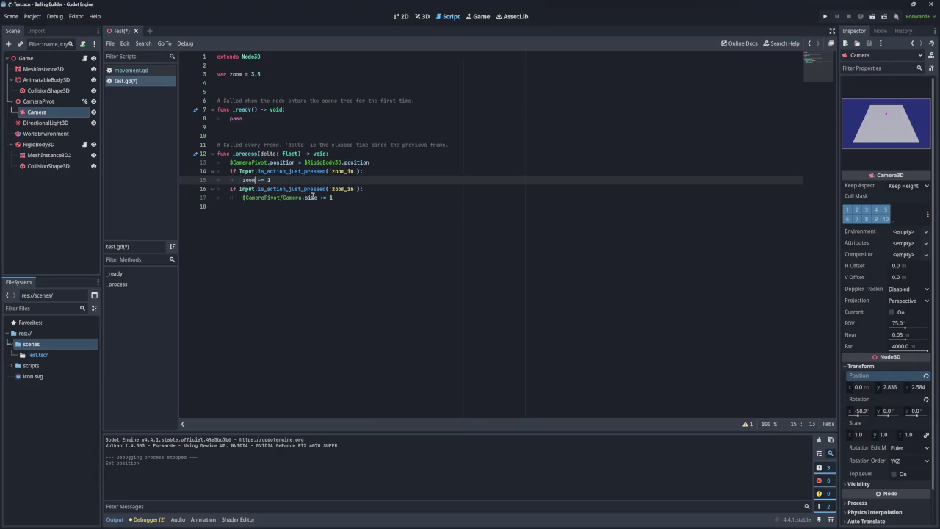
left_click_drag(317, 198, 242, 198)
key("ctrl+v")
left_click(285, 197)
key("BackSpace")
type("0.")
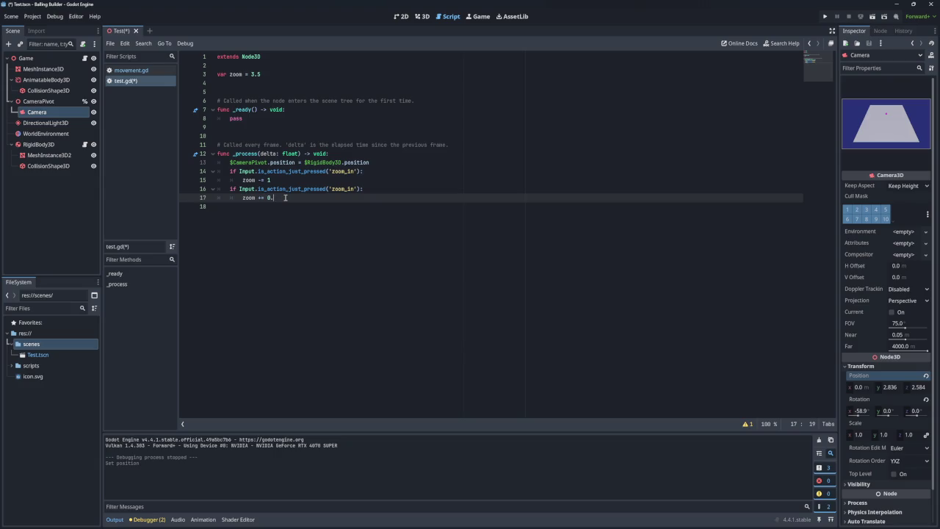
left_click(276, 180)
key("BackSpace")
type("0.1")
Move the two zoom checks above the CameraPivot follow line, keeping $CameraPivot.position
left_click_drag(336, 197, 380, 166)
key("ctrl+x")
left_click(363, 156)
key("ctrl+v")
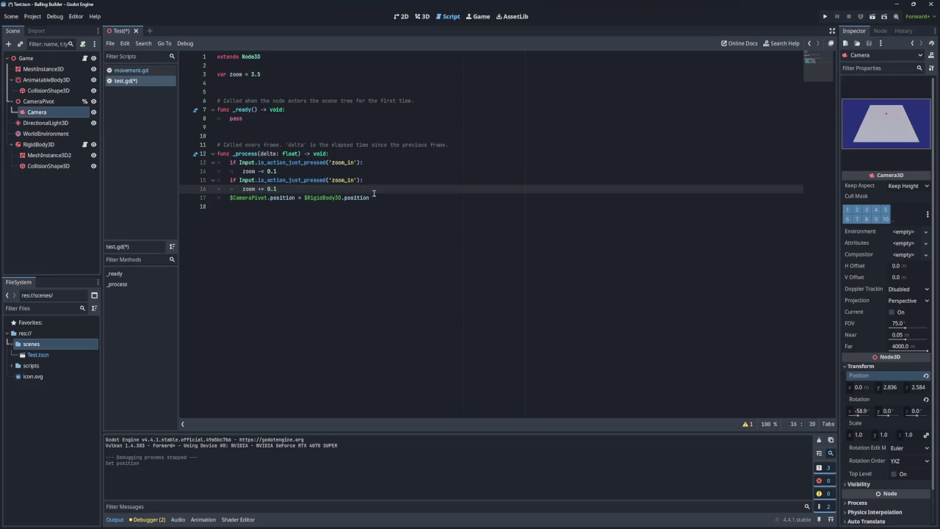
left_click(291, 198)
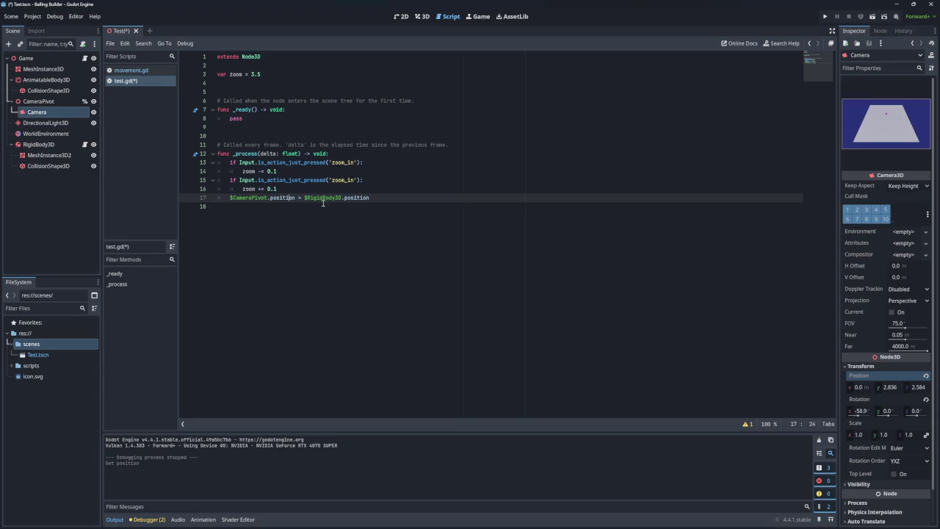
double_click(278, 197)
type("transform")
key("BackSpace")
key("BackSpace")
key("BackSpace")
type("form")
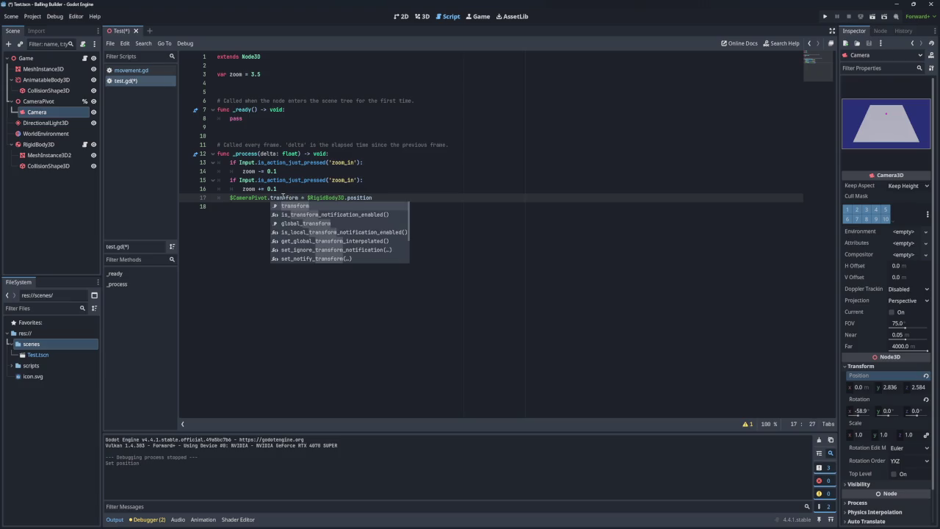
key("BackSpace")
key("BackSpace")
key("BackSpace")
type("posi")
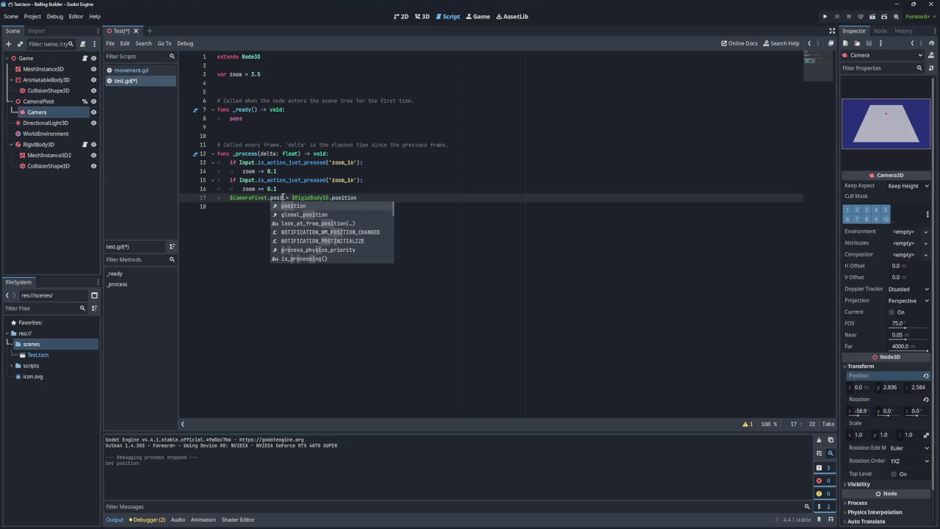
key("Return")
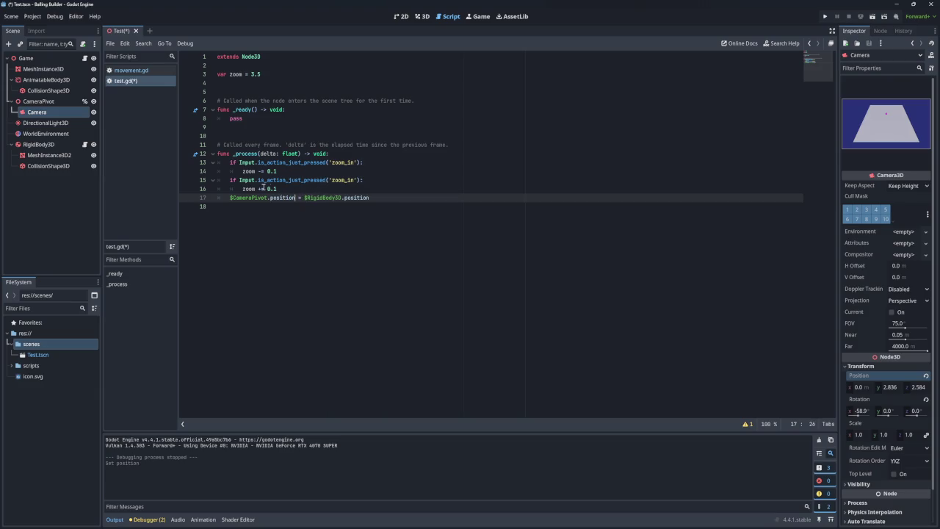
Place the zoom checks below the CameraPivot follow line and tidy the blank lines
left_click_drag(278, 189, 344, 154)
key("ctrl+x")
left_click(300, 171)
key("ctrl+v")
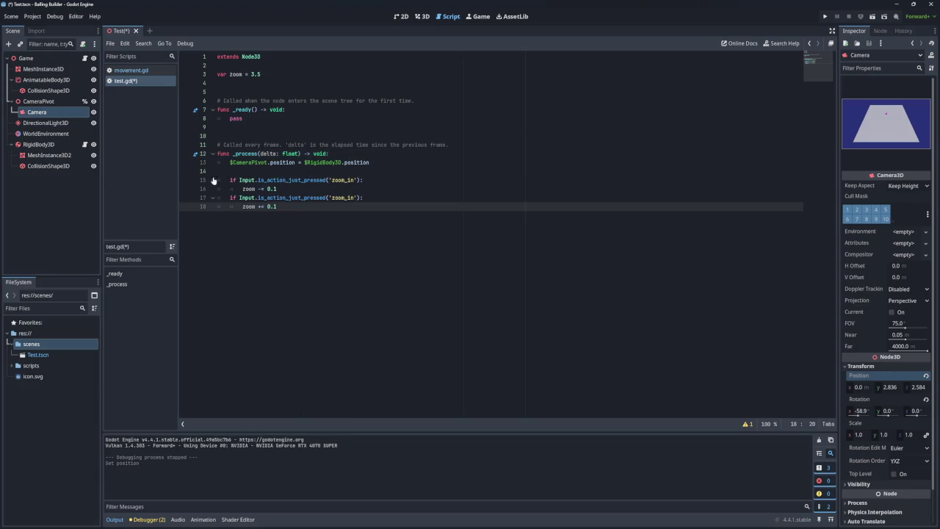
left_click(215, 172)
key("BackSpace")
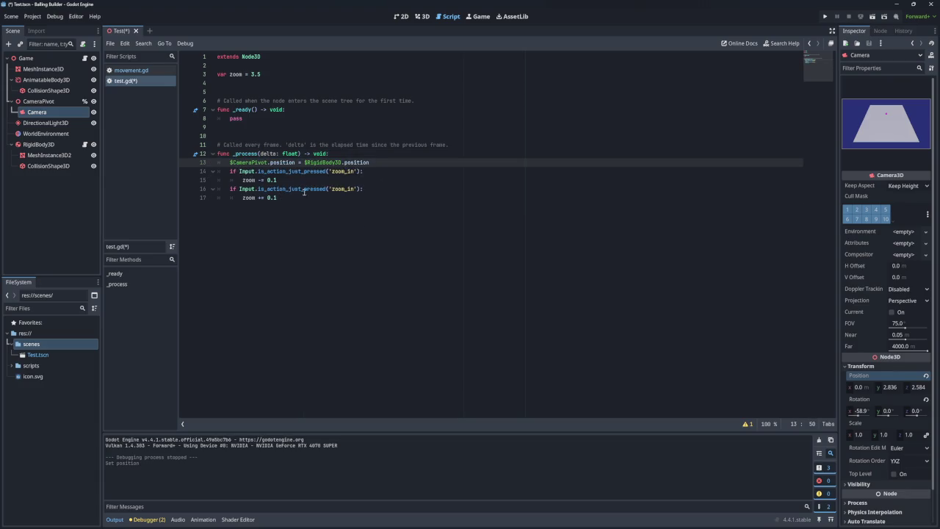
key("Return")
key("Return")
key("BackSpace")
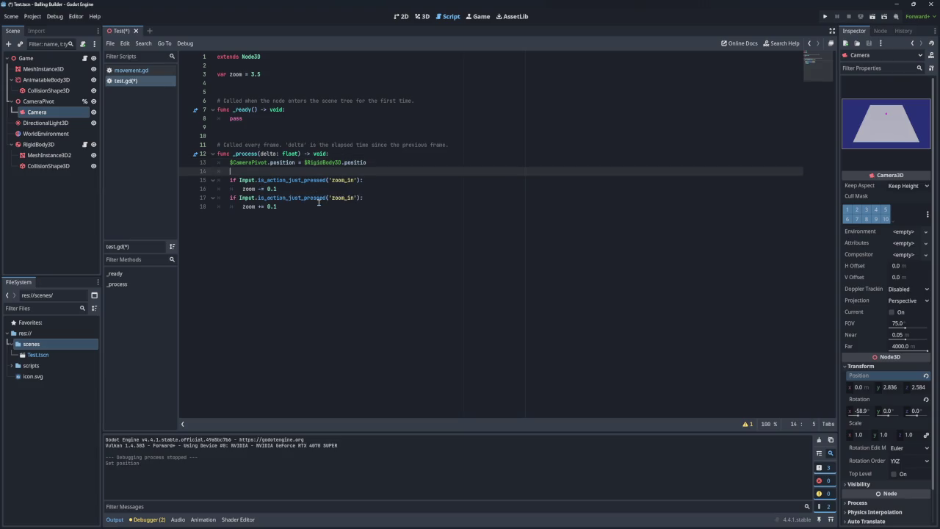
left_click(310, 206)
key("Return")
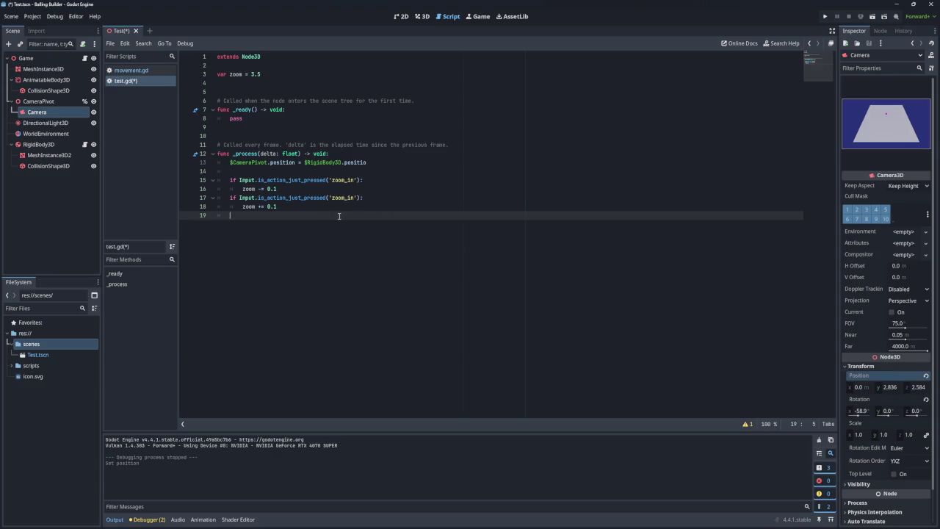
On line 19, declare var cameraTranform = Vector3(0,0,1)*zoom
type("Vector")
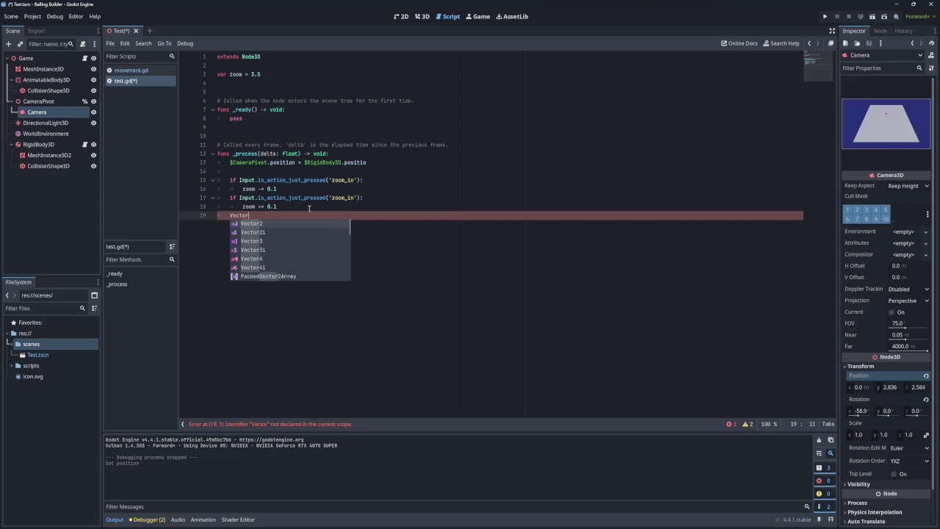
left_click(273, 241)
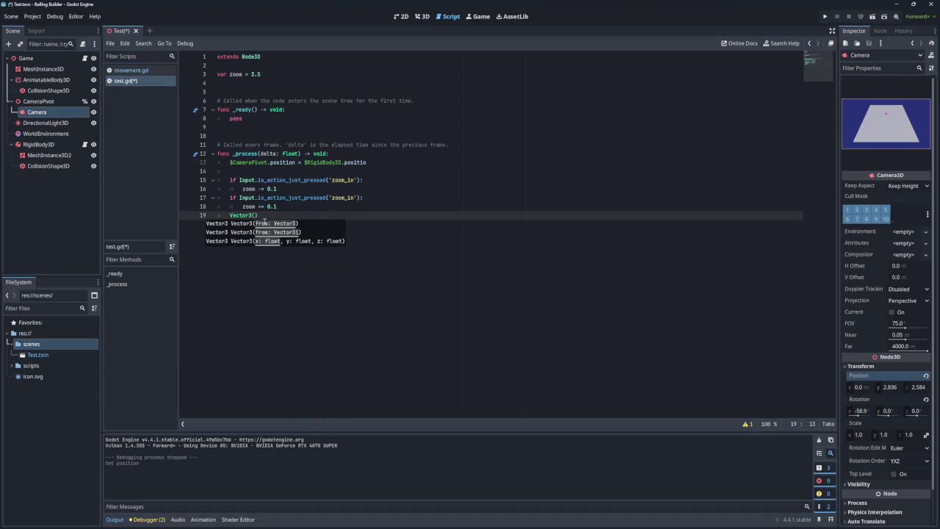
left_click(231, 214)
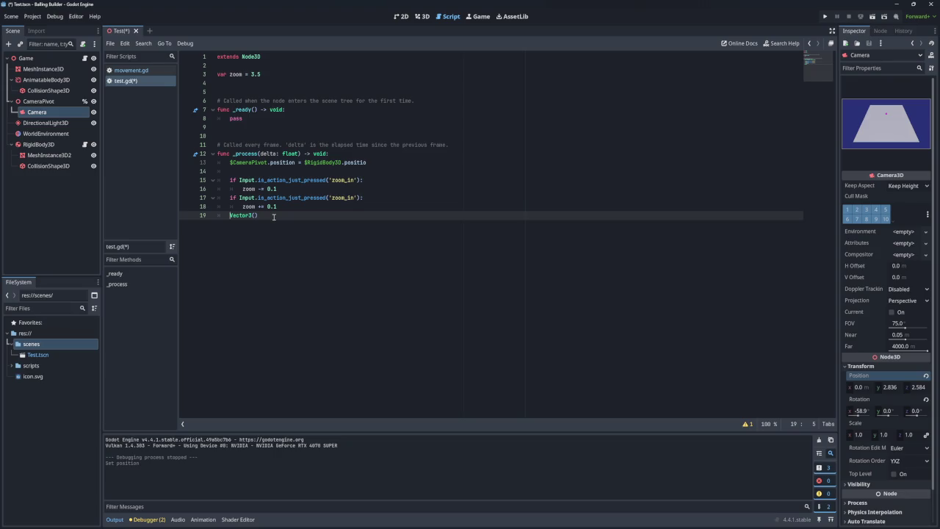
type("ca")
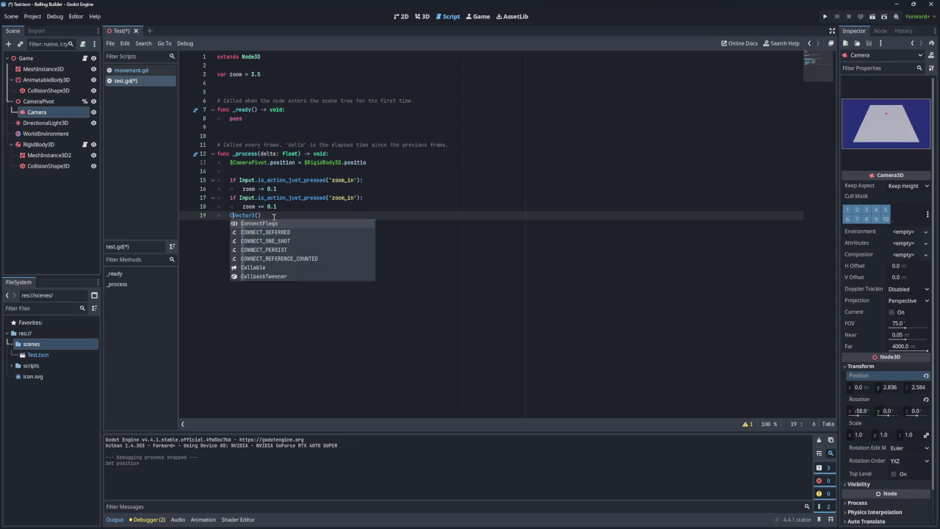
key("BackSpace")
key("BackSpace")
type("var caemraTr")
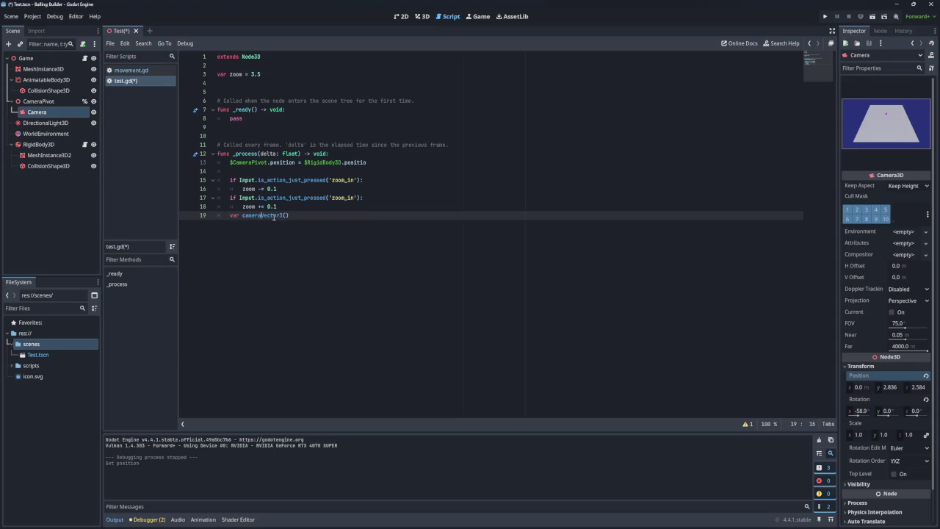
type("anform =")
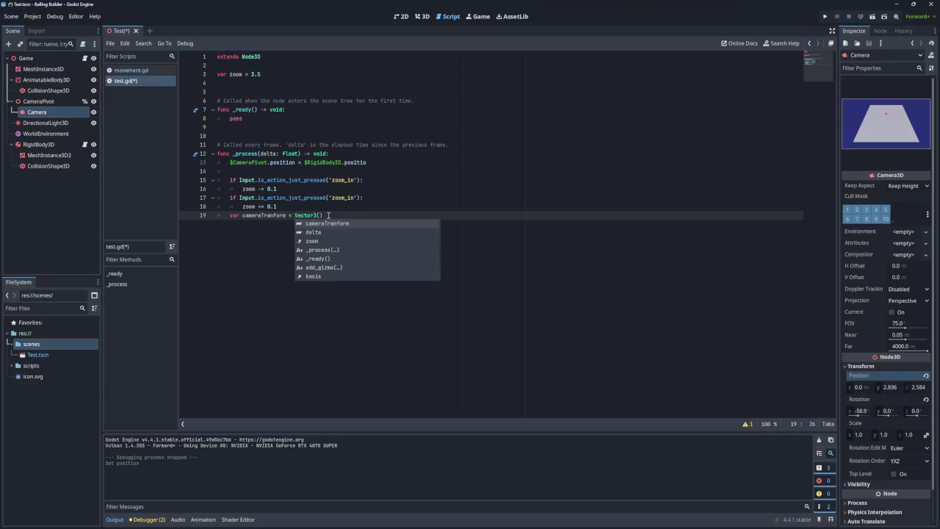
key("Right")
key("Right")
key("Right")
type("0,0,")
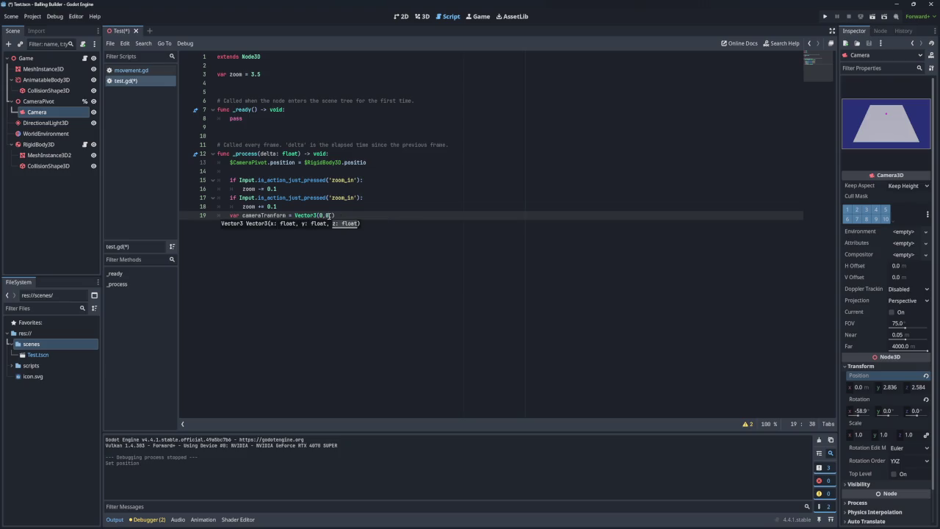
type("0")
key("BackSpace")
type("1")
left_click(366, 215)
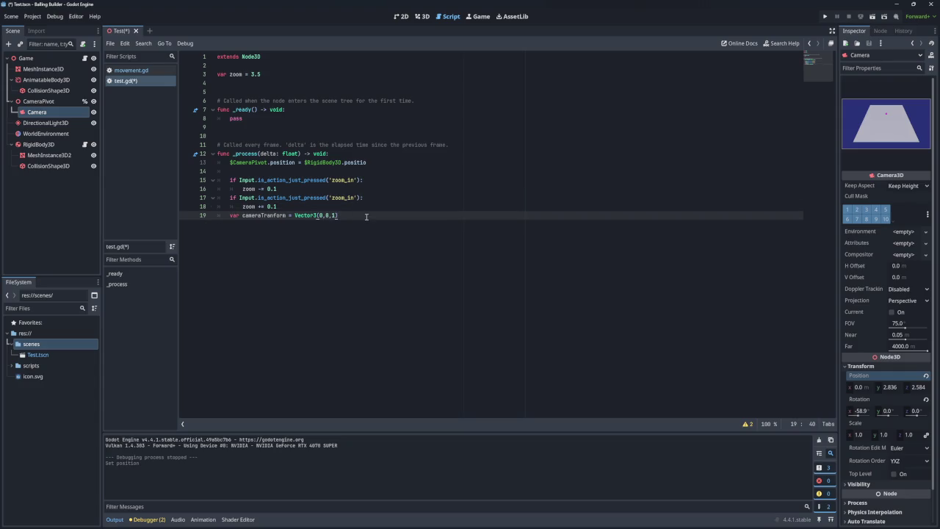
double_click(249, 188)
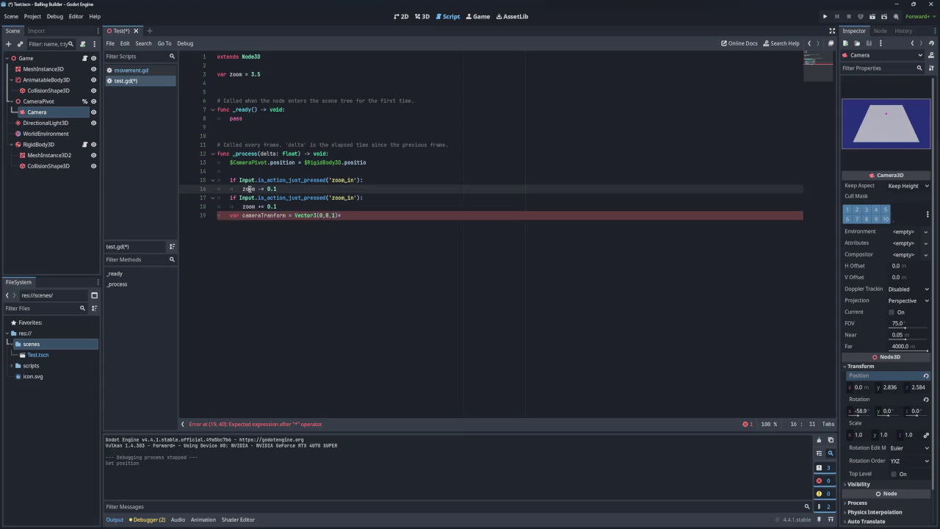
left_click(355, 215)
type("zoom")
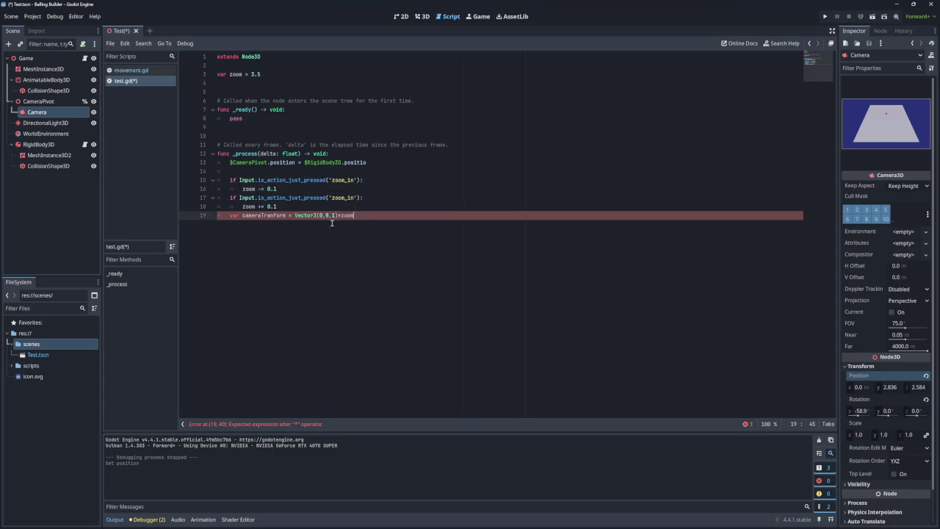
Start line 20 with cameraTranform, try .rotated and .transform, and open the Vector3 docs
double_click(269, 215)
key("ctrl+c")
left_click(371, 218)
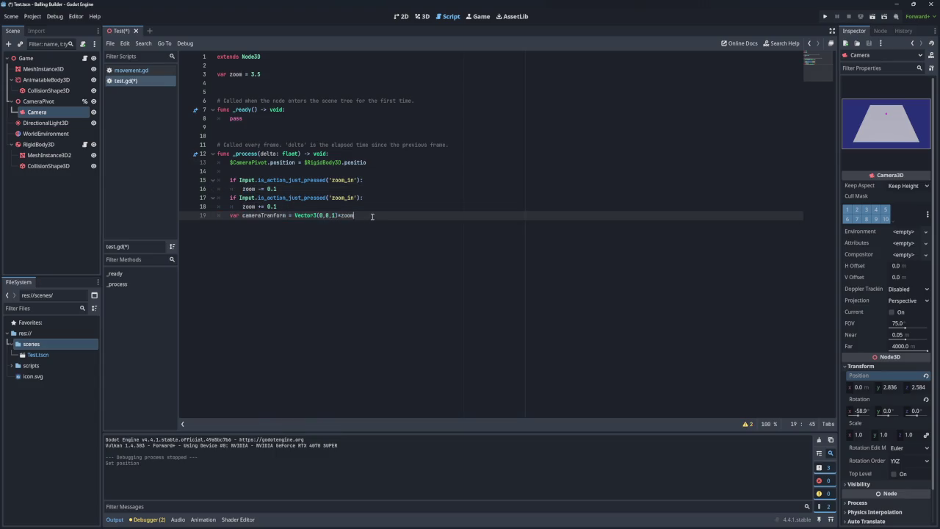
key("Return")
key("ctrl+v")
type(".rota")
key("Return")
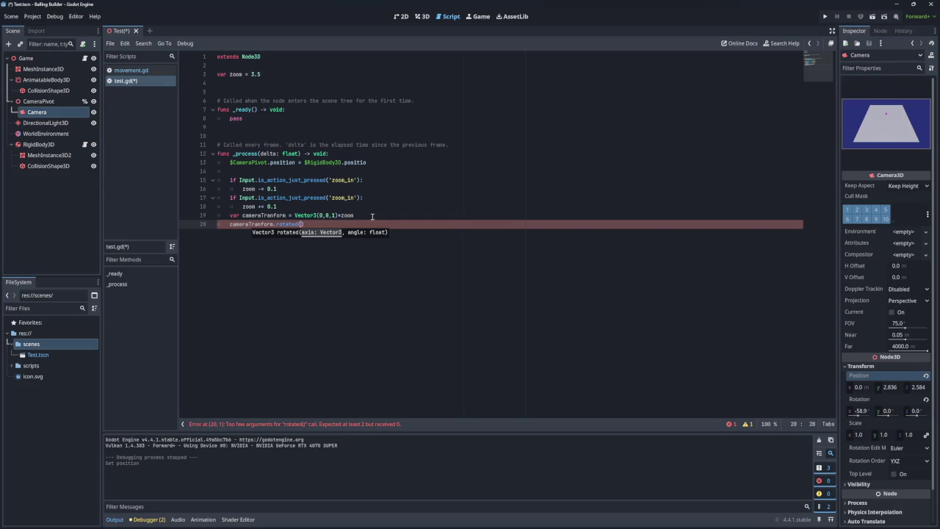
key("BackSpace")
key("BackSpace")
key("BackSpace")
key("BackSpace")
type("transform")
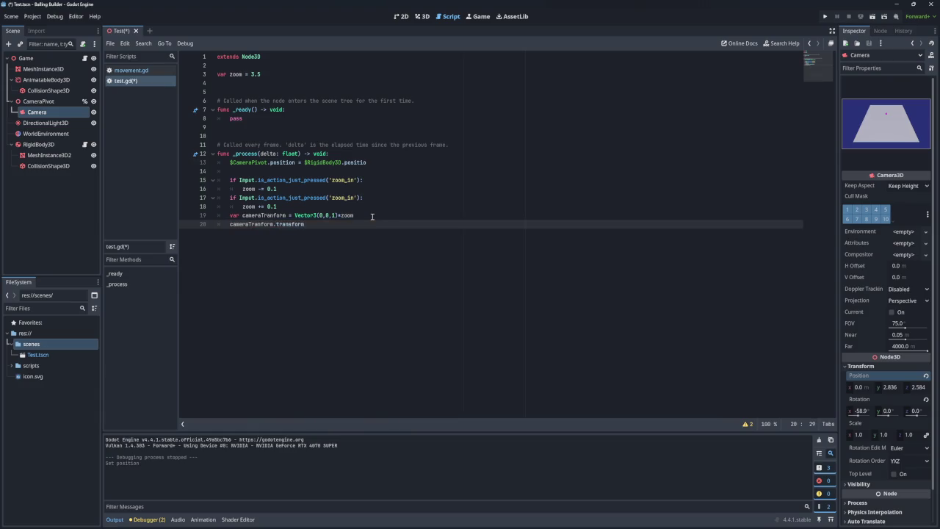
key("BackSpace")
key("BackSpace")
key("BackSpace")
key("ctrl+space")
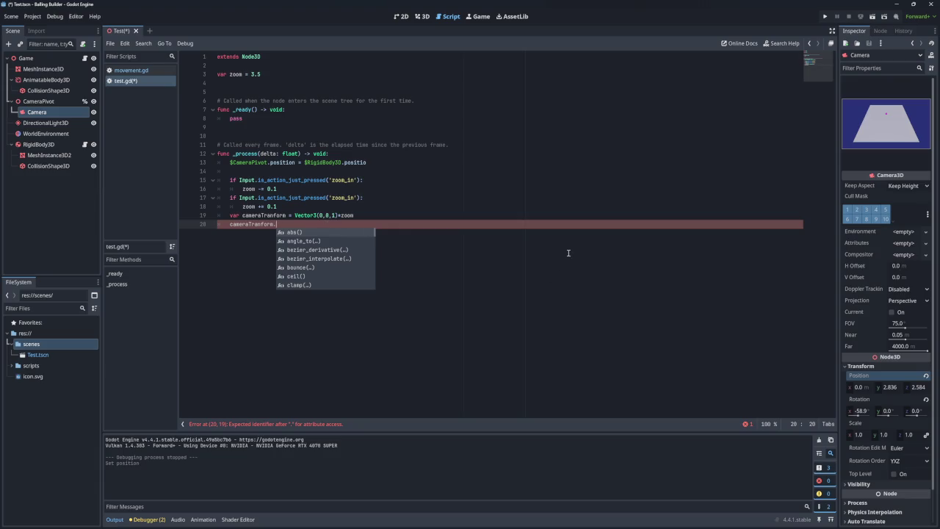
left_click(305, 214, "ctrl")
Search the Vector3 reference for 'rotate' and read the rotated() description
scroll(268, 210, "down", 3)
scroll(267, 210, "down", 3)
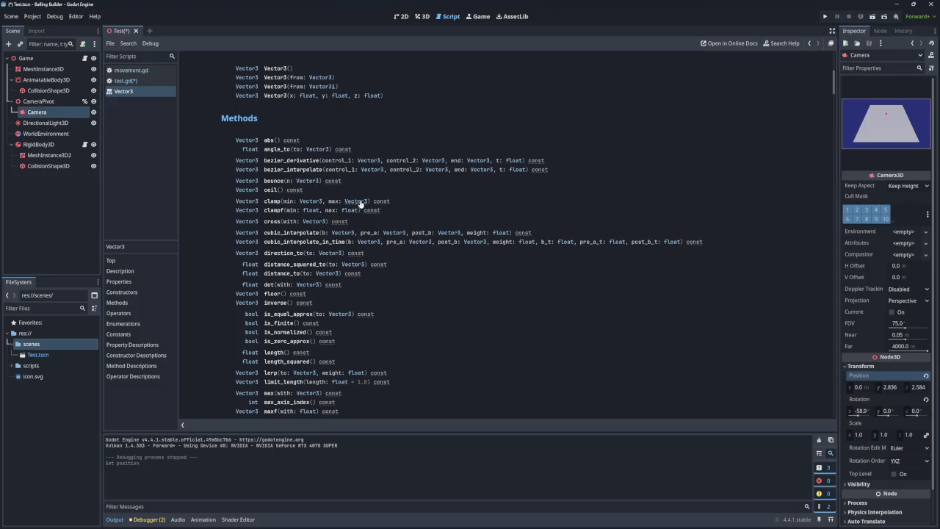
scroll(358, 202, "down", 2)
key("ctrl+f")
type("r")
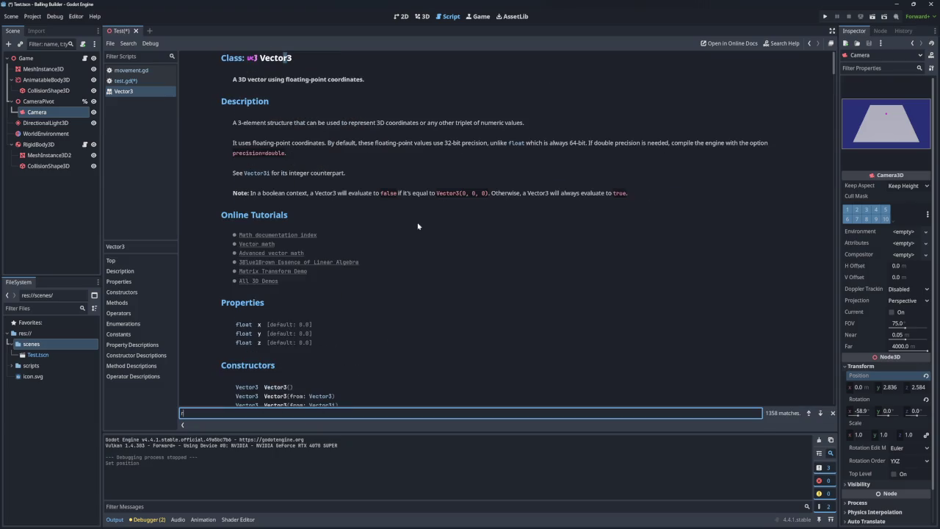
type("otate")
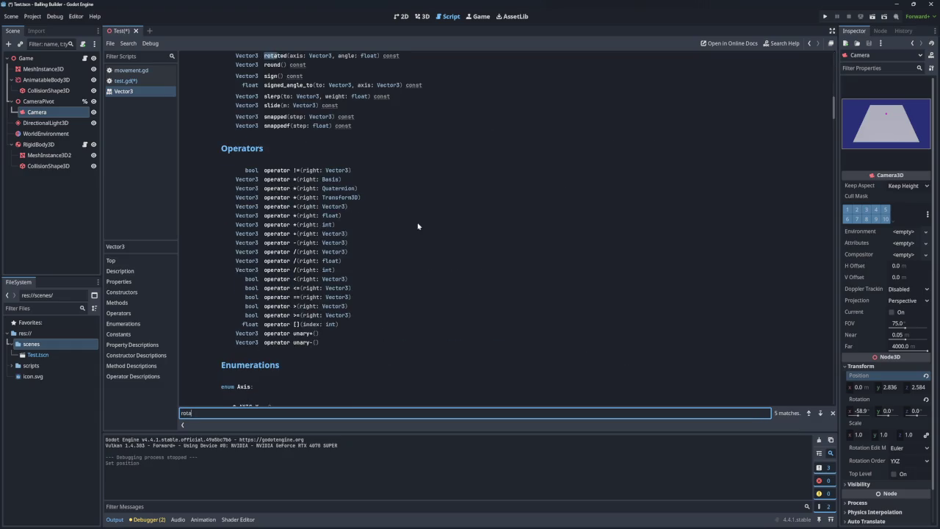
scroll(352, 131, "up", 4)
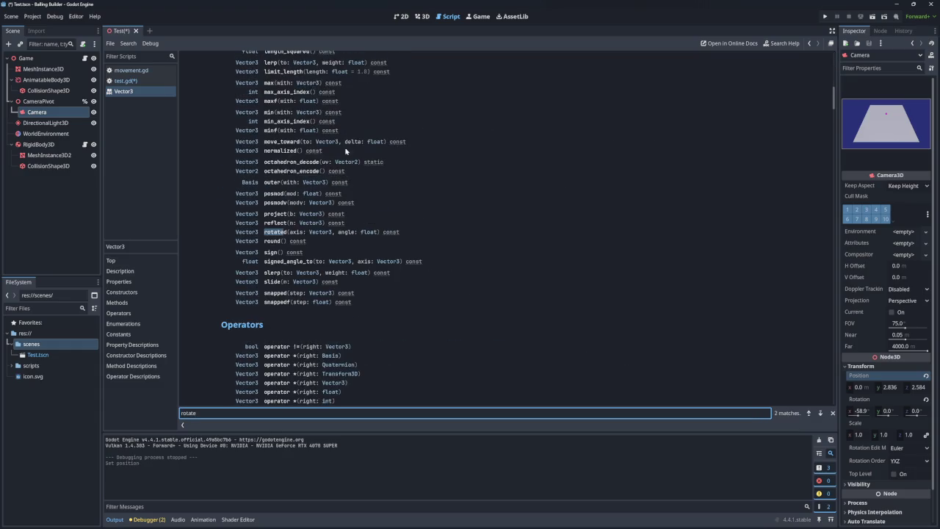
left_click(276, 232)
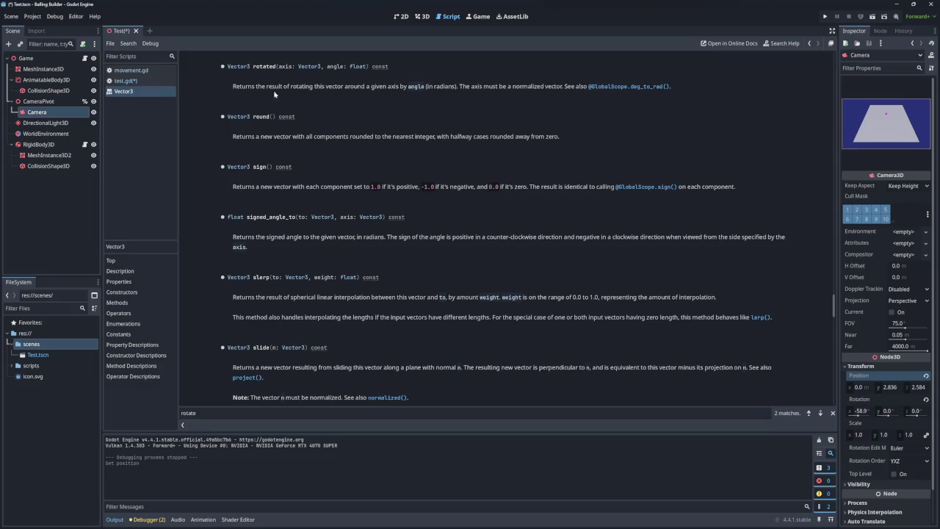
left_click_drag(246, 88, 483, 89)
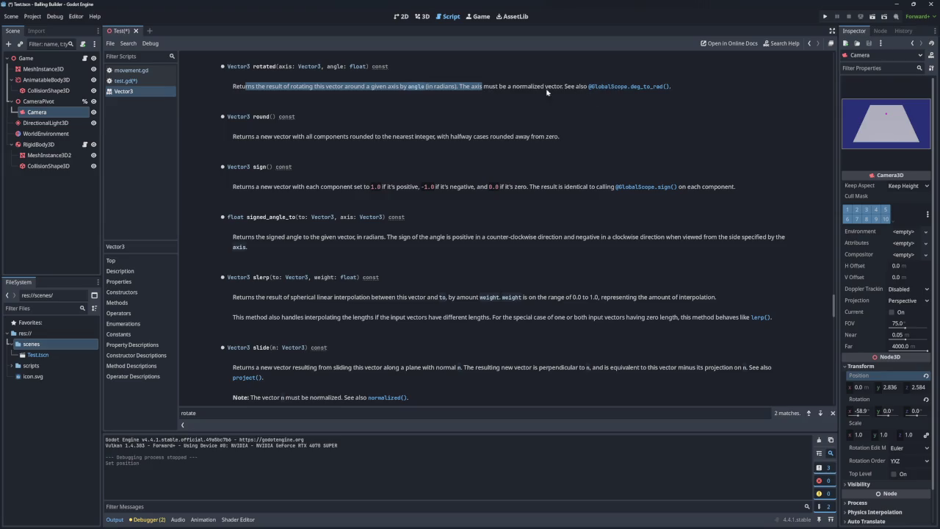
Search the page for 'transform' and open the Transform3D class reference
key("ctrl+f")
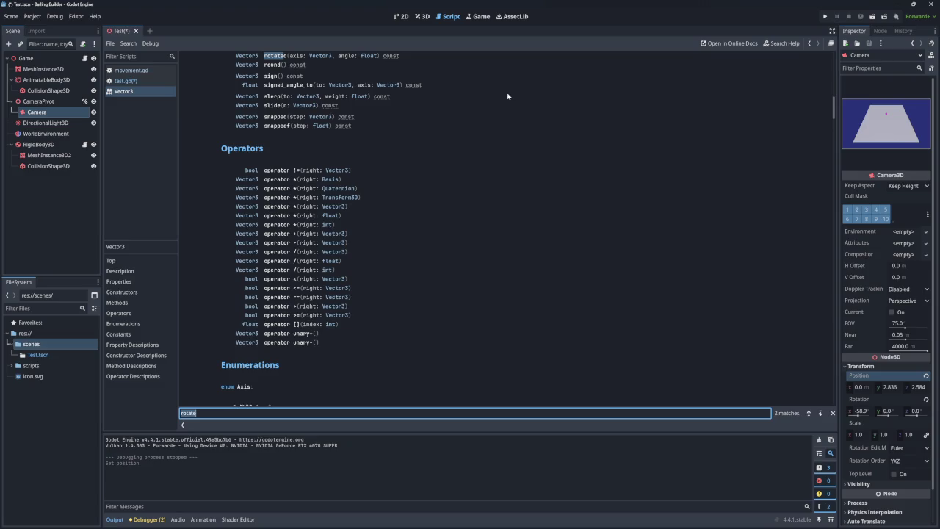
type("trans")
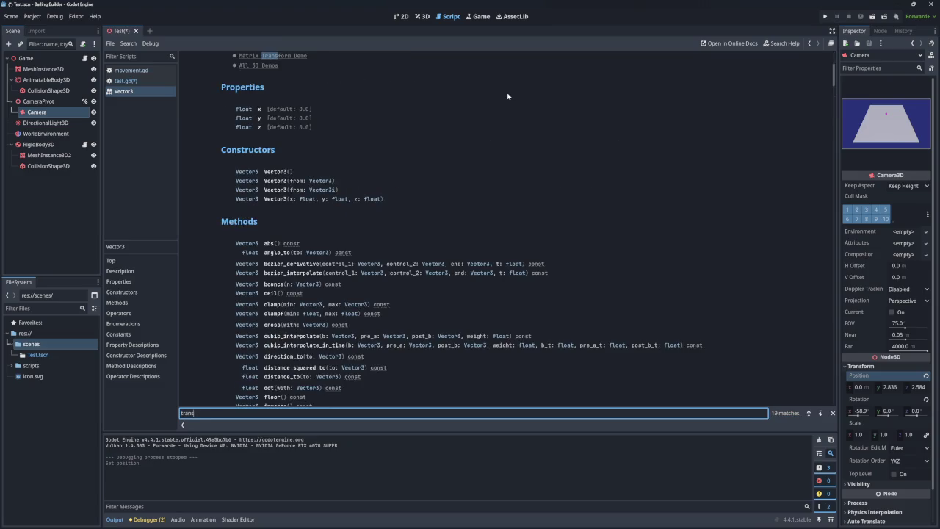
type("form")
scroll(504, 107, "down", 15)
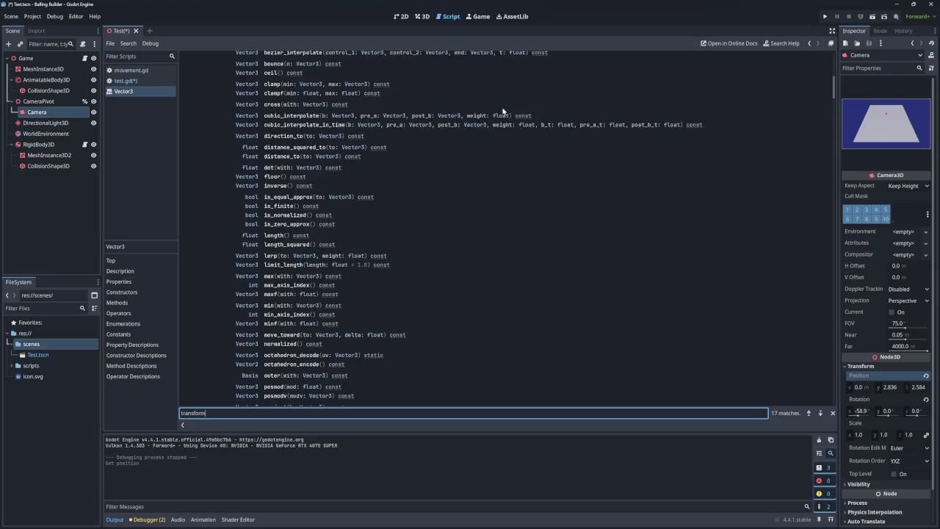
scroll(499, 114, "up", 4)
scroll(499, 114, "up", 10)
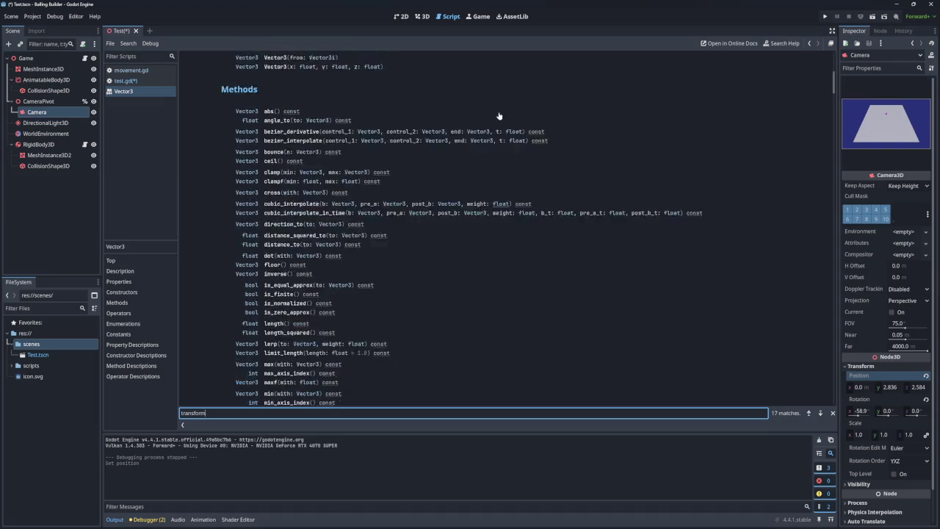
left_click(820, 413)
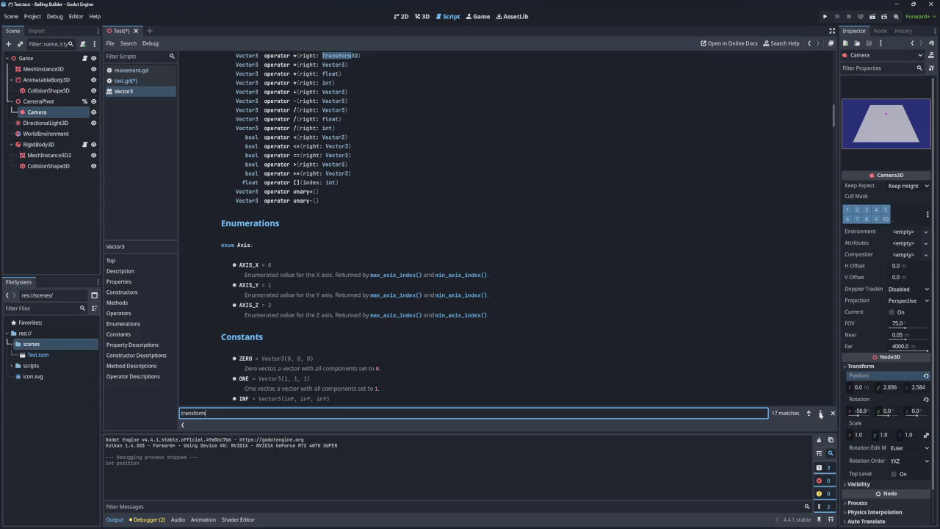
left_click(336, 56)
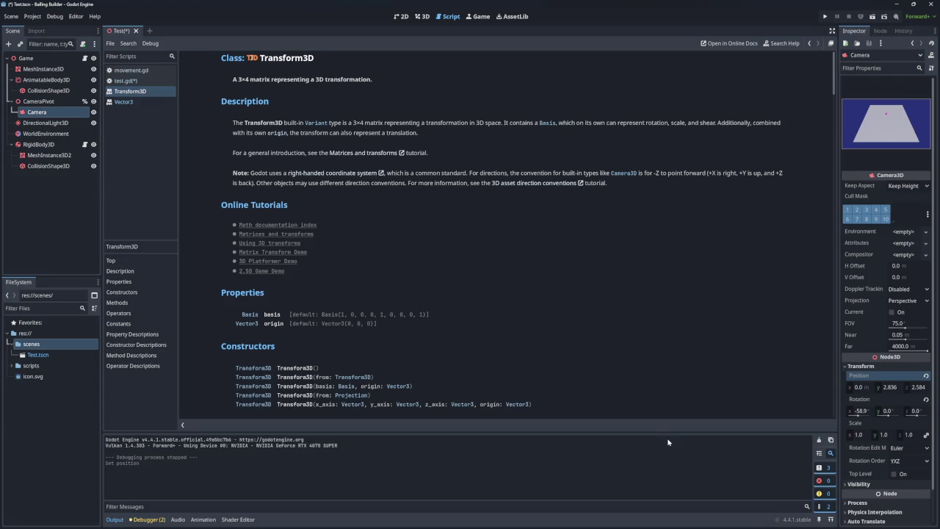
Read the Vector3 multiply operator notes on Transform3D inverse and component-wise multiplication
left_click(132, 102)
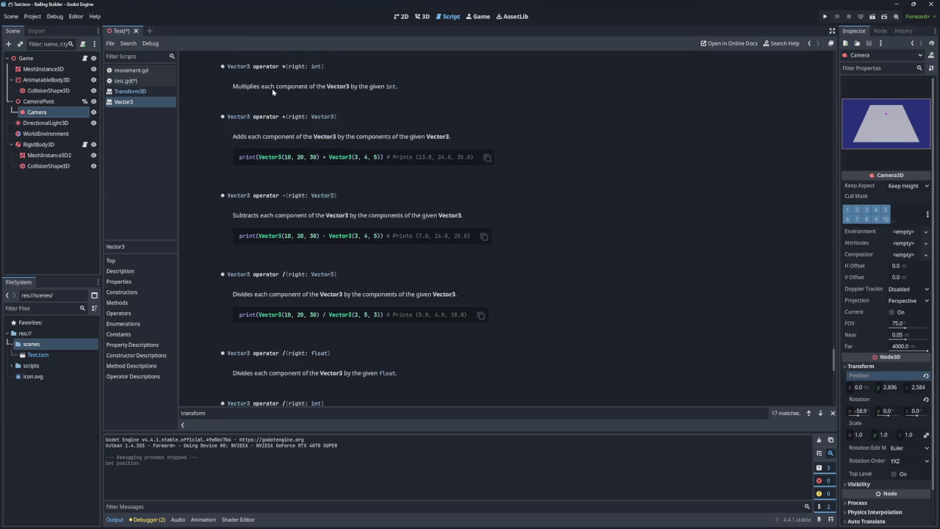
left_click_drag(247, 86, 367, 89)
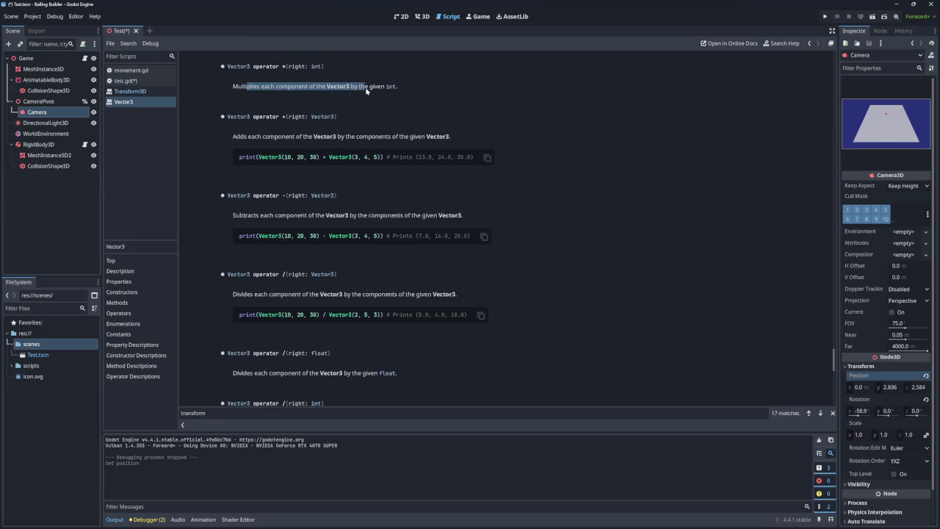
left_click(367, 91)
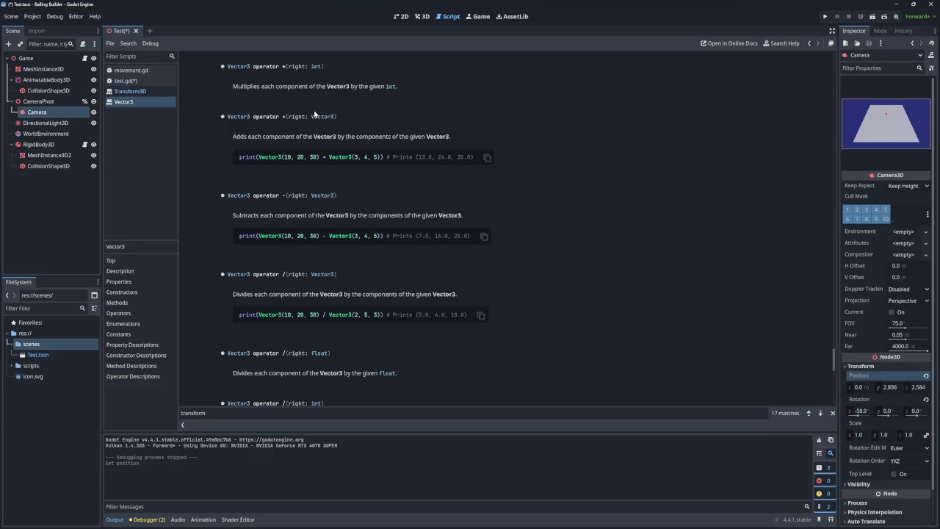
scroll(314, 115, "up", 3)
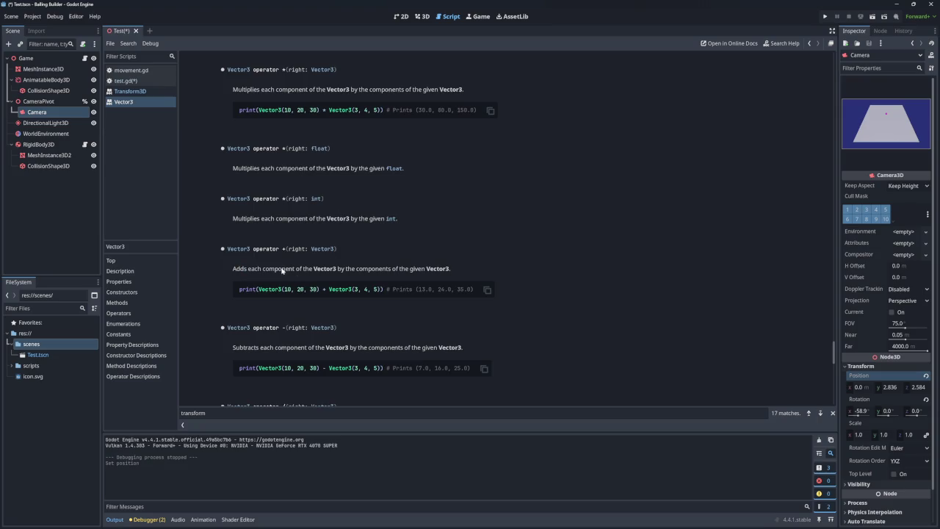
scroll(290, 252, "up", 1)
scroll(312, 157, "up", 2)
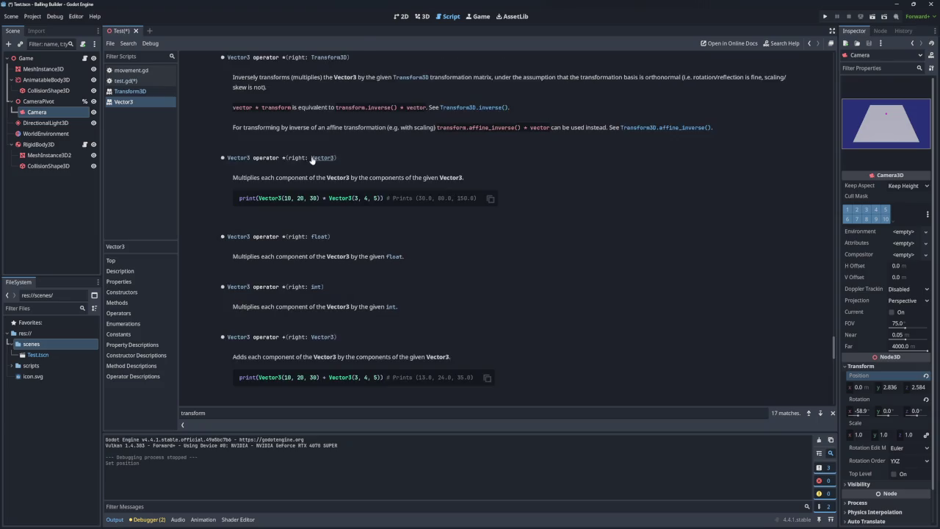
mouse_move(238, 122)
left_mouse_down()
mouse_move(773, 123)
mouse_move(746, 128)
left_mouse_up()
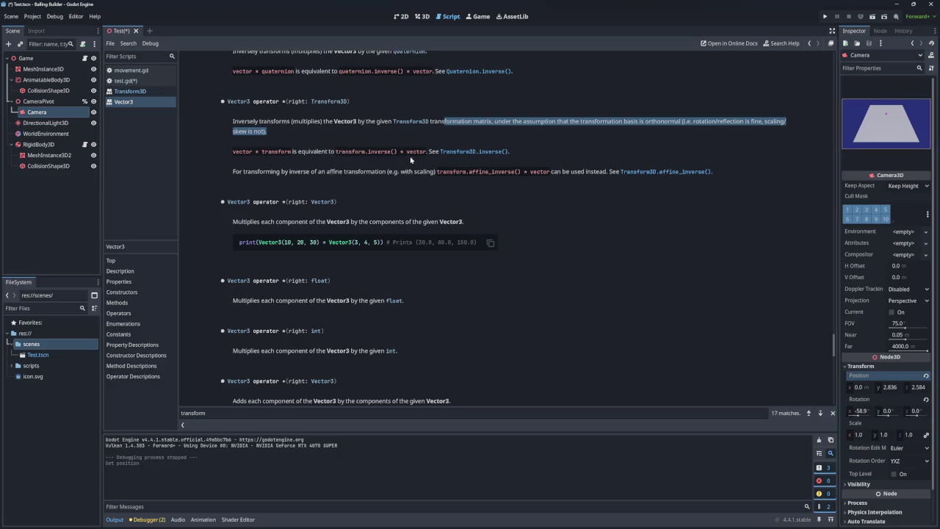
left_click_drag(245, 174, 421, 176)
left_click(381, 192)
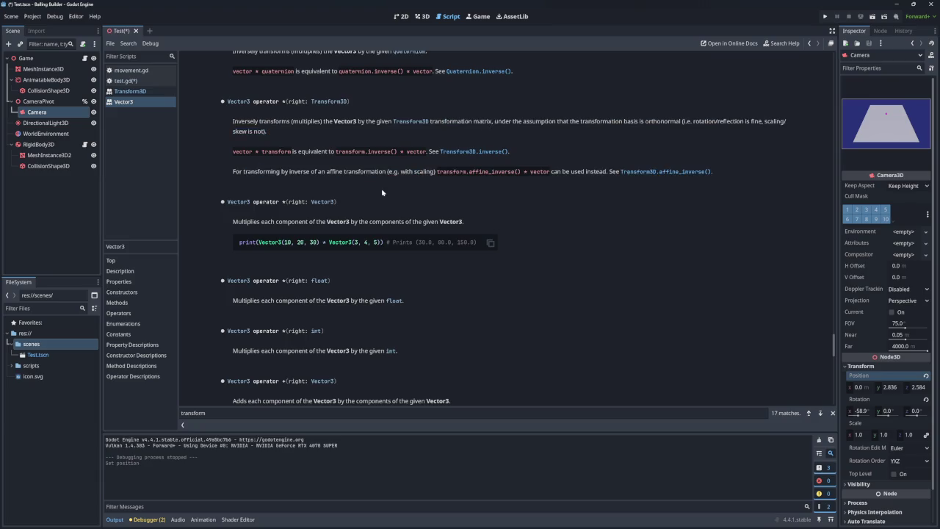
left_click_drag(246, 222, 437, 224)
left_click(433, 224)
Scroll through the remaining operator docs, then return to test.gd at the end of line 20
scroll(406, 215, "up", 3)
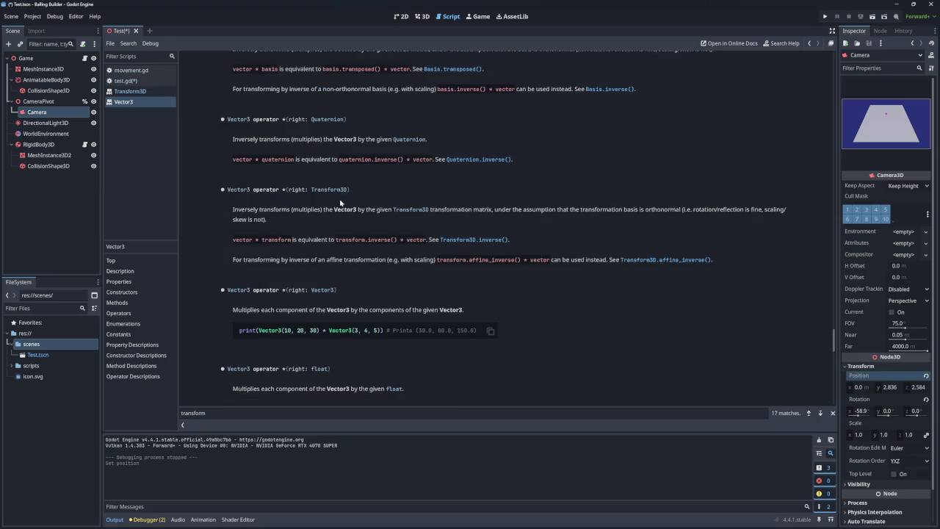
scroll(338, 197, "up", 1)
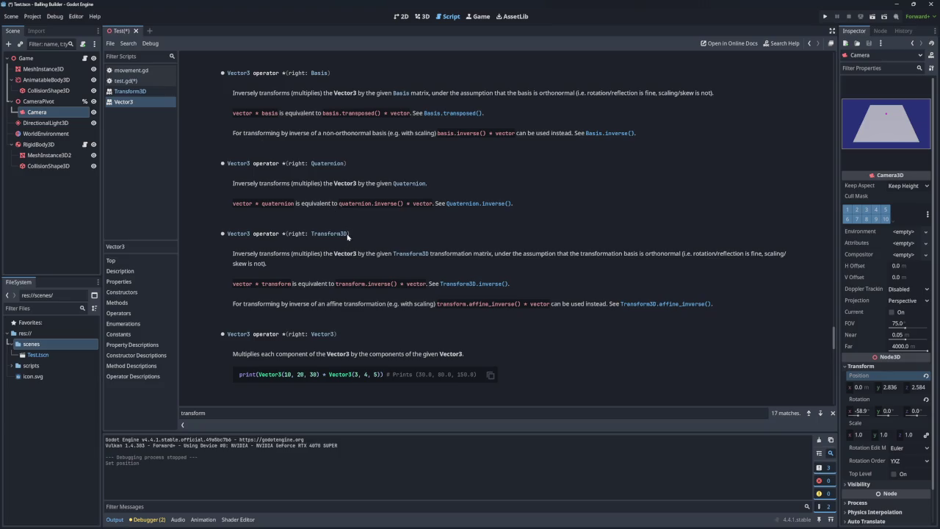
scroll(359, 245, "up", 1)
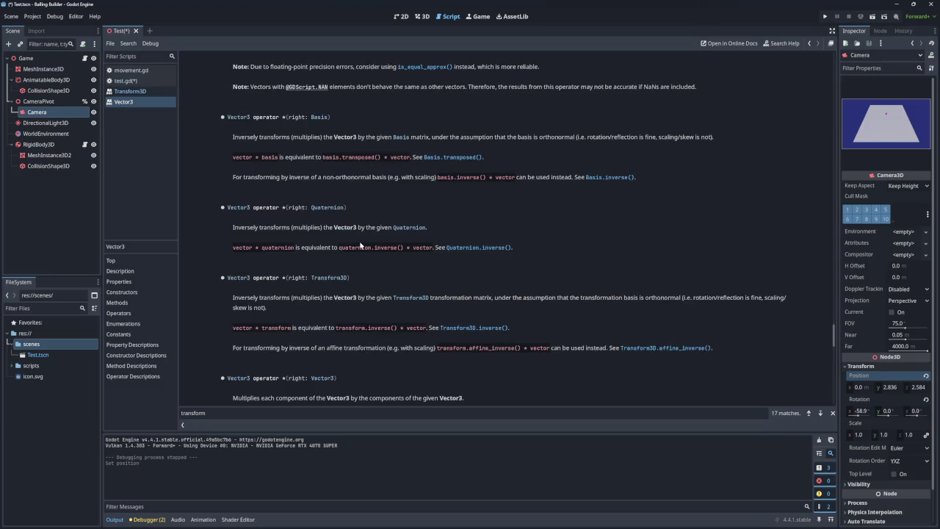
scroll(360, 244, "down", 2)
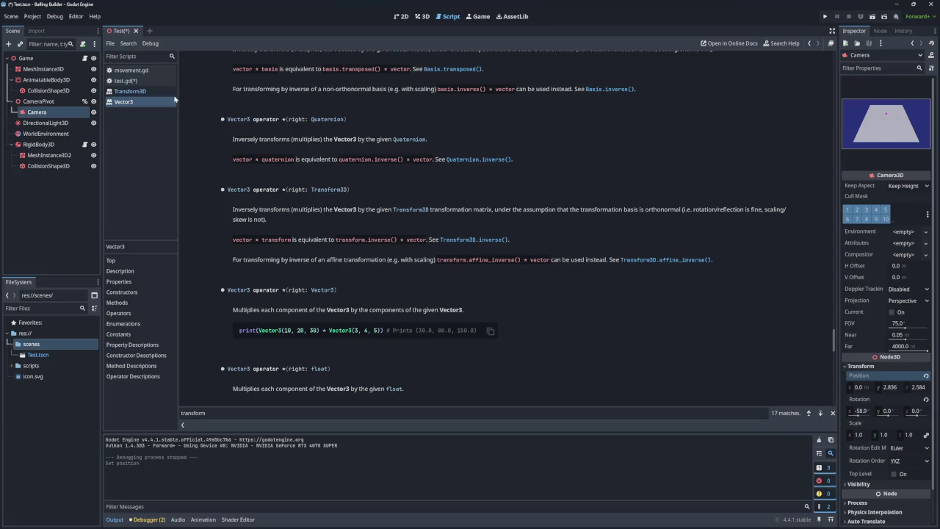
left_click(143, 82)
left_click(277, 224)
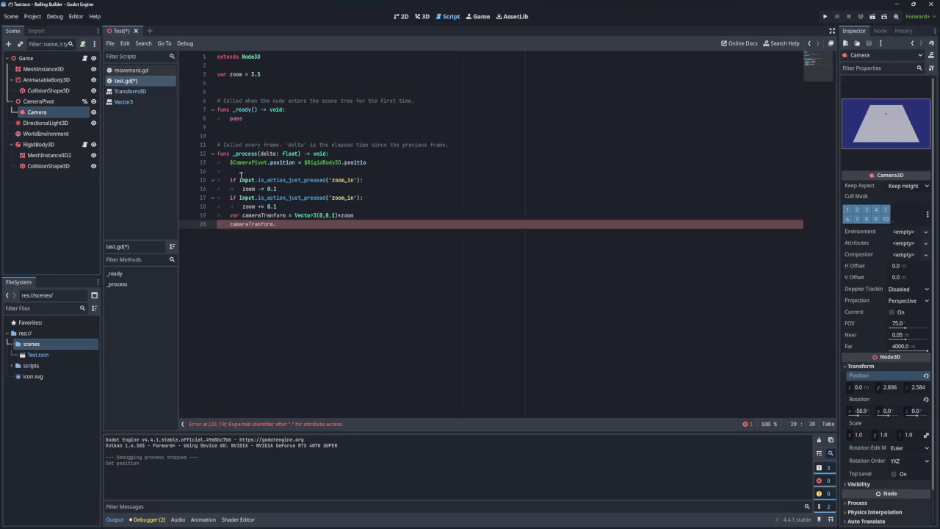
Try a rotate() call on new line 21, delete it, and revisit the Transform3D and Vector3 docs
left_click(130, 92)
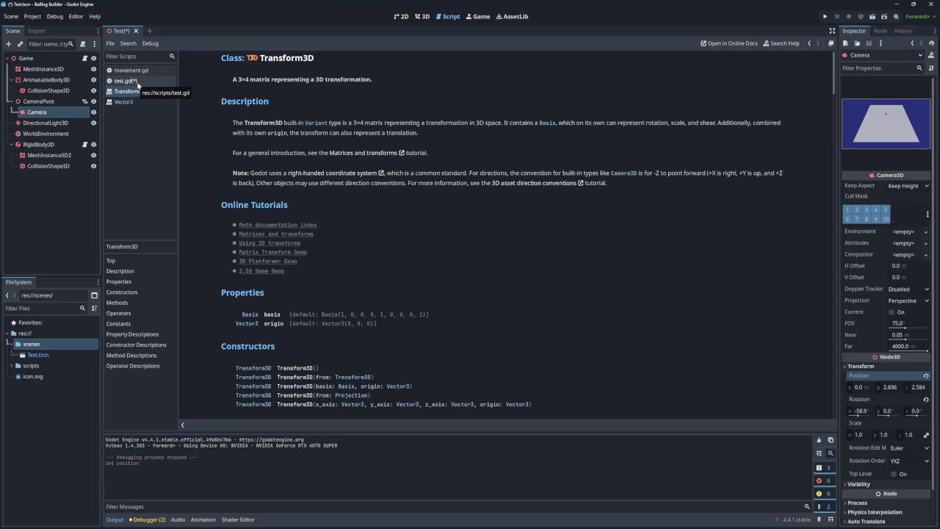
left_click(137, 82)
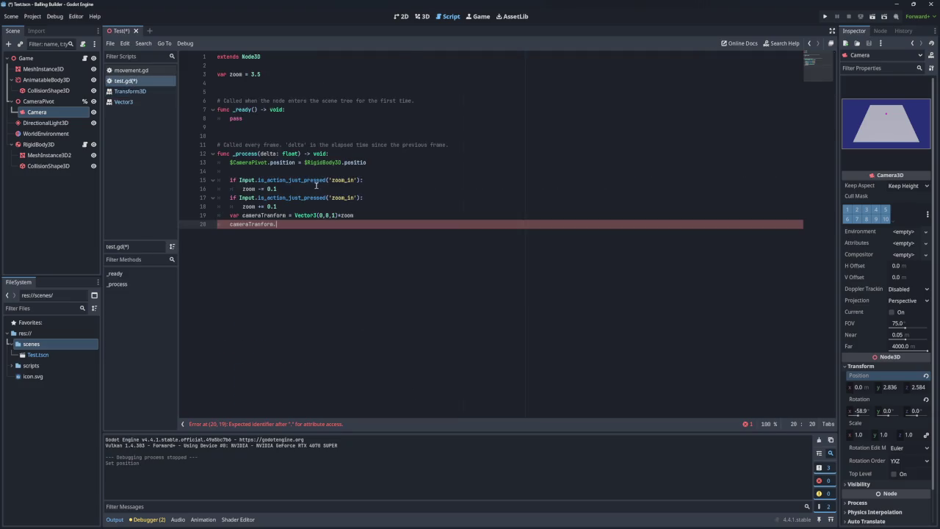
key("Return")
type("Rotate")
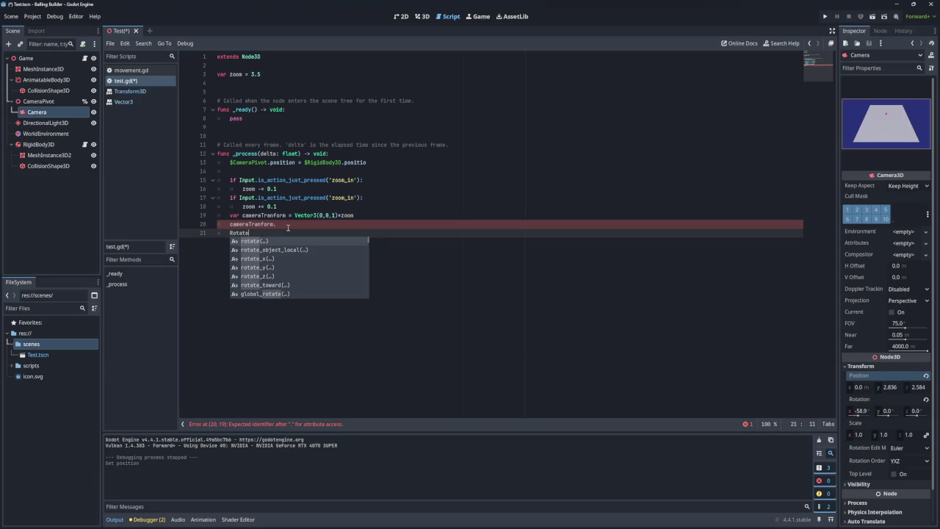
left_click(259, 242)
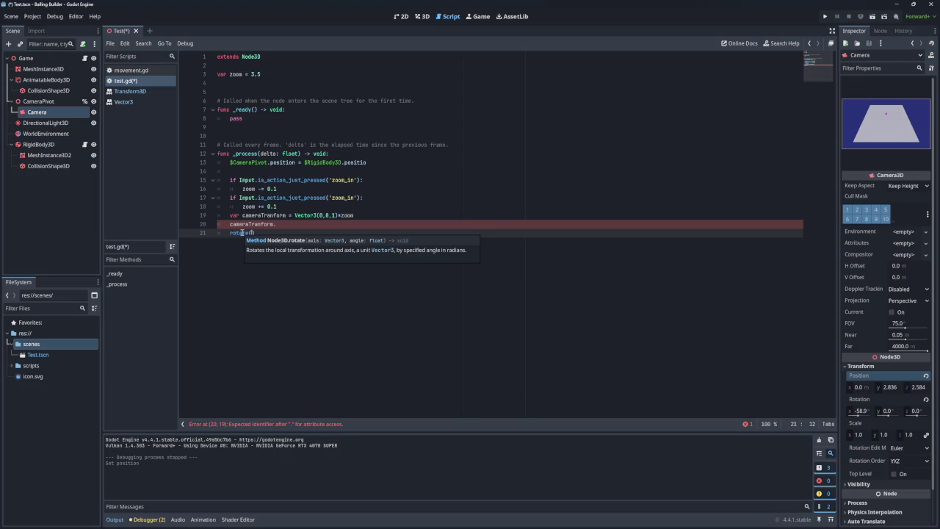
left_click_drag(256, 233, 229, 233)
key("BackSpace")
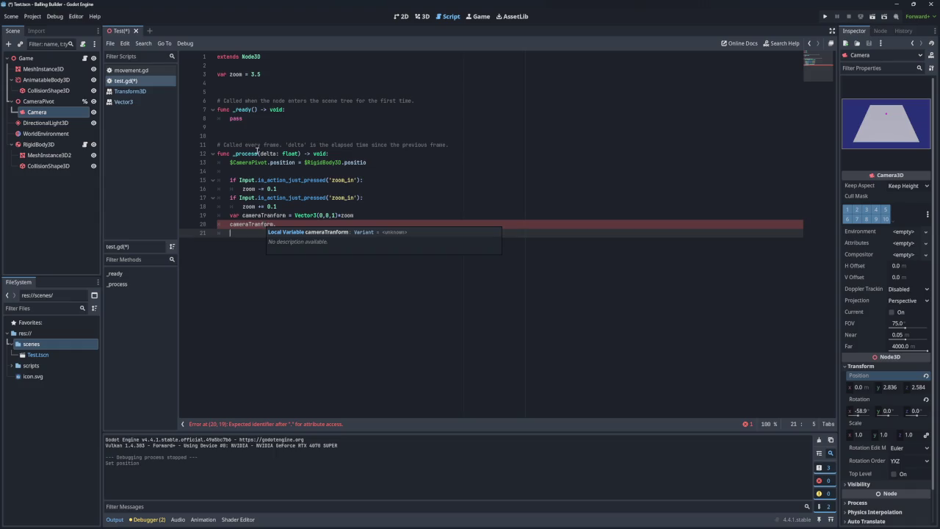
left_click(144, 90)
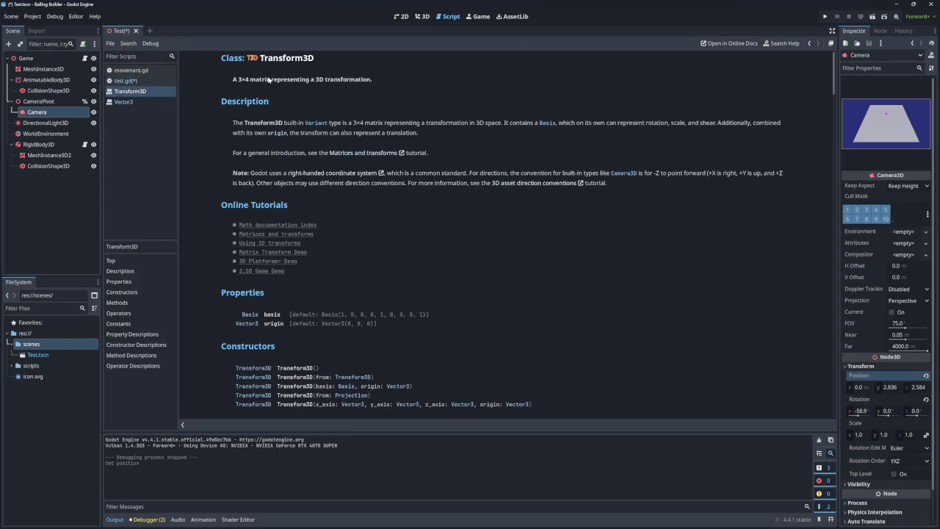
left_click(148, 102)
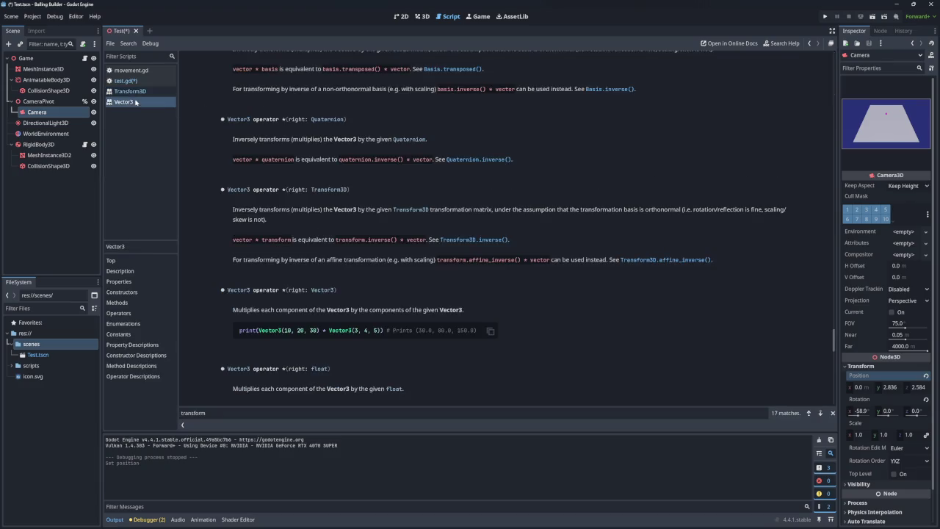
Open the Node3D class reference and scroll down to its Methods list
left_click(139, 91)
left_click(150, 81)
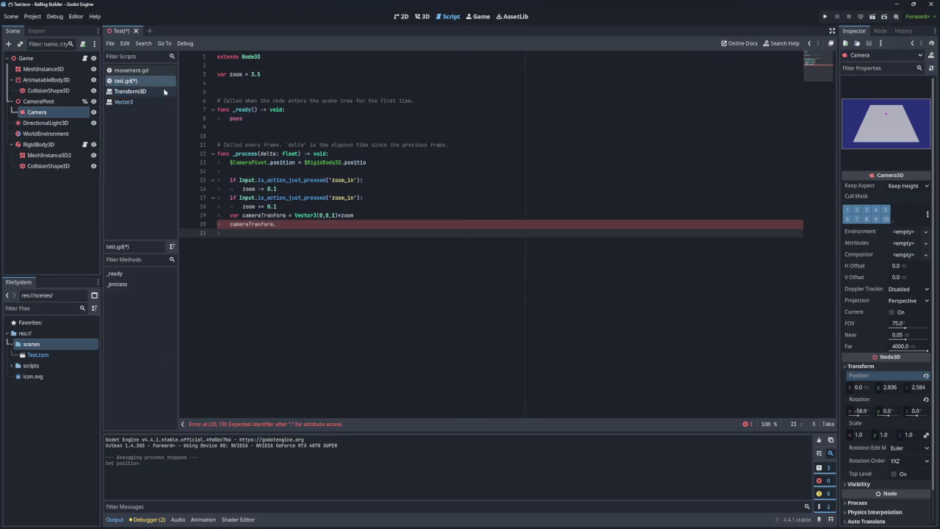
left_click(252, 57, "ctrl")
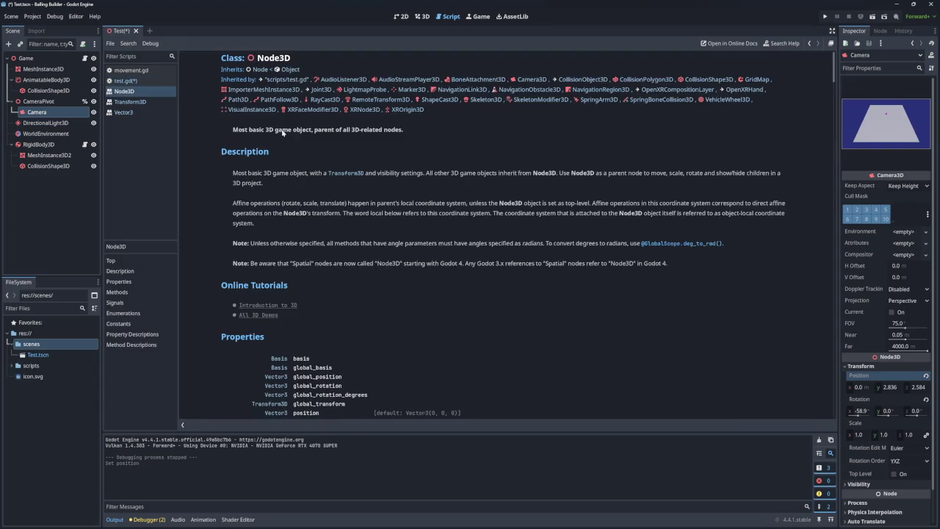
scroll(301, 155, "down", 5)
scroll(318, 221, "down", 2)
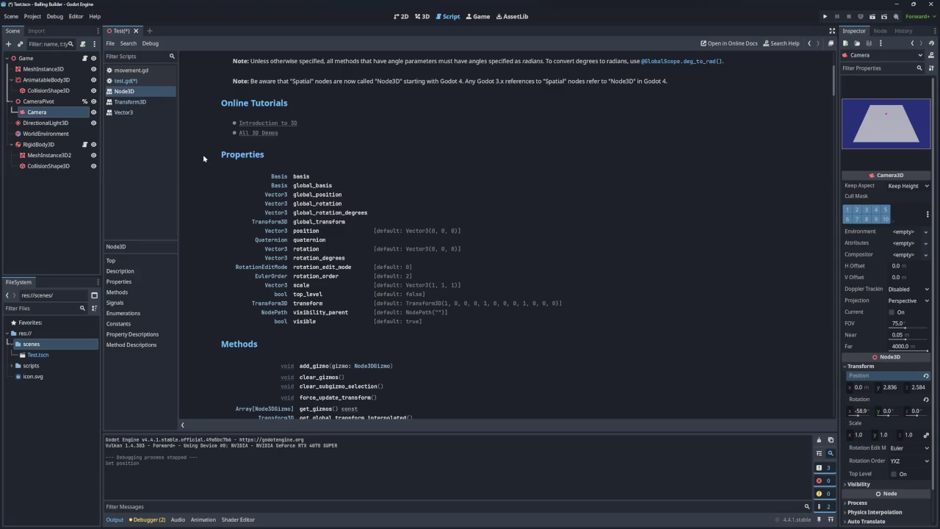
right_click(130, 91)
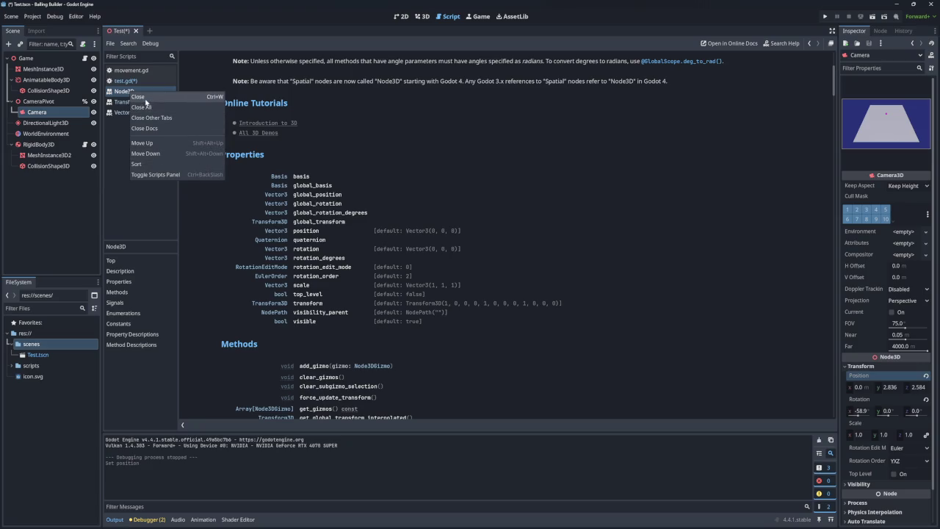
left_click(330, 144)
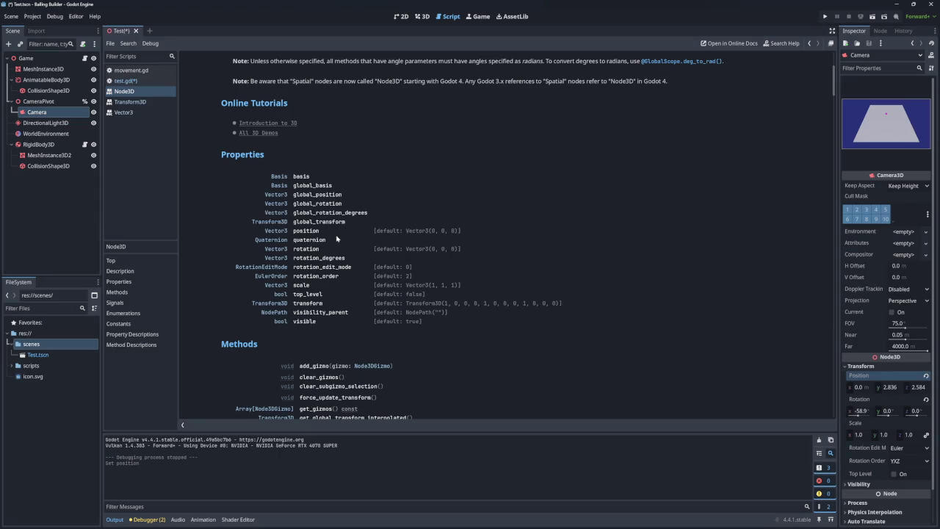
scroll(325, 251, "down", 4)
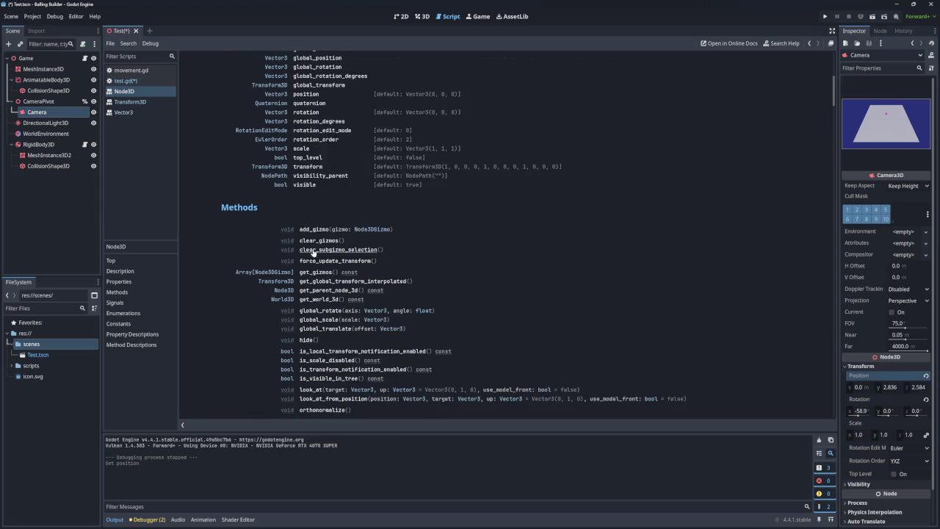
scroll(323, 235, "down", 3)
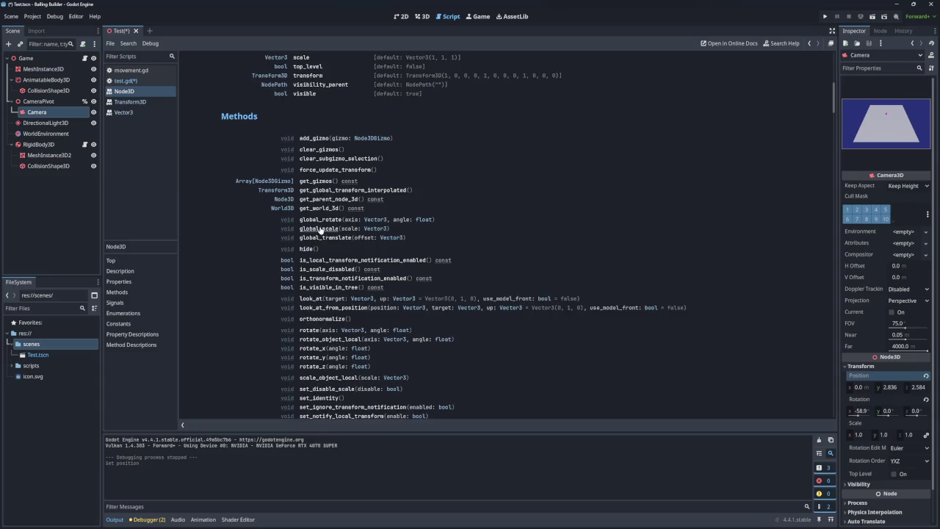
scroll(316, 226, "down", 1)
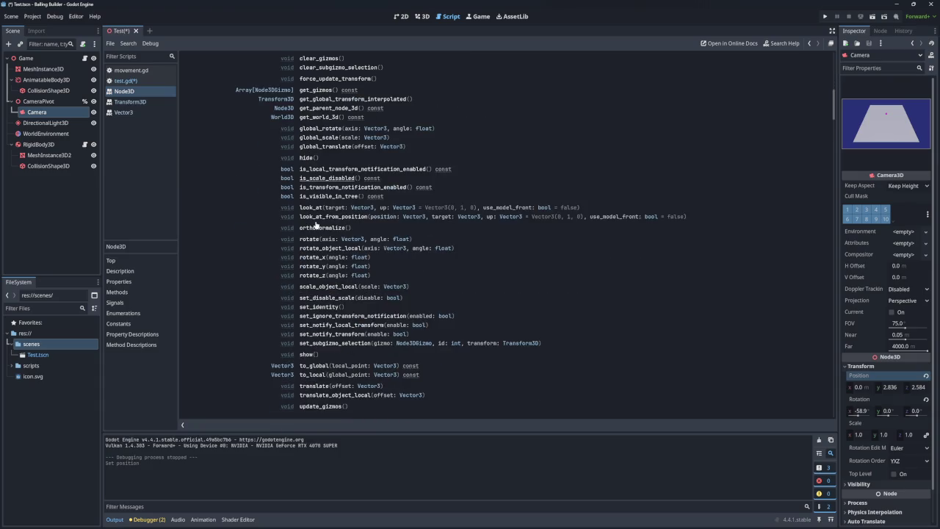
scroll(316, 225, "down", 1)
scroll(316, 224, "up", 4)
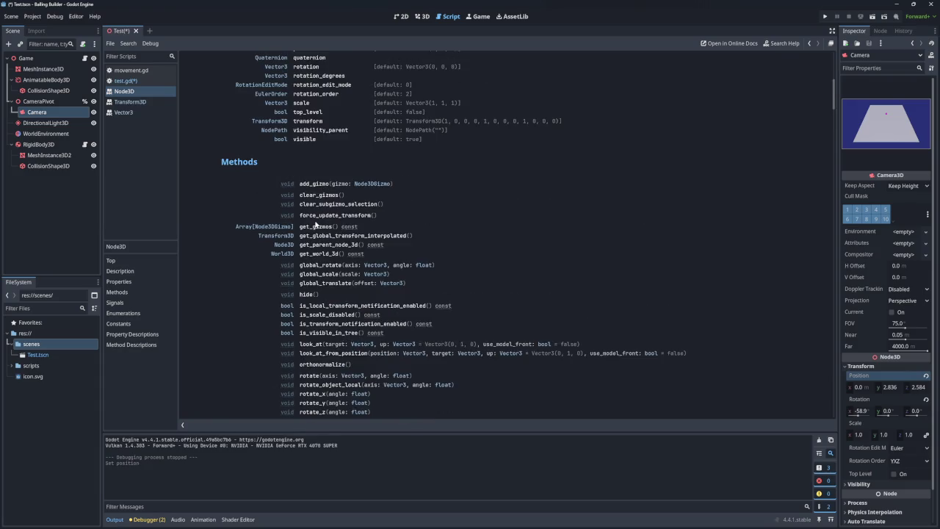
scroll(315, 225, "down", 2)
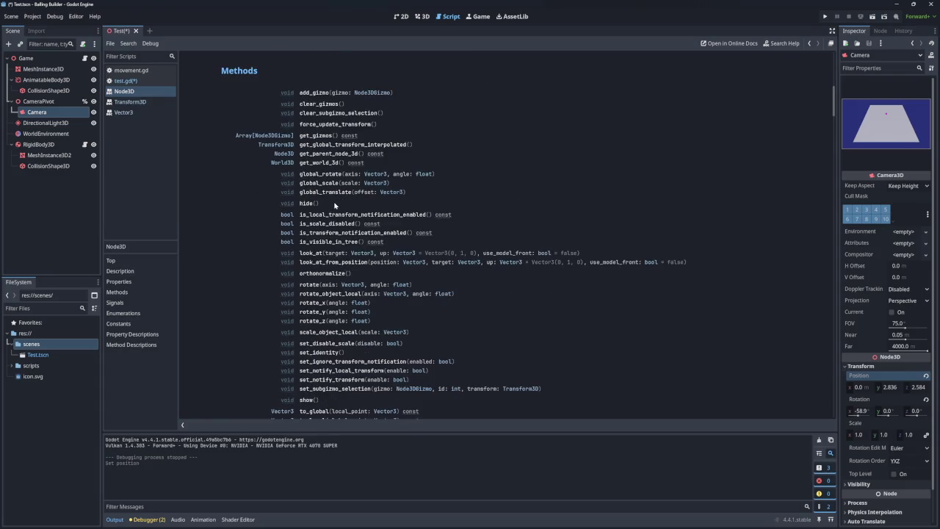
scroll(335, 206, "down", 2)
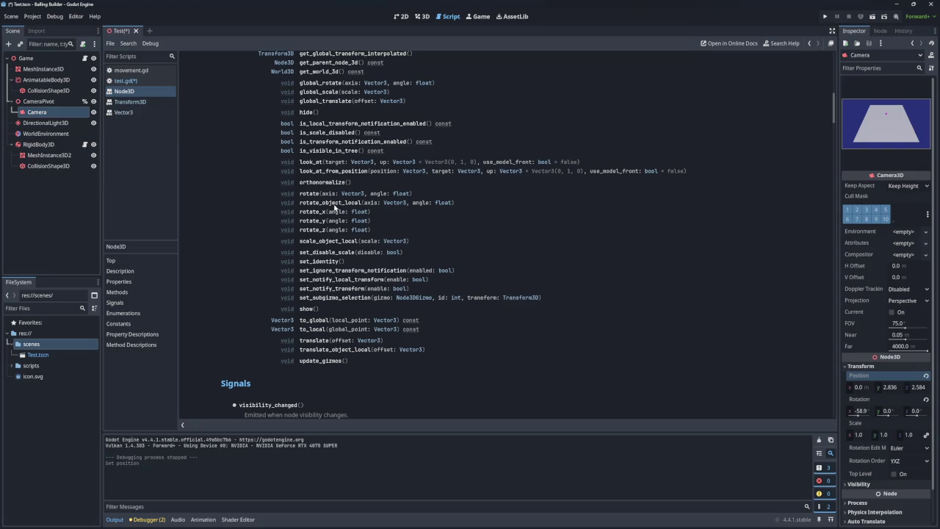
Jump to translate() and read its description, including the note about scale
left_click(325, 342)
scroll(331, 122, "up", 1)
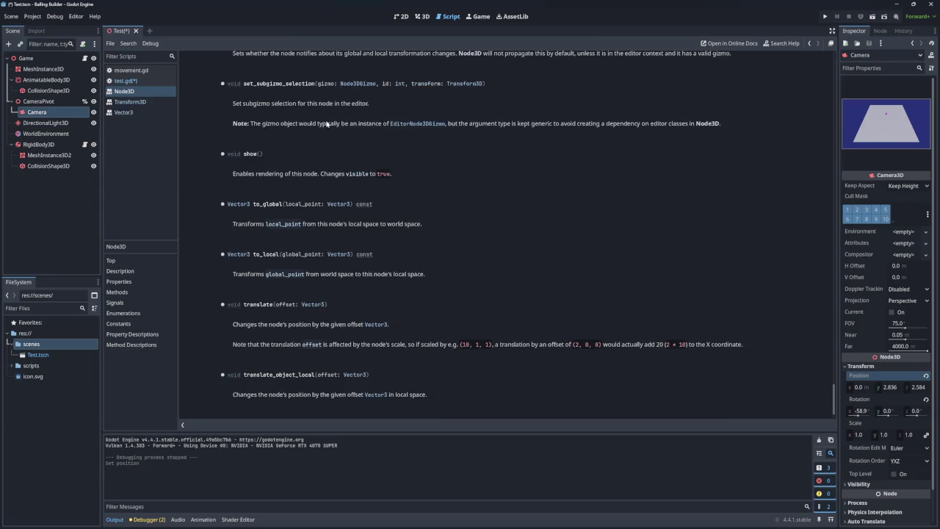
scroll(320, 132, "up", 1)
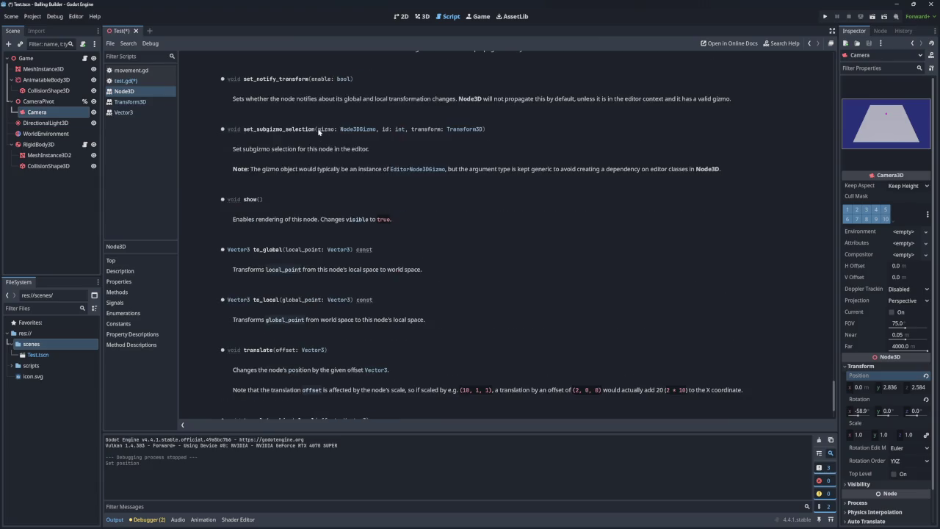
scroll(319, 131, "down", 2)
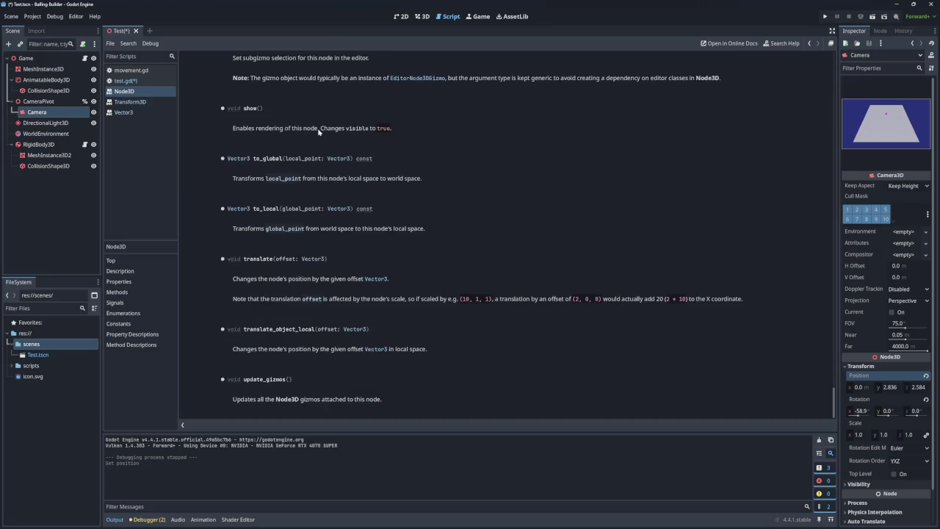
left_click_drag(258, 280, 336, 280)
left_click_drag(233, 298, 531, 300)
left_click(331, 299)
left_click(509, 300)
Append $CameraPivot/Camera.basis to the cameraTranform expression on line 19
left_click(124, 80)
left_click(289, 226)
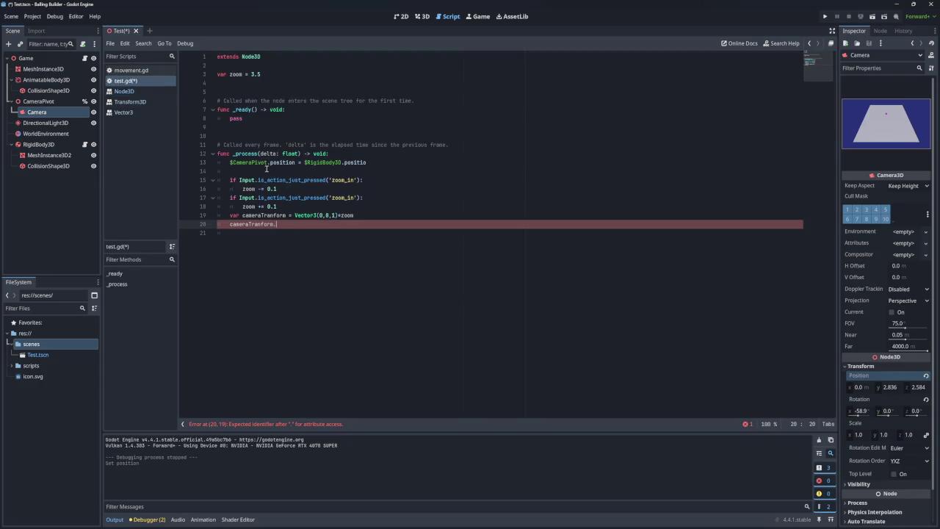
left_click(315, 234)
type("$CameraPivot/Camera.basis")
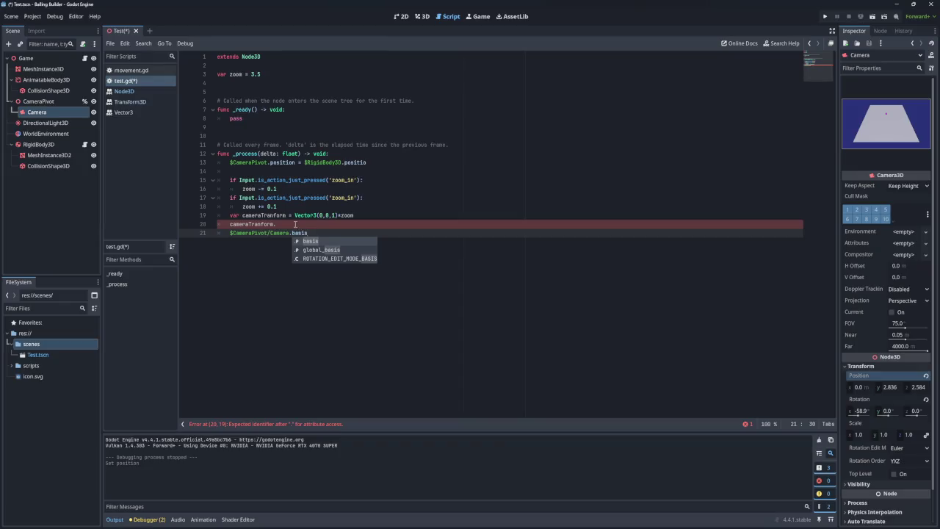
left_click(320, 224)
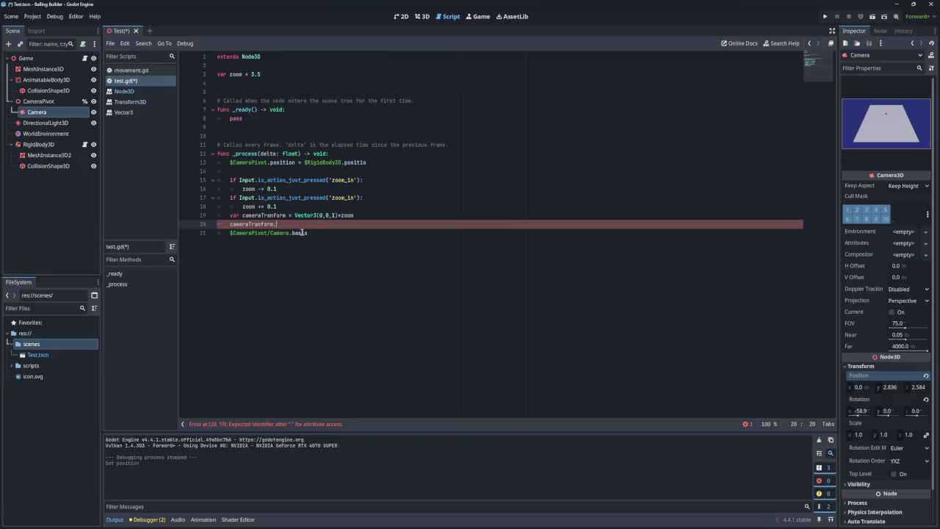
mouse_move(301, 233)
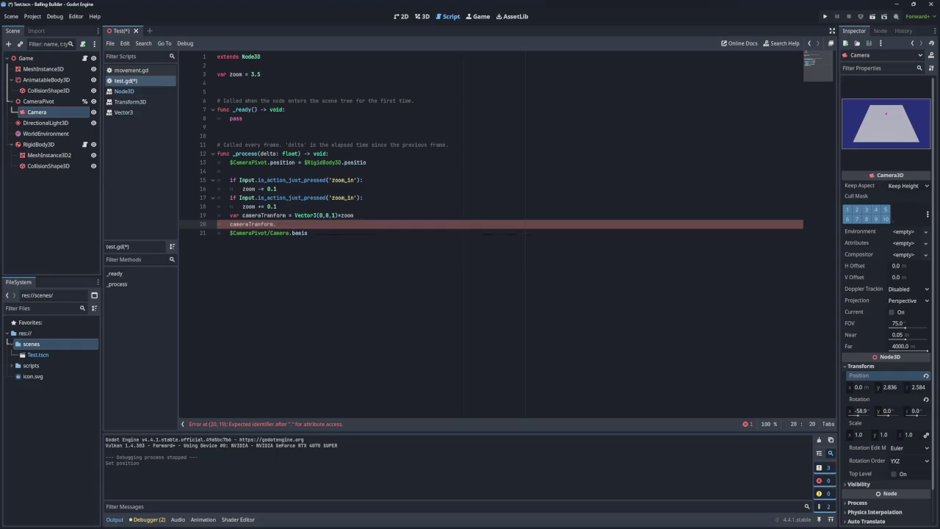
left_click(317, 231, "shift")
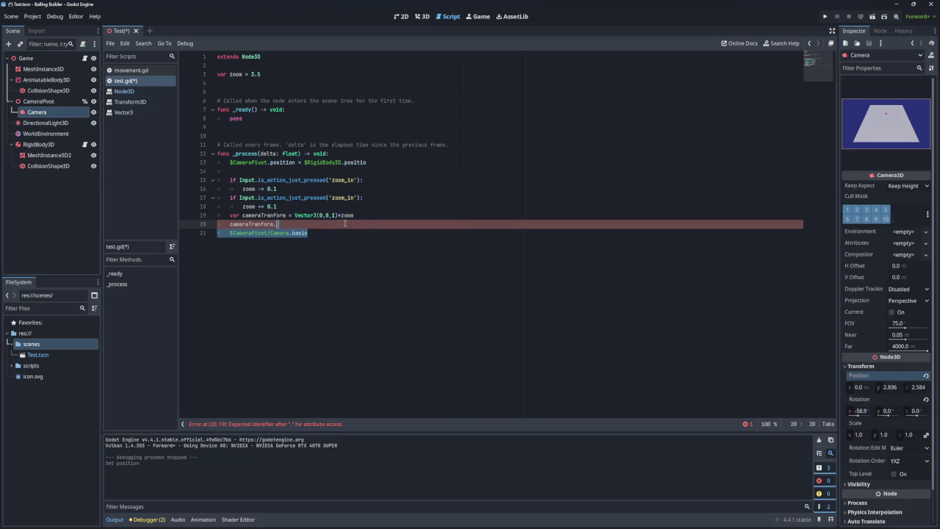
key("BackSpace")
left_click(386, 217)
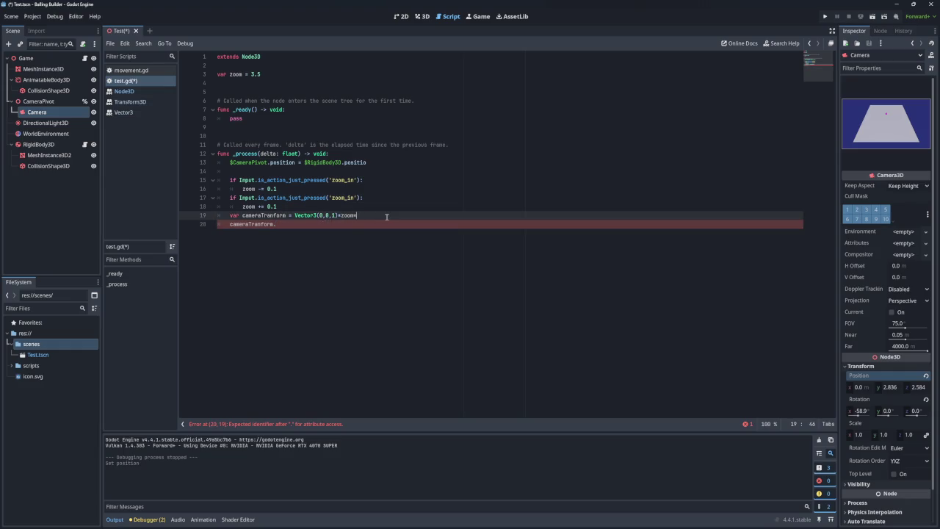
key("Return")
type("$CameraPivot/Camera.basis")
key("Home")
key("BackSpace")
key("BackSpace")
Make line 20 read $CameraPivot/Camera.position = cameraTranform and save the script
left_click(327, 224)
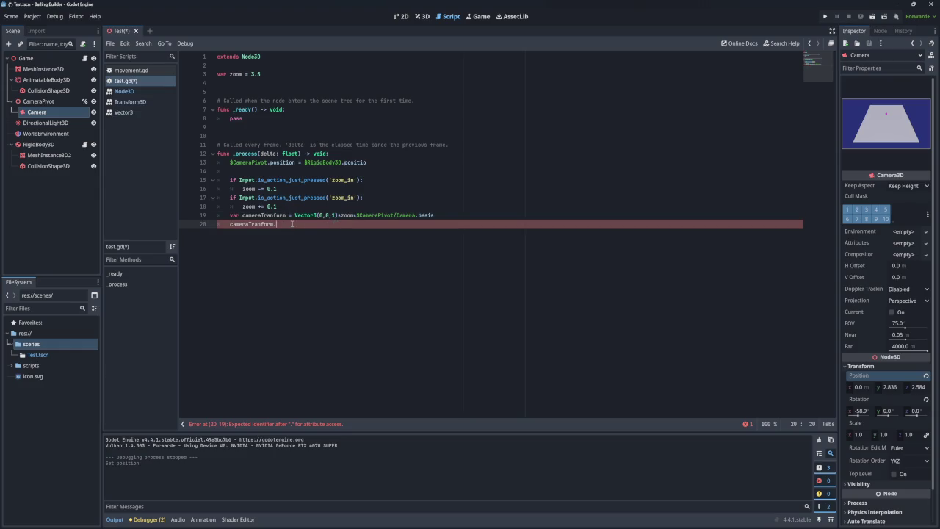
left_click_drag(357, 215, 415, 215)
key("ctrl+c")
double_click(258, 224)
key("ctrl+v")
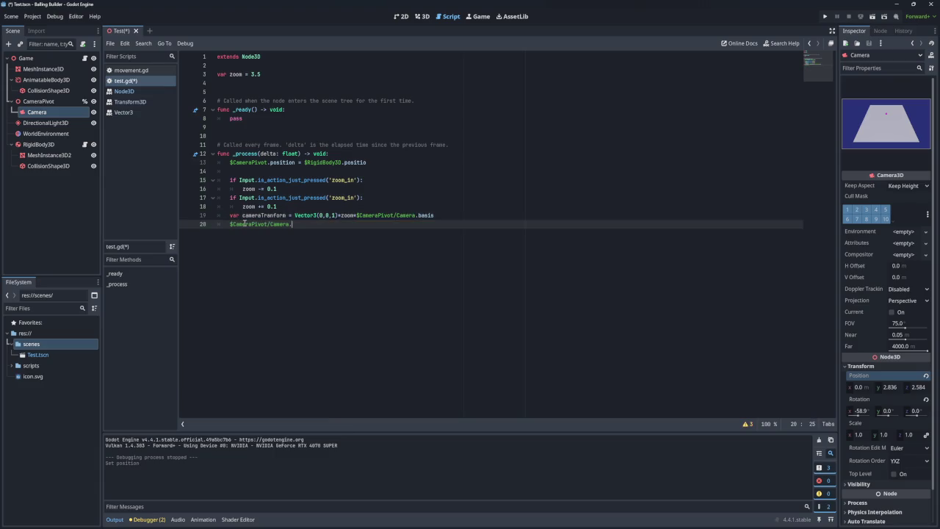
type("position")
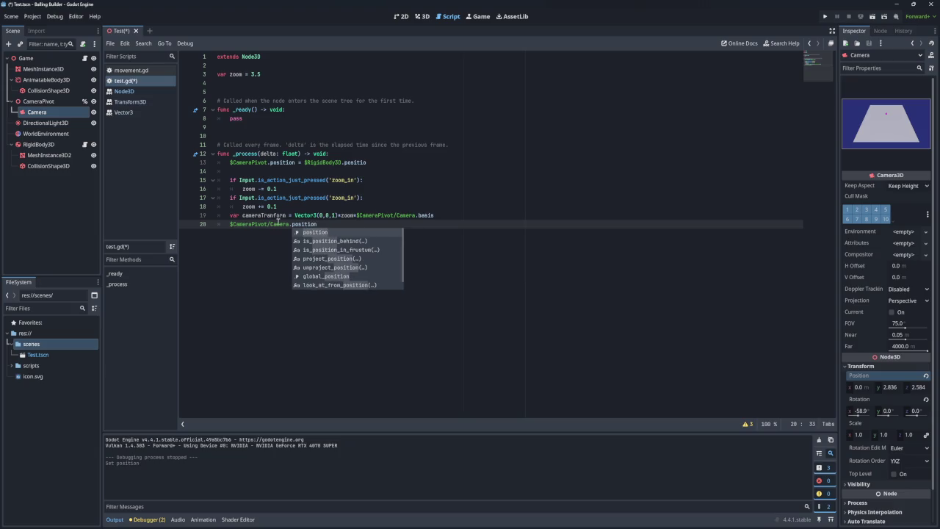
type(" -")
key("BackSpace")
type("=")
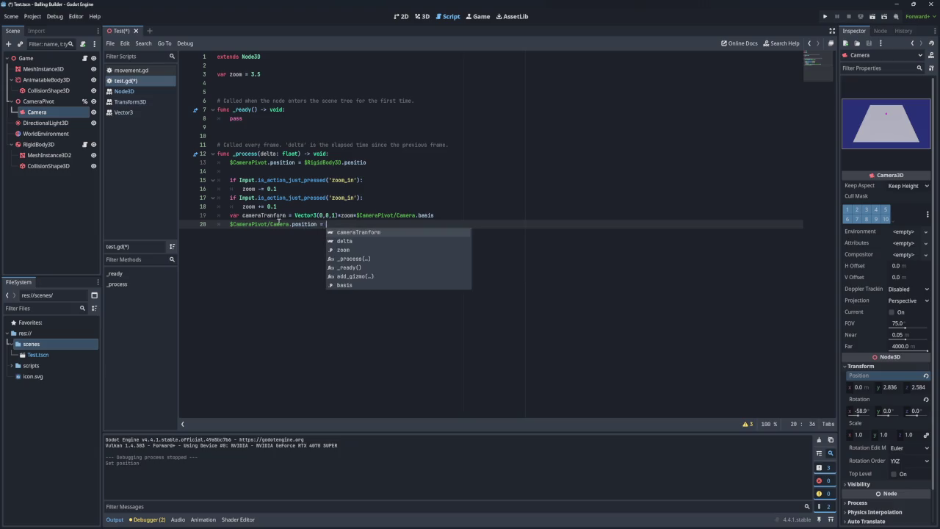
double_click(273, 215)
key("ctrl+c")
left_click(342, 226)
key("ctrl+v")
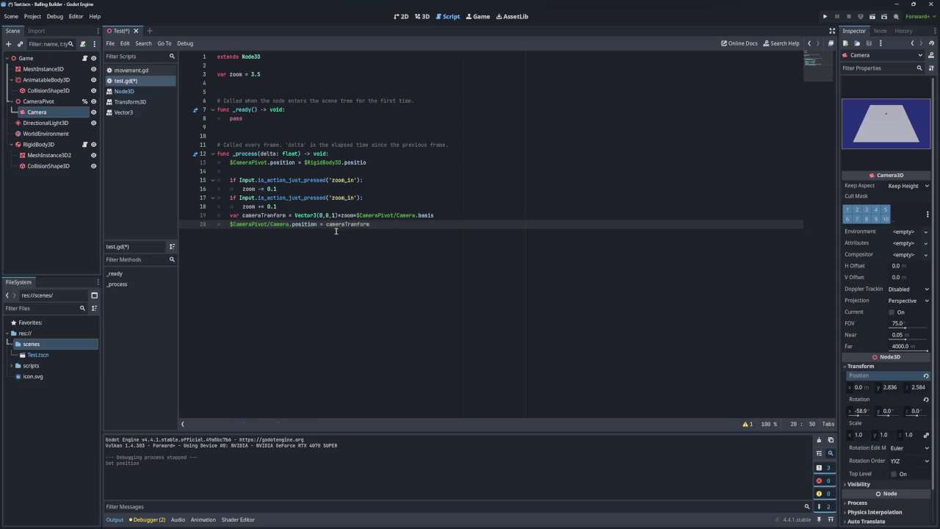
key("ctrl+s")
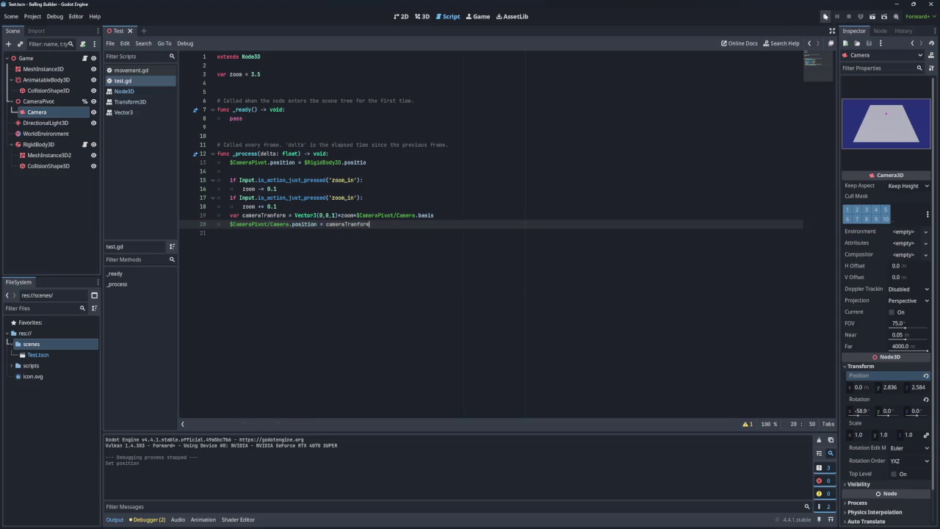
Run the game, fix 'positio' to 'position' on line 13, save, and re-run
left_click(825, 16)
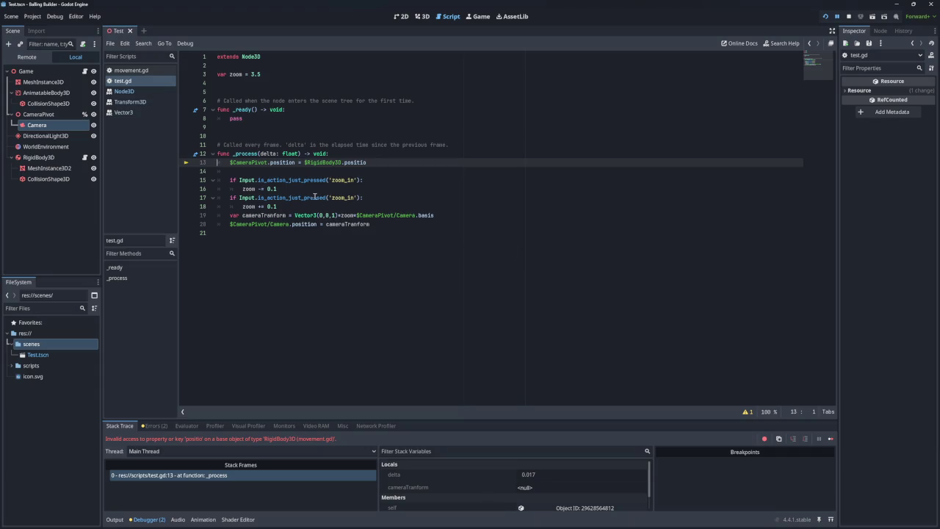
left_click(372, 166)
type("n")
key("ctrl+s")
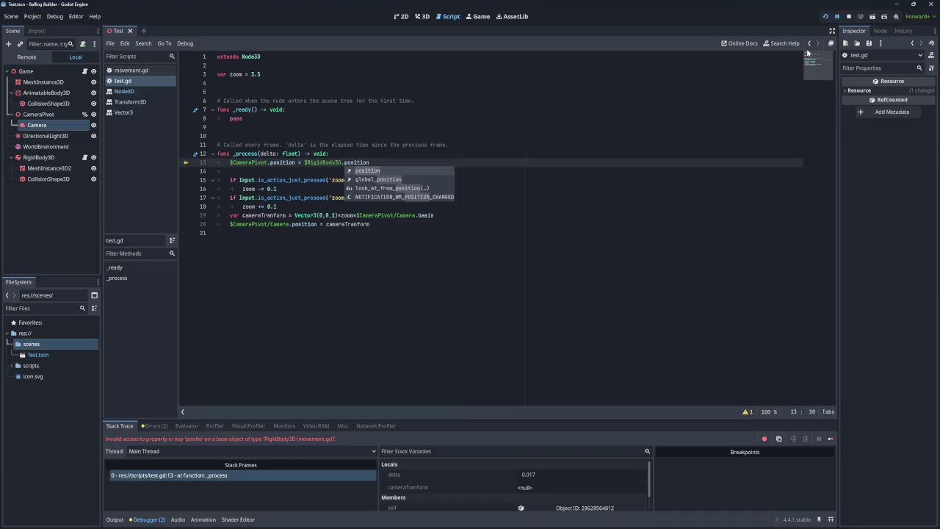
left_click(824, 18)
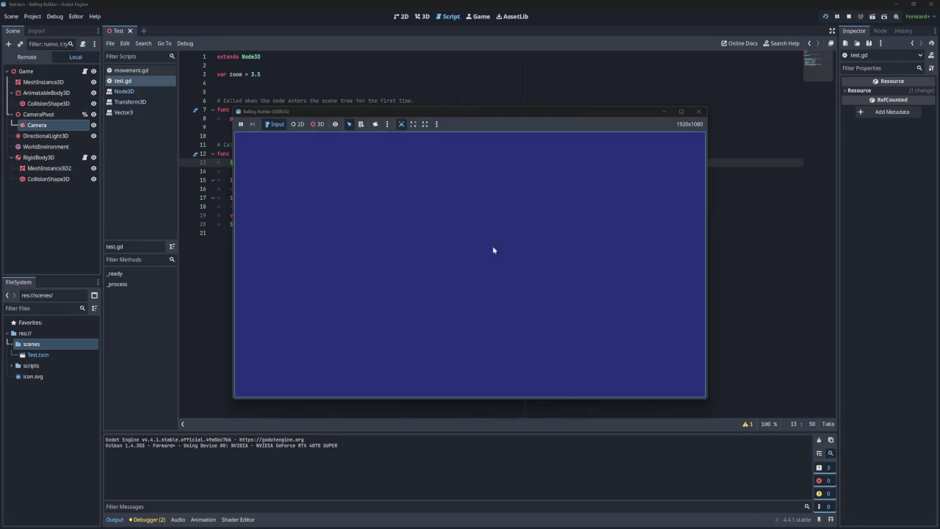
left_click(698, 111)
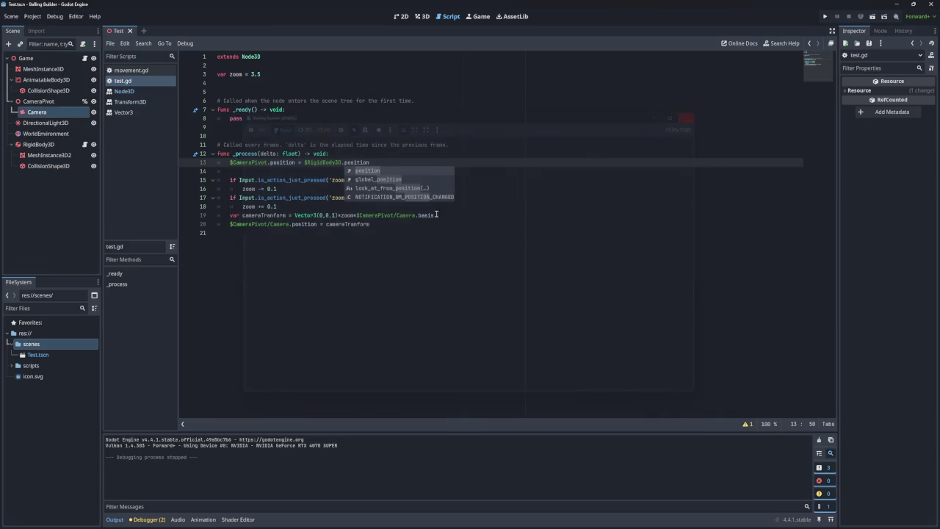
Change the line-19 offset to Vector3(0,1,0) and test-run the game
left_click(332, 216)
key("BackSpace")
type("0")
key("Left")
key("Left")
key("BackSpace")
type("1")
left_click(824, 16)
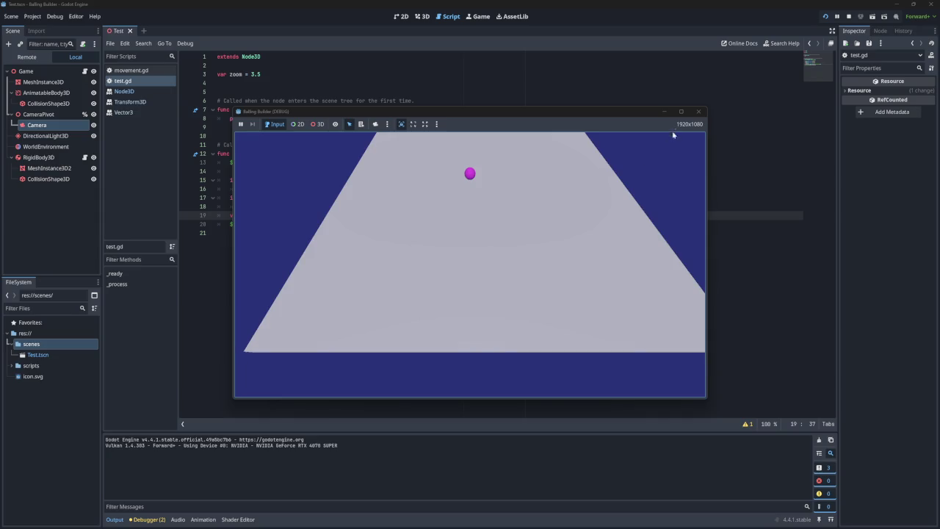
left_click(699, 111)
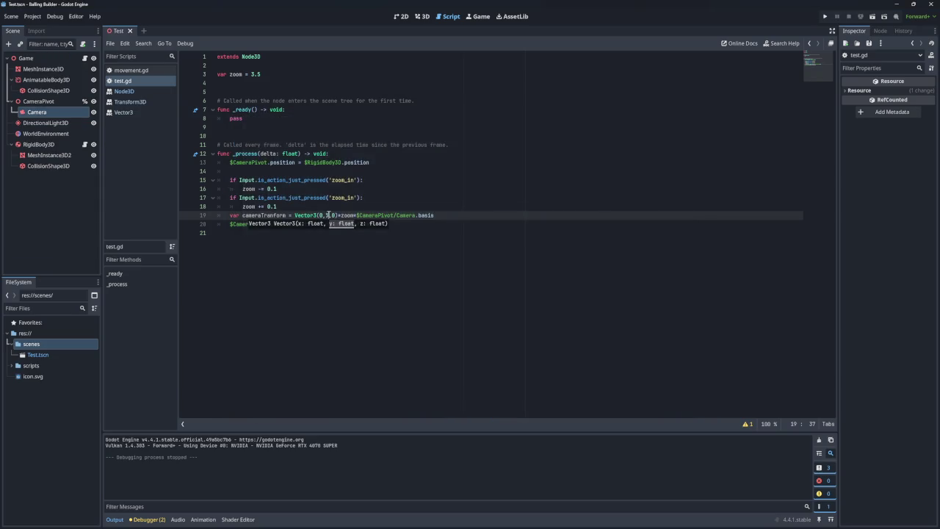
Test-run the game with the x offset set to 1, then back to Vector3(0,1,0)
double_click(320, 215)
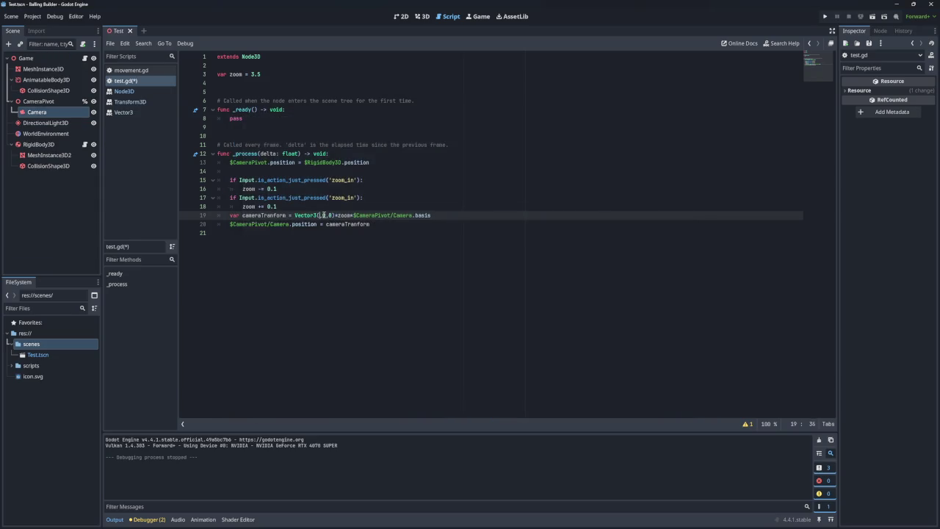
type("1")
left_click(824, 16)
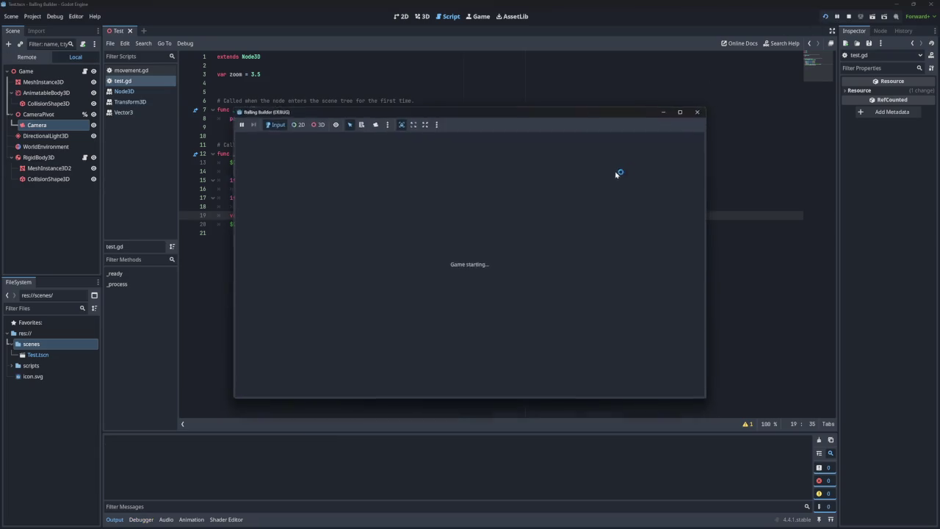
left_click(697, 111)
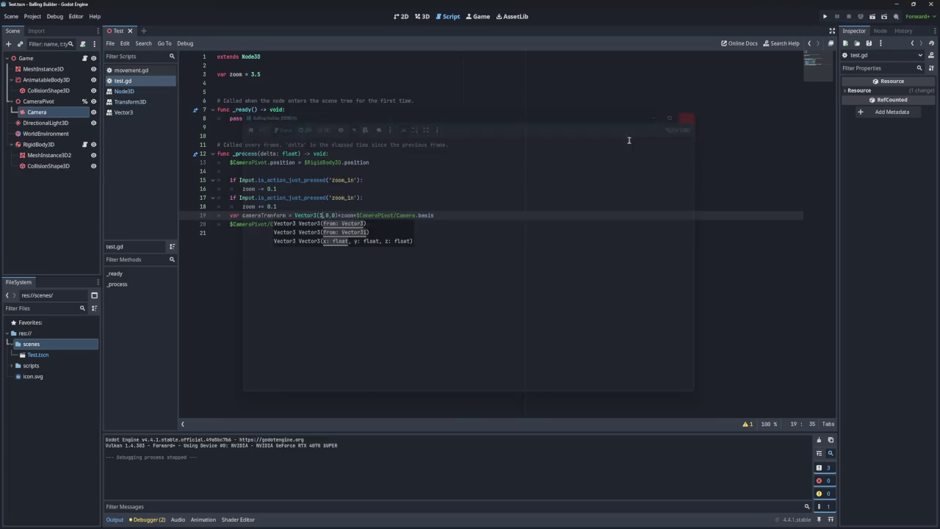
key("BackSpace")
type("0,")
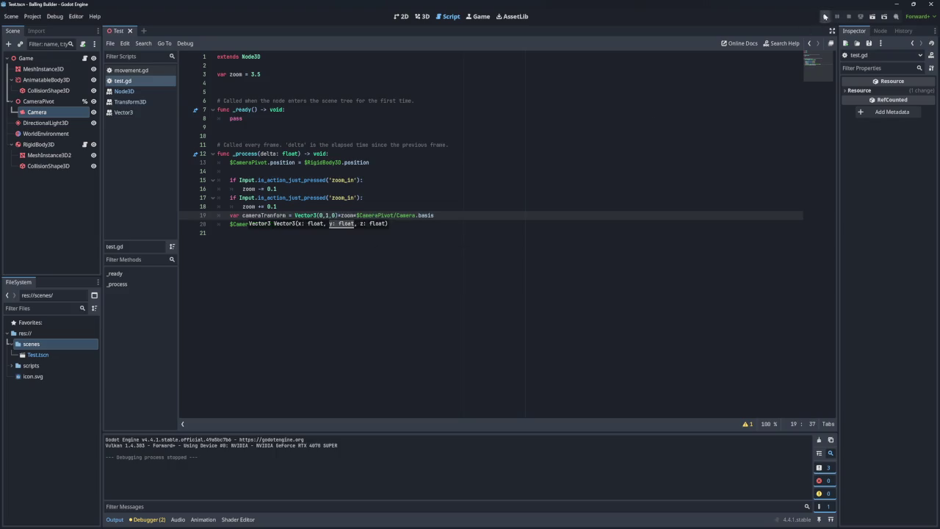
left_click(825, 17)
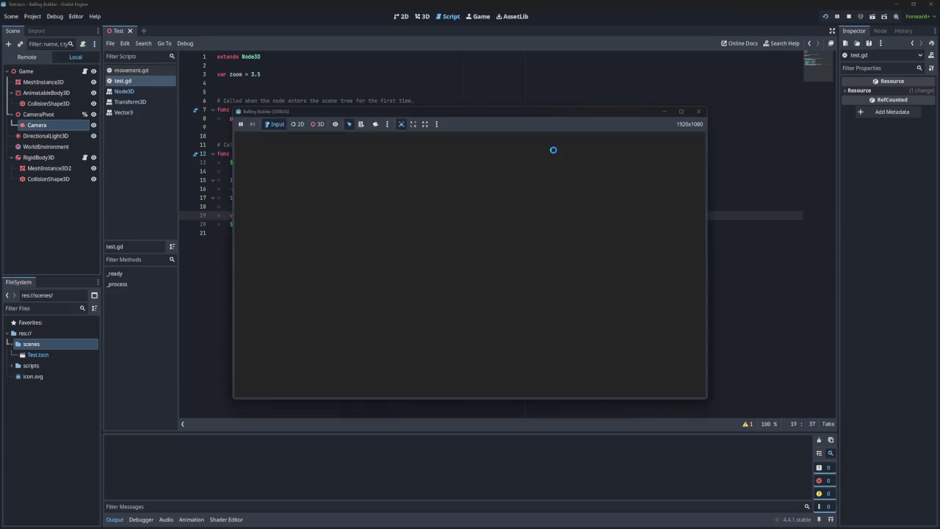
left_click_drag(500, 112, 502, 114)
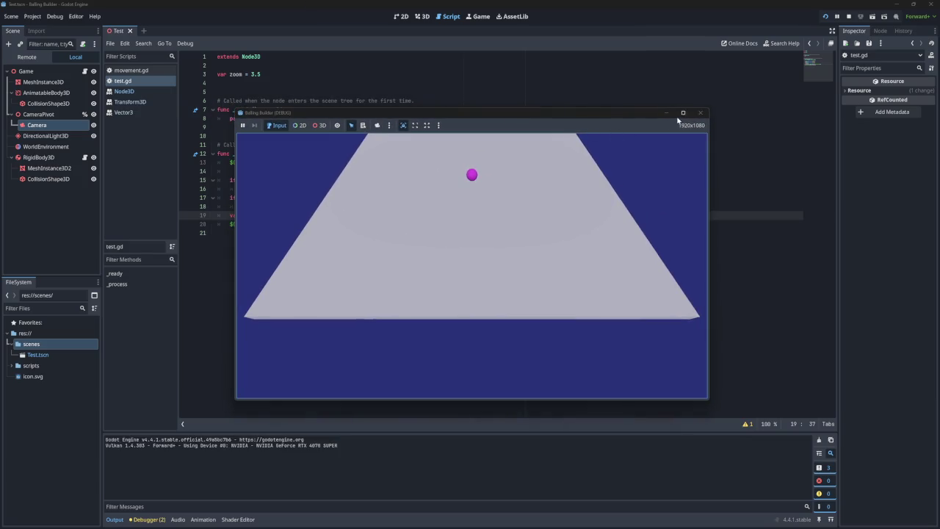
left_click(700, 112)
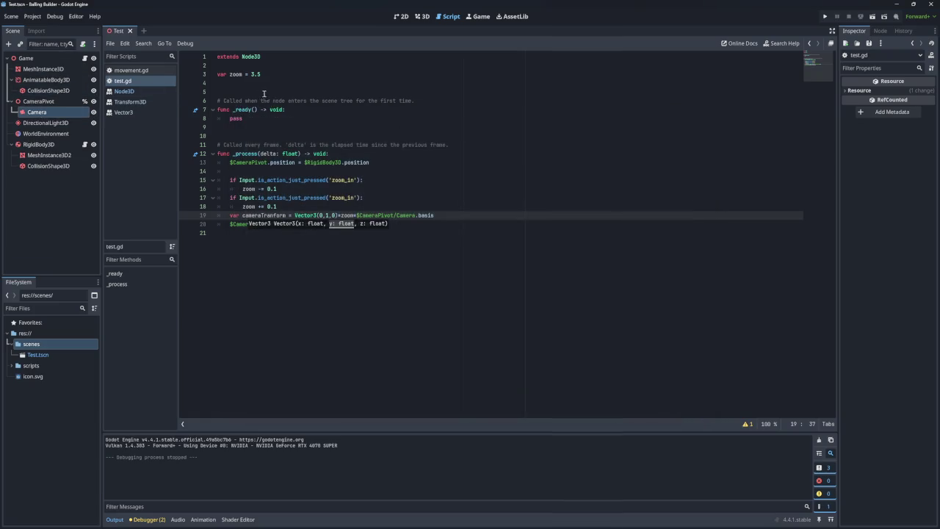
left_click(399, 206)
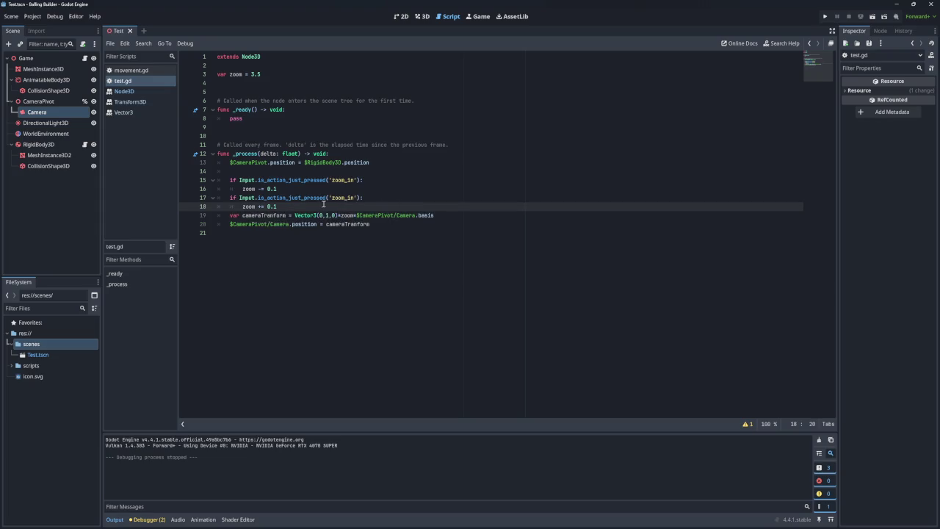
Select the Game root node and bring up the scene's 3D view with the plane, light and camera rig
left_click(44, 60)
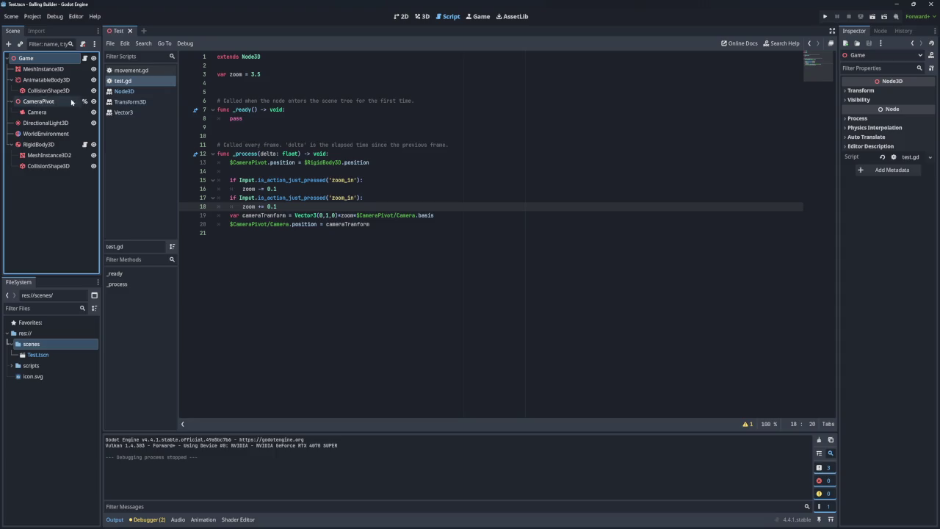
left_click(400, 16)
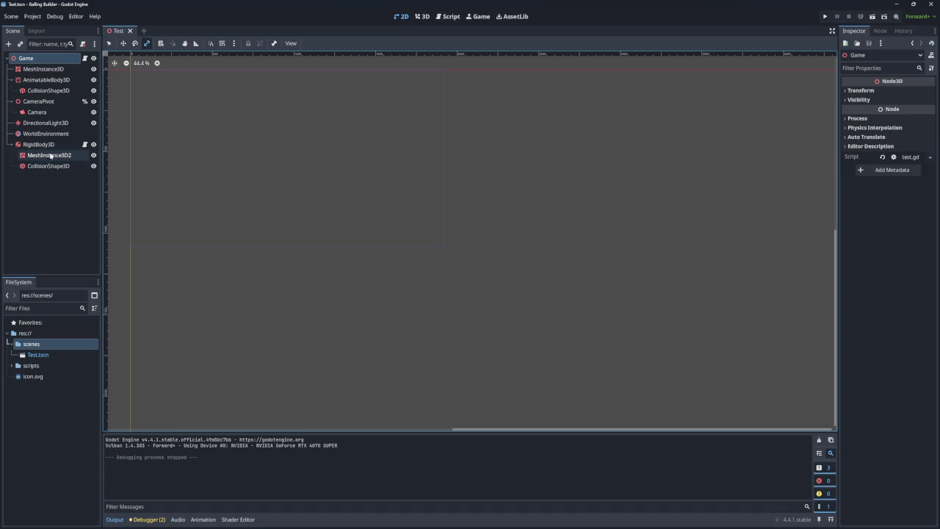
left_click(49, 103)
Toggle the selection between CameraPivot and Camera, then return to the 2D view
left_click(48, 112)
left_click(49, 103)
left_click(48, 112)
left_click(49, 104)
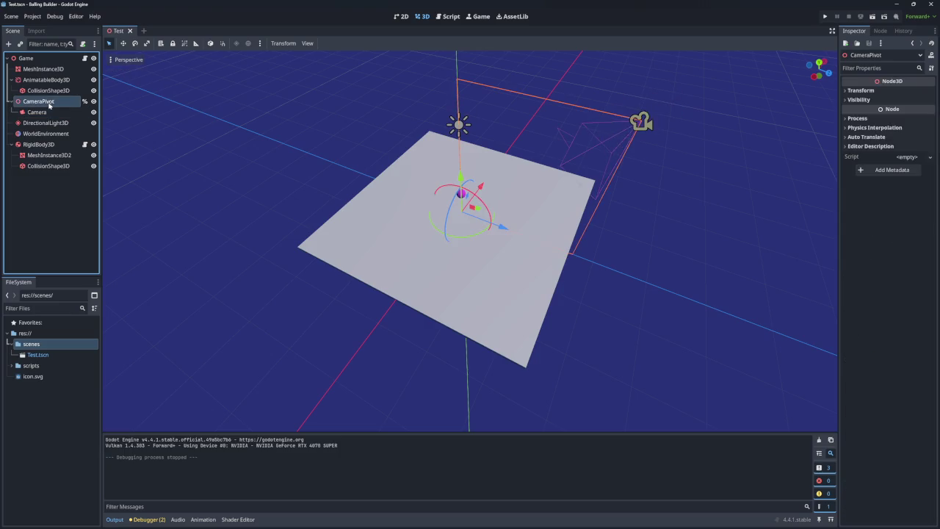
left_click(48, 111)
left_click(49, 103)
left_click(49, 112)
left_click(49, 103)
left_click(49, 112)
left_click(48, 103)
left_click(48, 112)
left_click(48, 103)
left_click(402, 17)
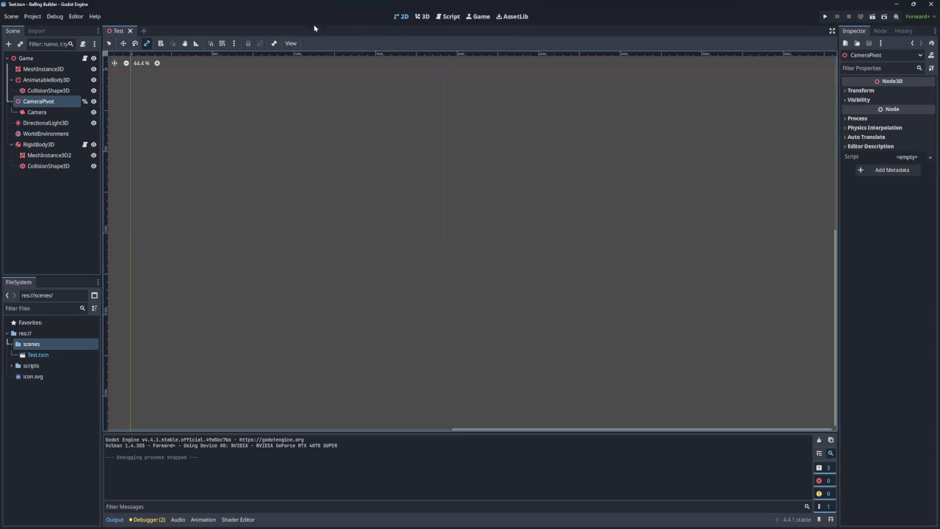
Change line 19's camera offset in test.gd to Vector3(1,0,0) and test-run the game
left_click(450, 16)
left_click(331, 215)
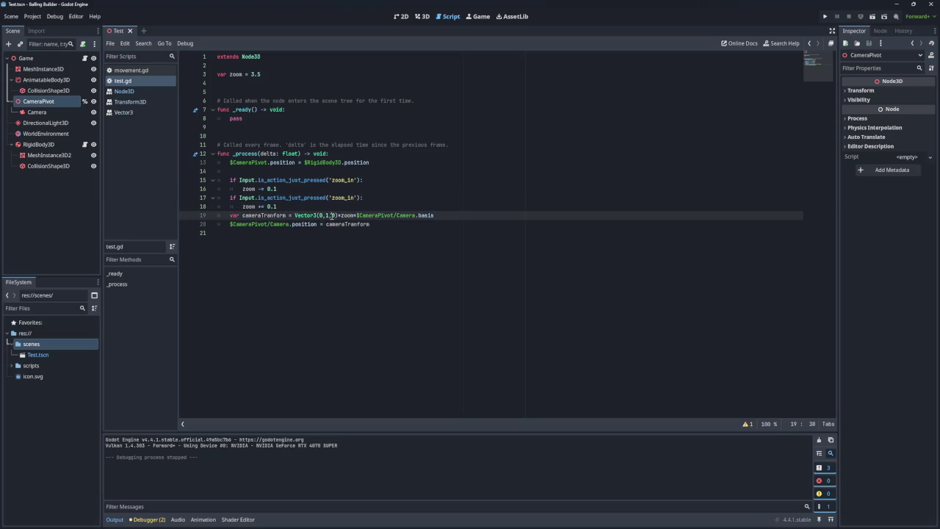
key("BackSpace")
key("Left")
key("BackSpace")
type("1,")
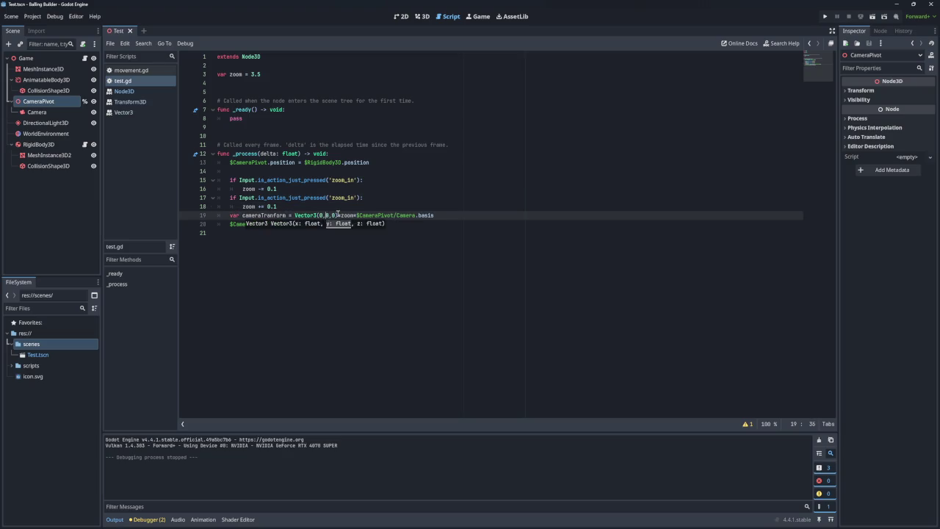
key("F5")
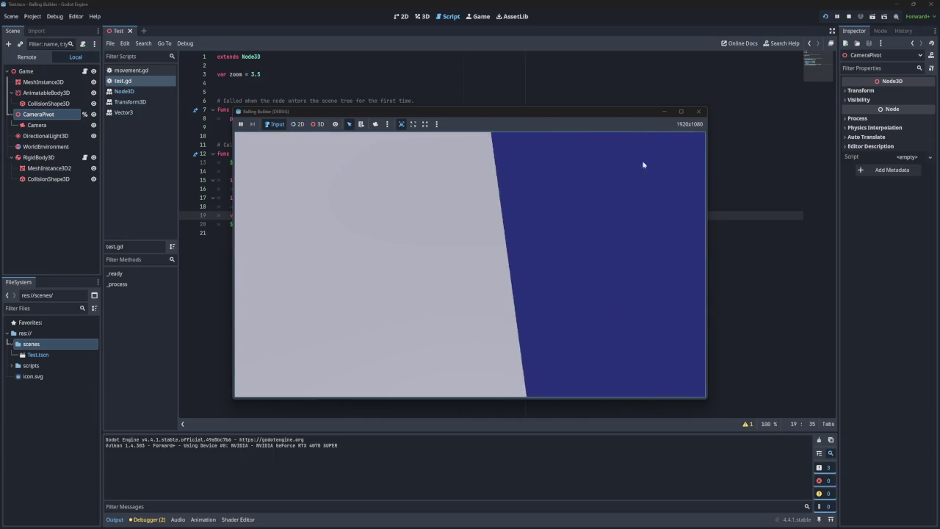
left_click(698, 111)
Change the offset to Vector3(0,0,1), save, and test-run the game again
key("Delete")
key("Delete")
key("Delete")
type("0,0,1")
key("ctrl+s")
key("F5")
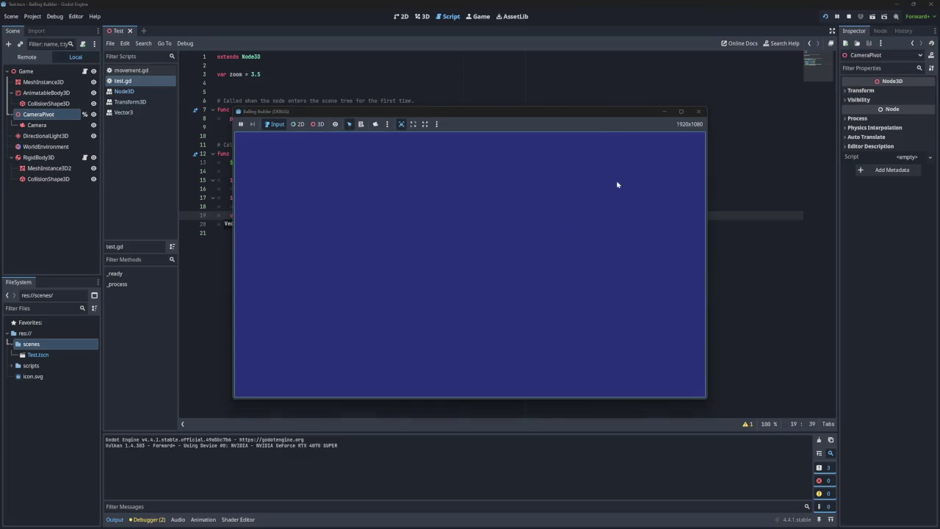
left_click(697, 111)
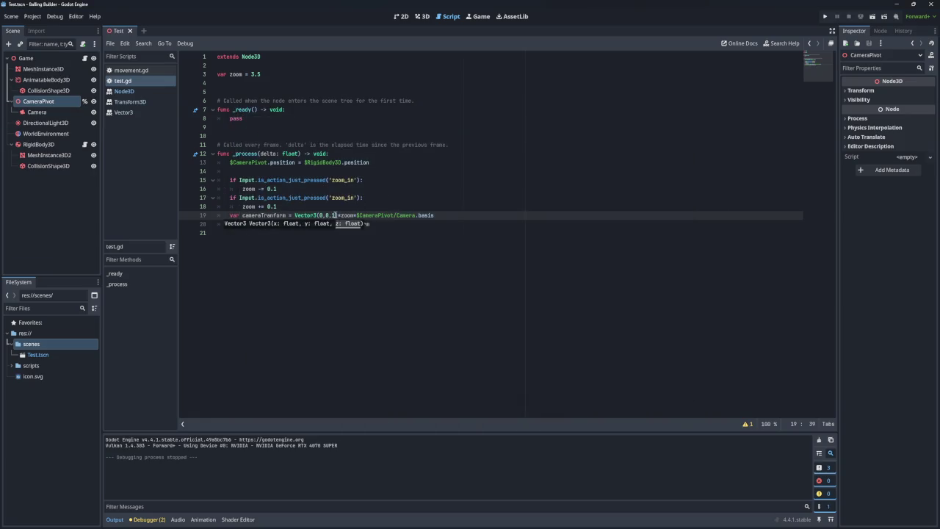
Restore the offset to Vector3(0,1,0), save, and run the game once more
key("BackSpace")
type("0")
key("Left")
key("Left")
key("BackSpace")
type("1")
key("ctrl+s")
left_click(825, 15)
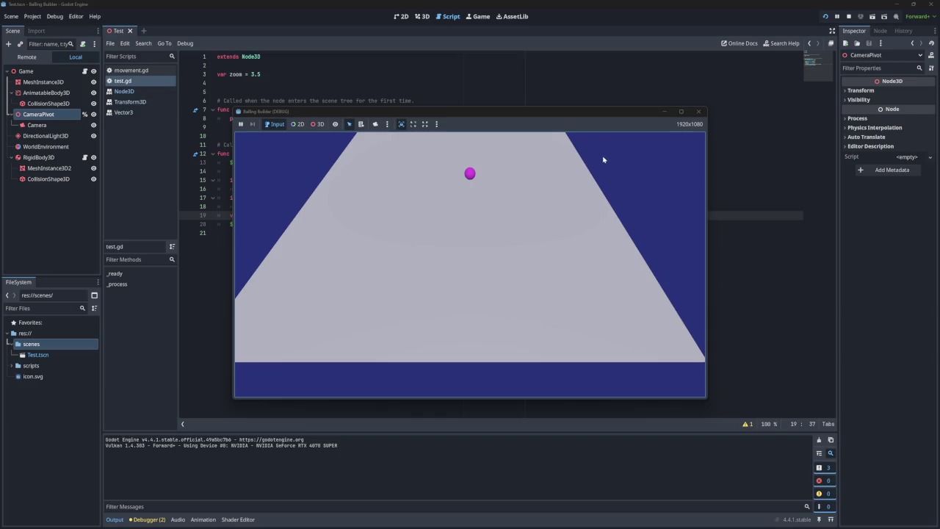
left_click(698, 111)
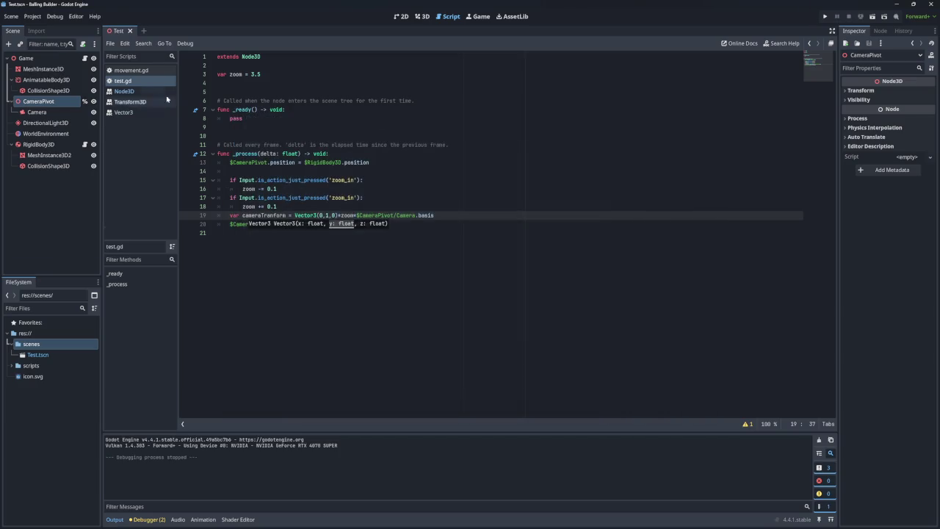
Duplicate the camera pivot position line 13 onto a new line 14
left_click(395, 162)
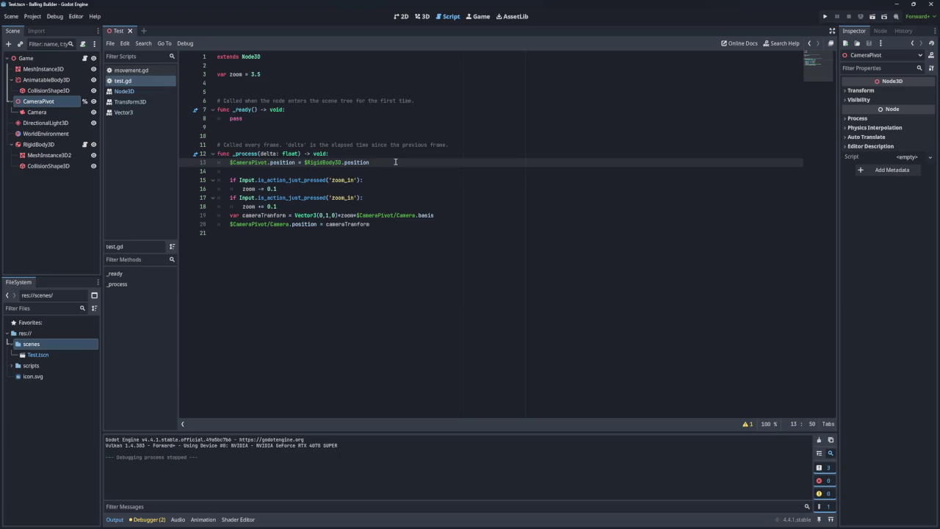
left_click_drag(371, 163, 230, 162)
key("ctrl+c")
left_click(383, 162)
key("Return")
key("ctrl+v")
Rewrite line 14 to raise $CameraPivot.position.y by a height offset and test-run the game
left_click(297, 171)
type(".c")
key("BackSpace")
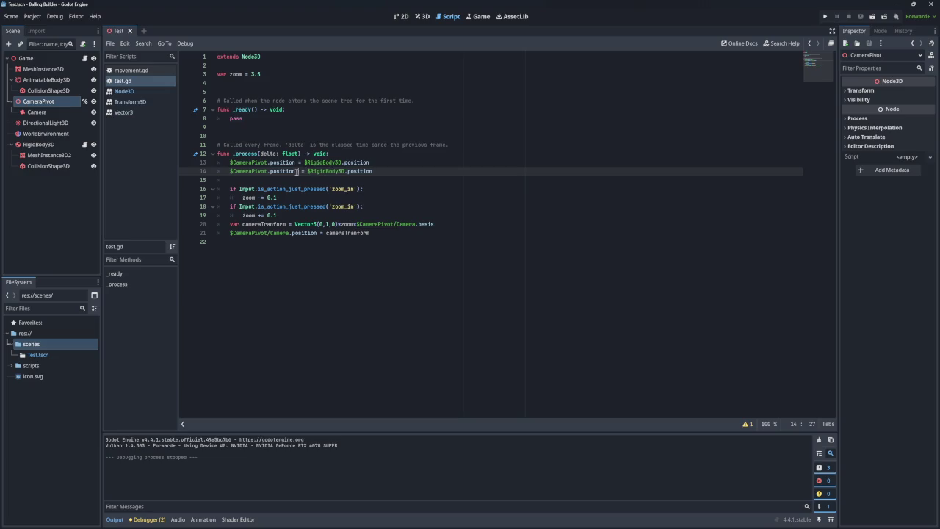
type("y")
left_click_drag(375, 172, 306, 171)
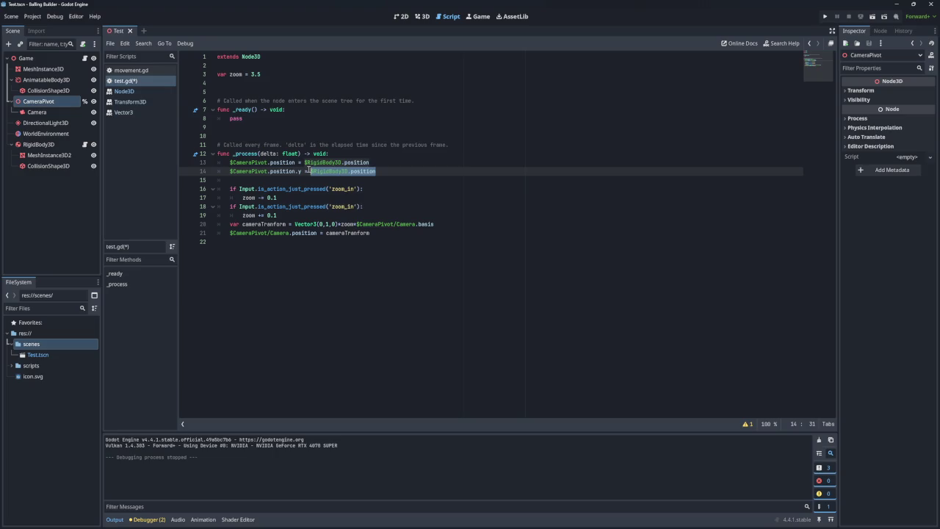
key("BackSpace")
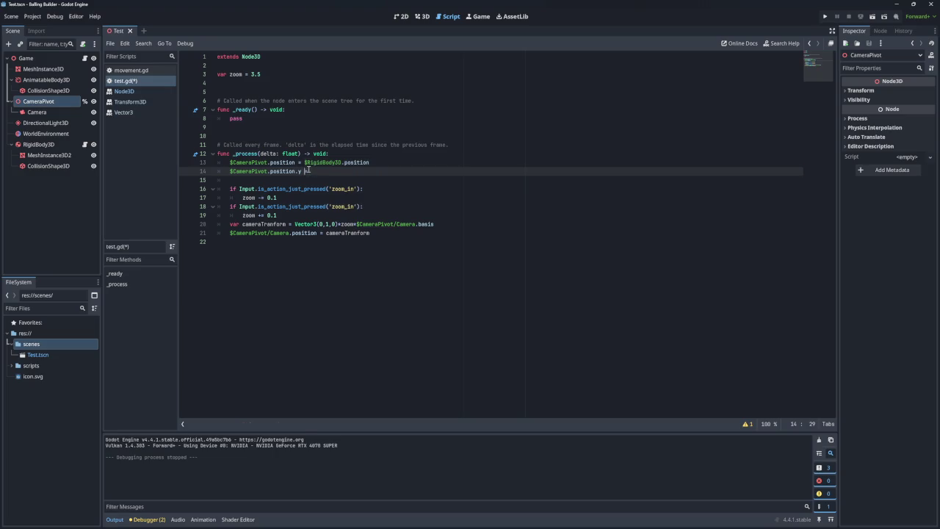
type("+= 10")
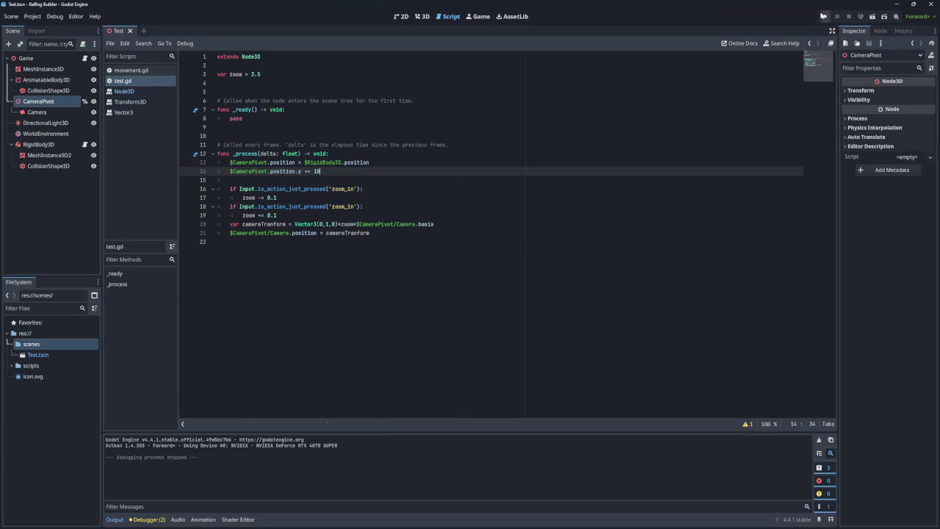
left_click(825, 16)
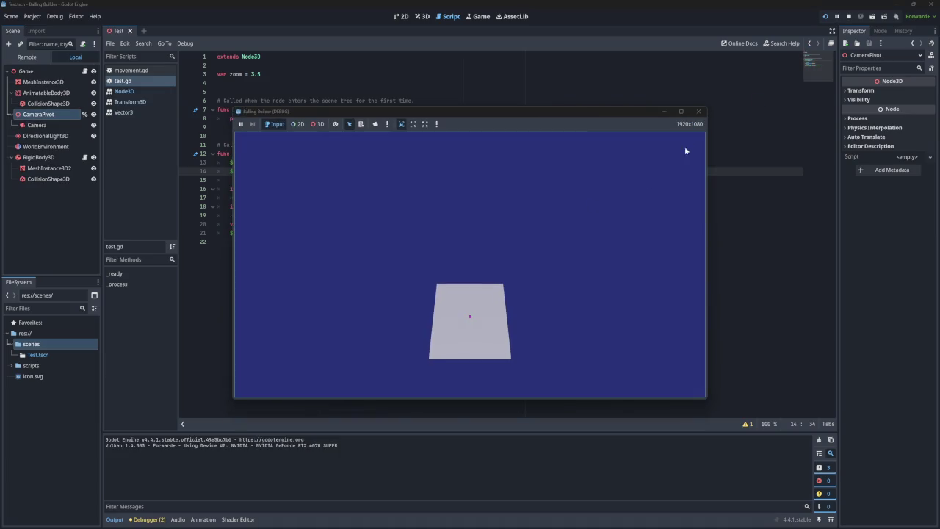
left_click(698, 111)
Lower the height offset to 1, test-roll the ball with a and d, then select RigidBody3D
key("BackSpace")
left_click(824, 17)
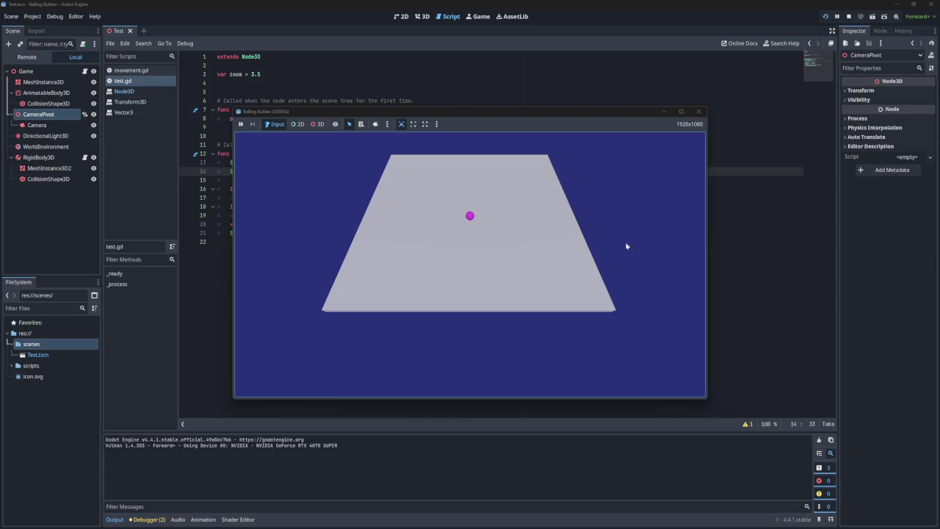
key("d")
key("a")
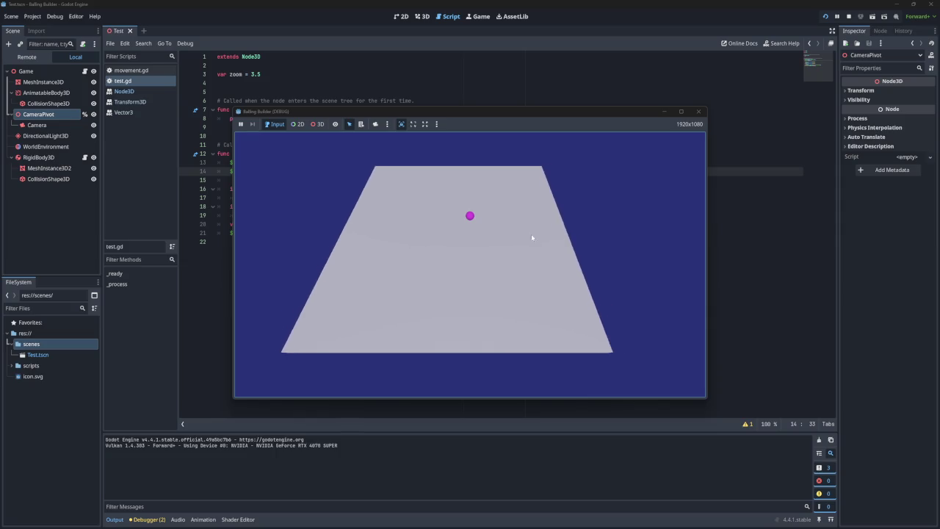
key("d")
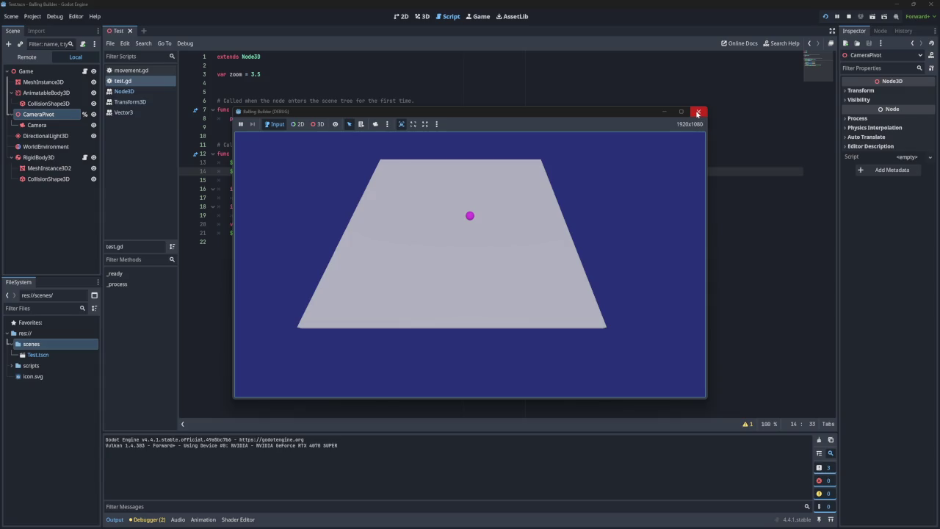
left_click(698, 112)
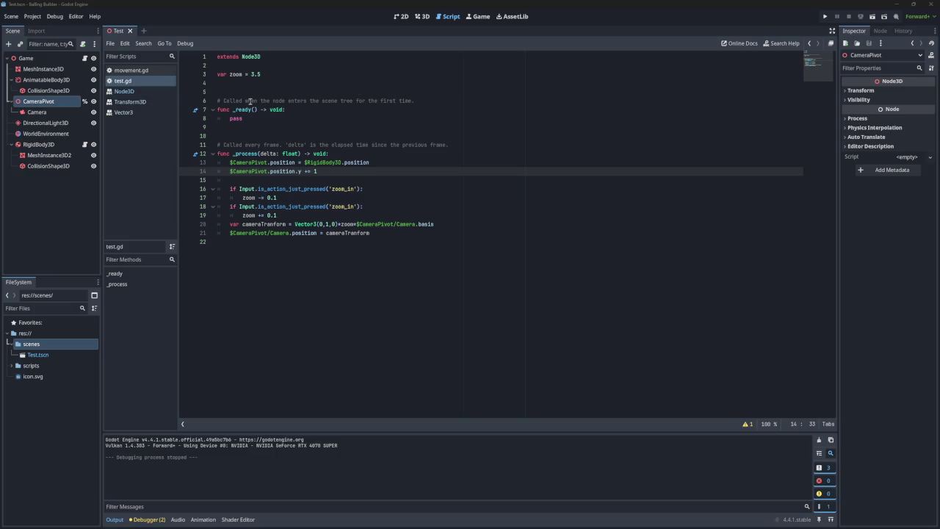
left_click(48, 144)
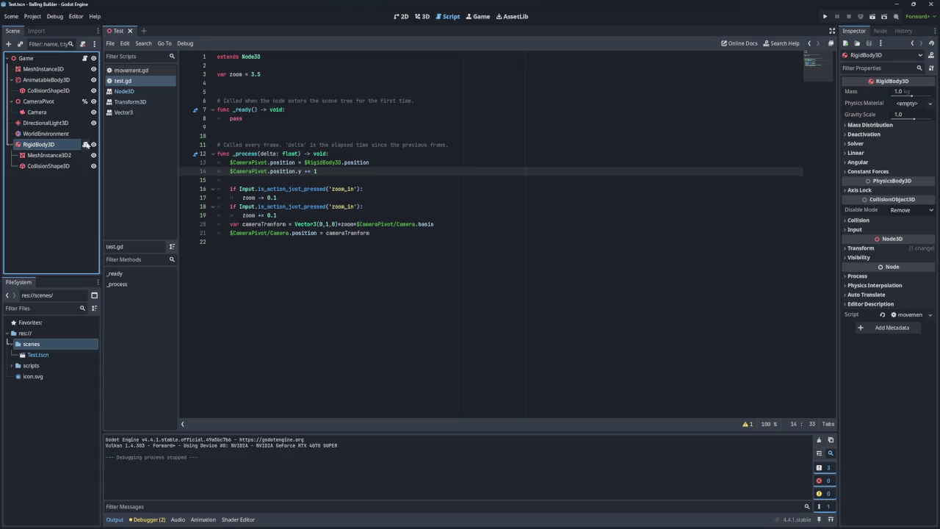
Open the ball's movement.gd and add an autocompleted acceleration line after line 17 in _physics_process
left_click(133, 71)
left_click_drag(357, 198, 238, 198)
left_click(376, 193)
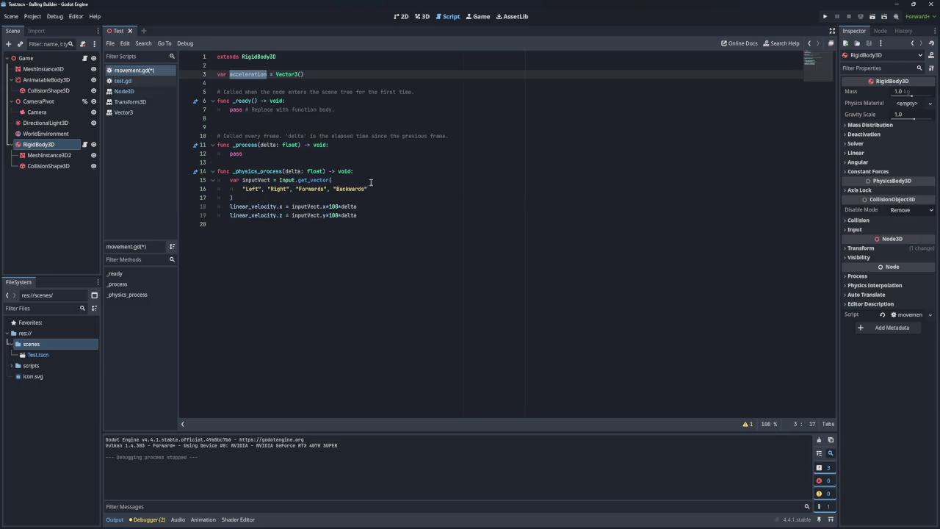
left_click(373, 195)
left_click(345, 197)
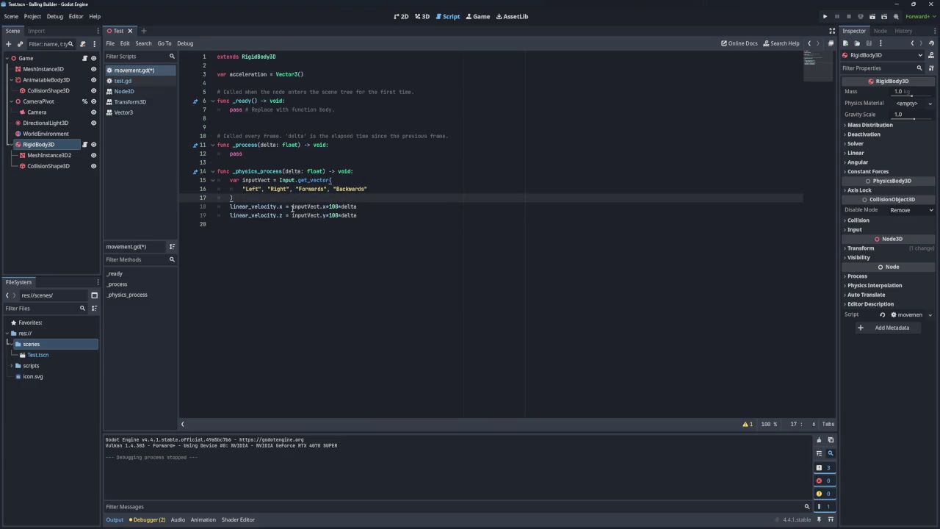
key("Return")
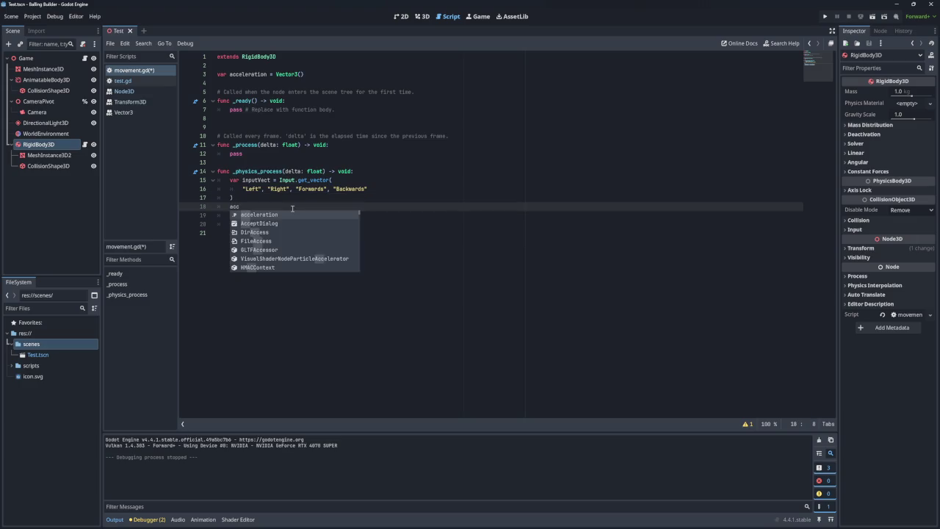
type("acc")
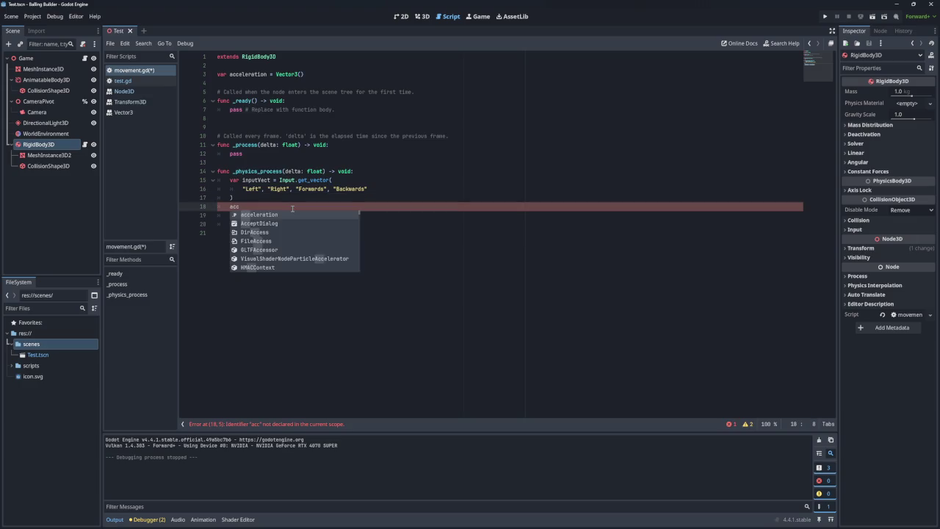
key("Return")
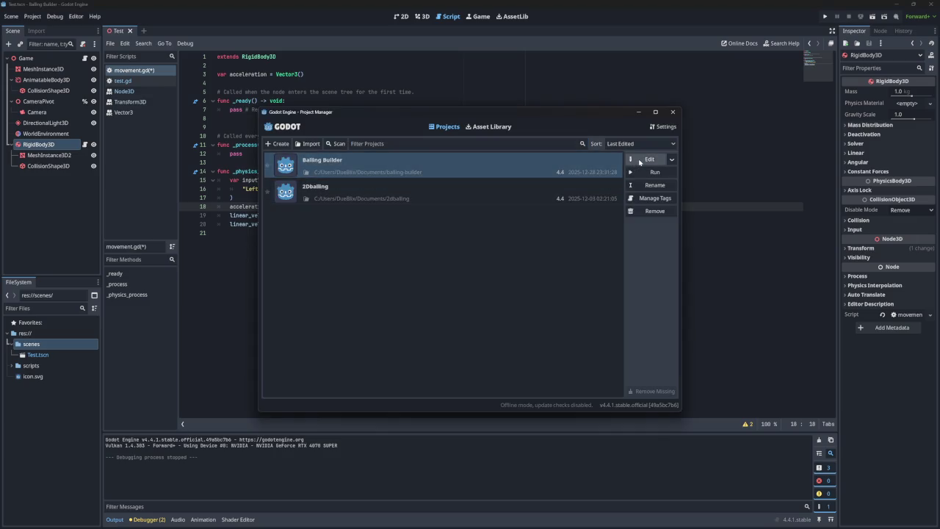
Open the 2Dballing project for editing and confirm launching it in Recovery Mode
left_click(573, 193)
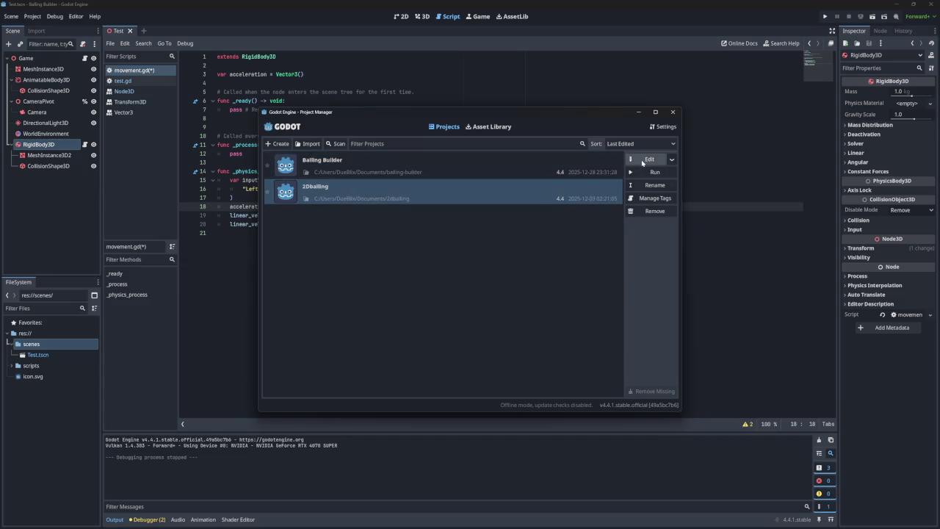
left_click(638, 162)
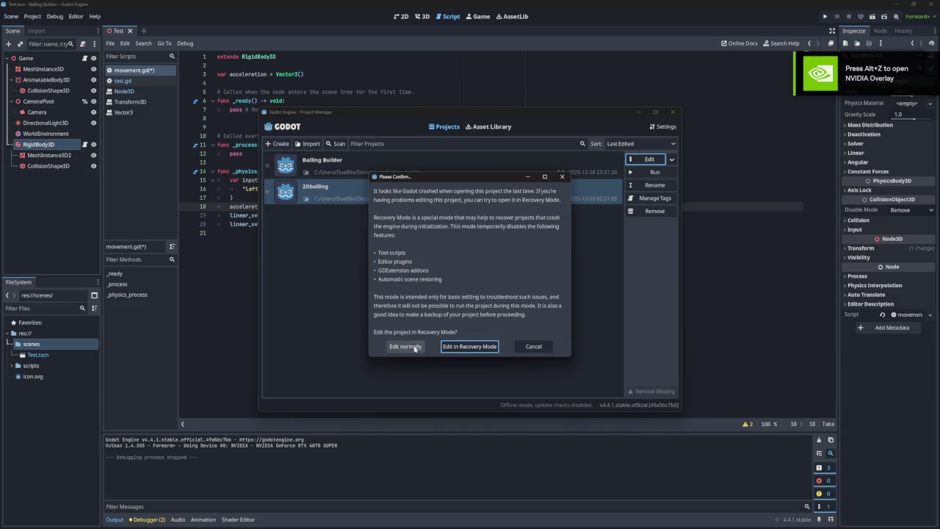
left_click(457, 348)
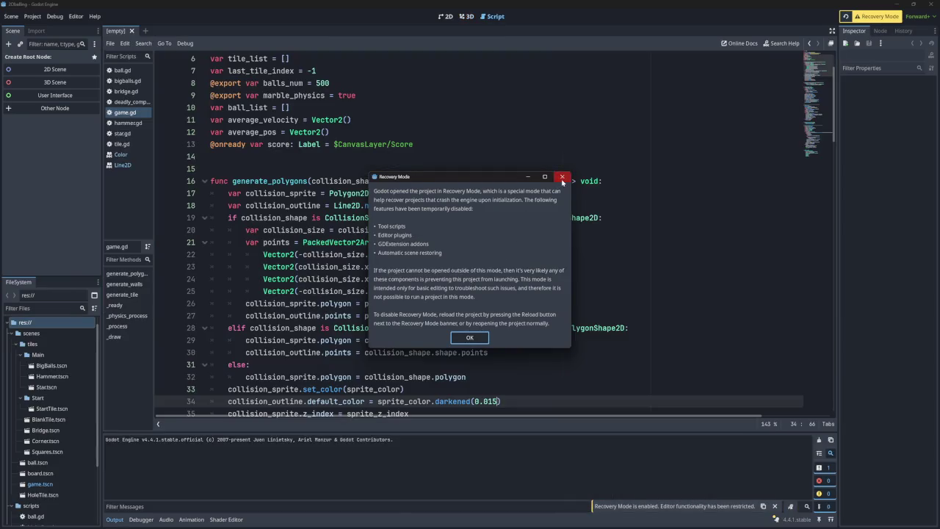
Dismiss the Recovery Mode notice, open the game scene, and inspect its Camera2D and Game nodes in 2D
left_click(562, 176)
scroll(362, 234, "down", 1)
scroll(386, 234, "up", 4)
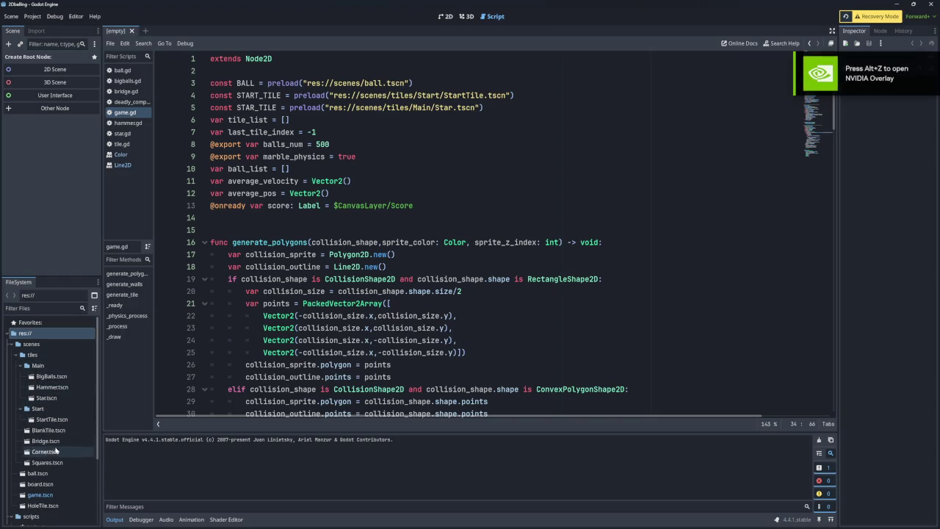
double_click(50, 496)
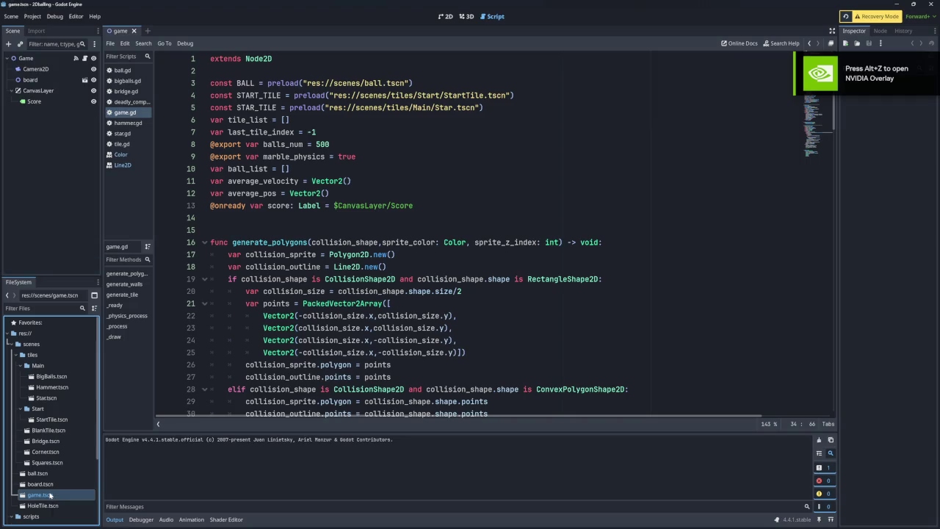
left_click(43, 69)
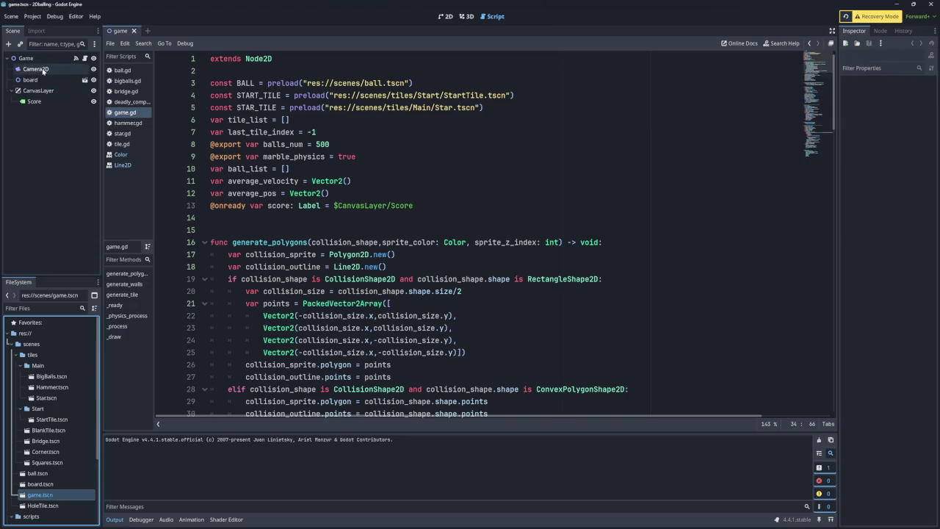
left_click(51, 59)
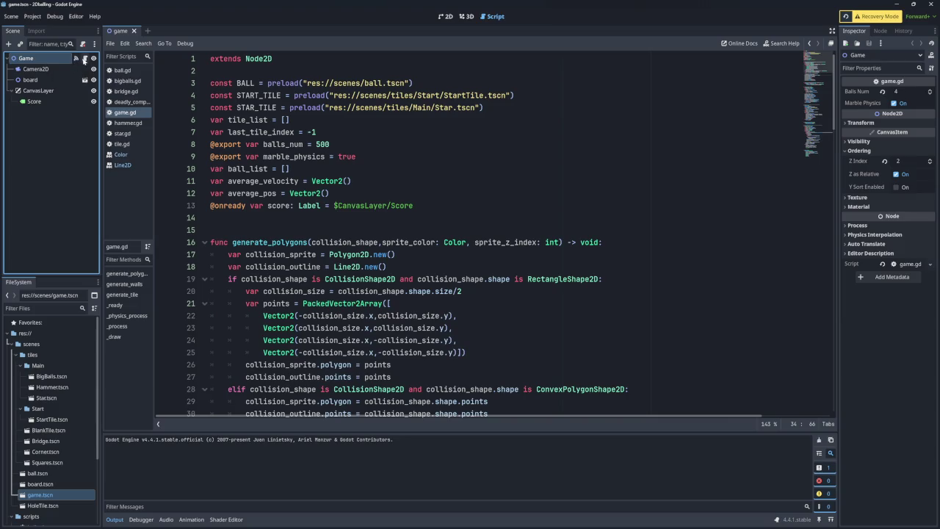
left_click(445, 16)
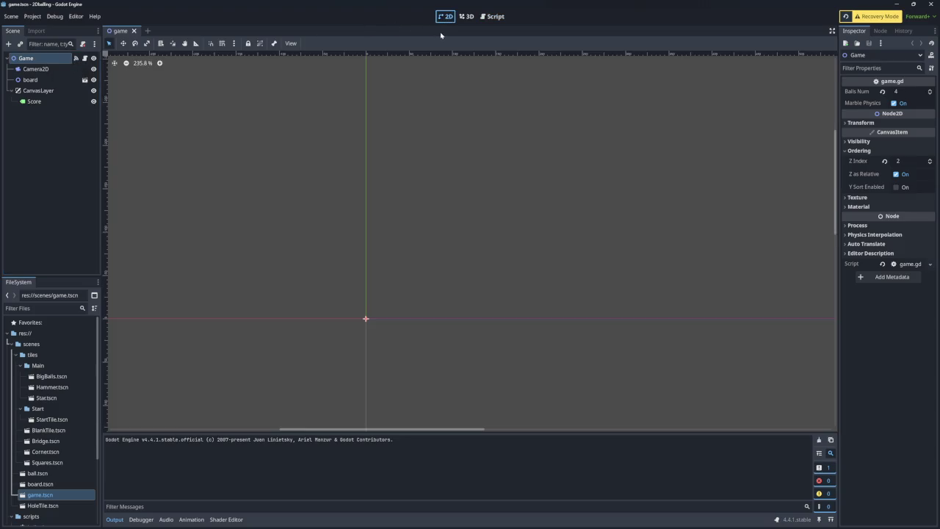
Browse deadly_component.gd, bridge.gd, hammer.gd and tile.gd in the script list, ending on ball.gd
left_click(489, 16)
left_click(134, 103)
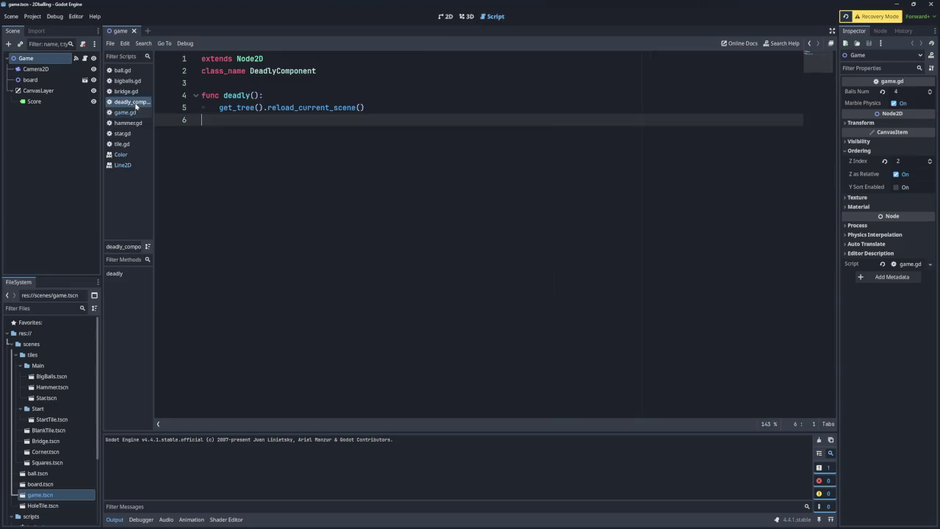
left_click(125, 91)
left_click(119, 70)
left_click(124, 92)
left_click(129, 101)
left_click(128, 122)
left_click(128, 144)
left_click(122, 133)
left_click(125, 123)
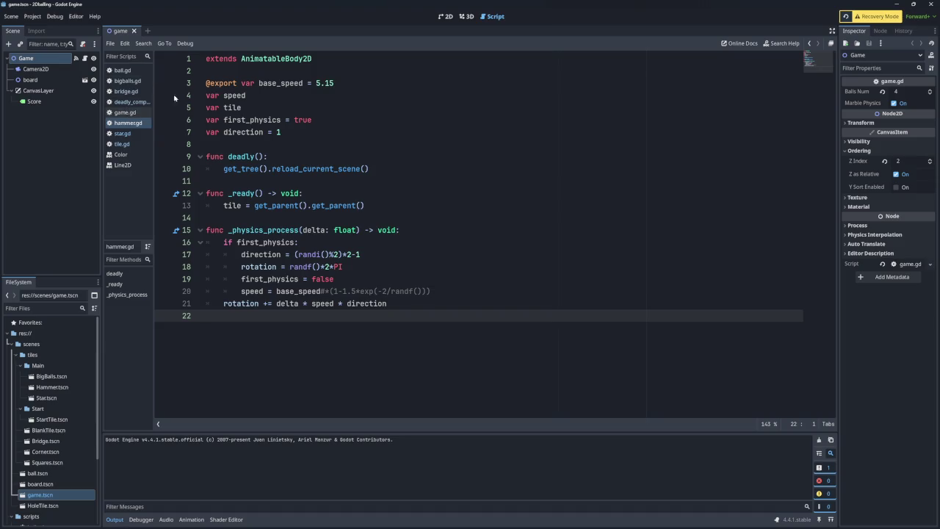
left_click(119, 69)
Review ball.gd's marbles_force, highlighting the horizontal input, vertical input block and clamping lines 52–56
scroll(316, 188, "down", 6)
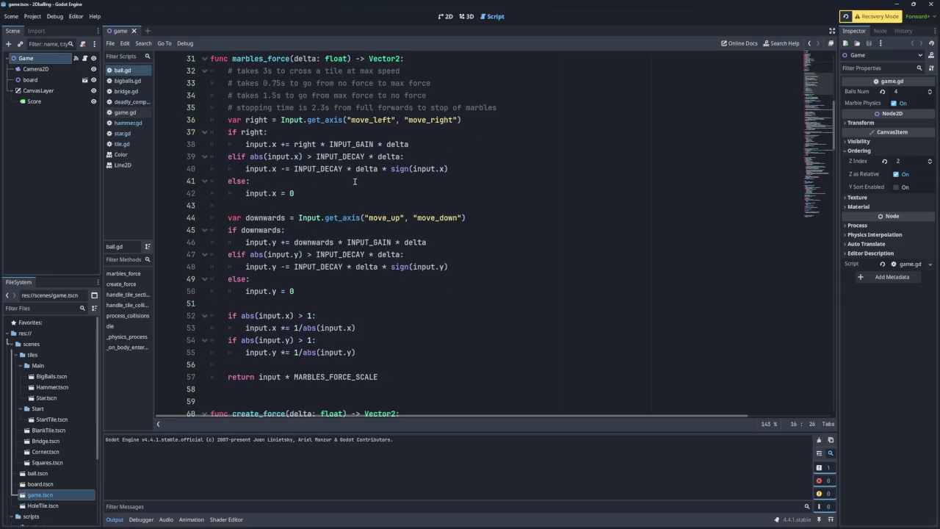
scroll(354, 183, "up", 10)
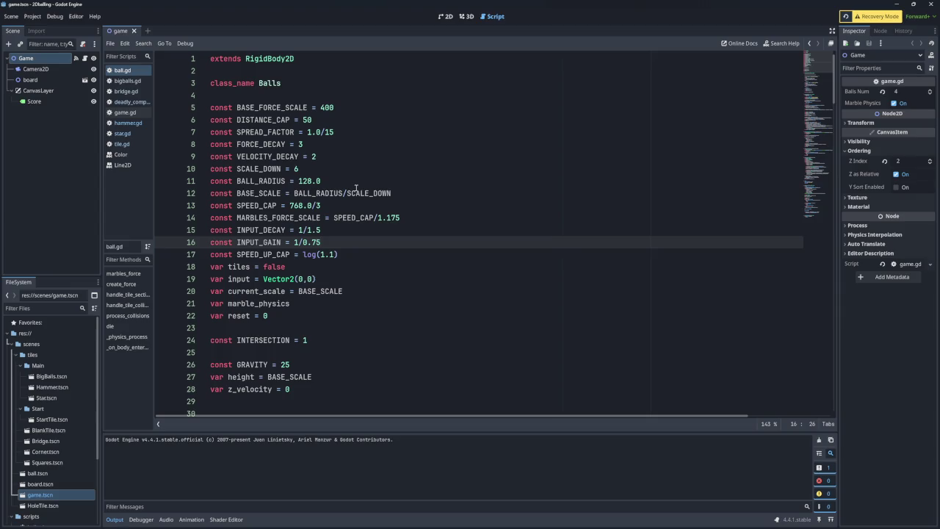
scroll(356, 188, "down", 12)
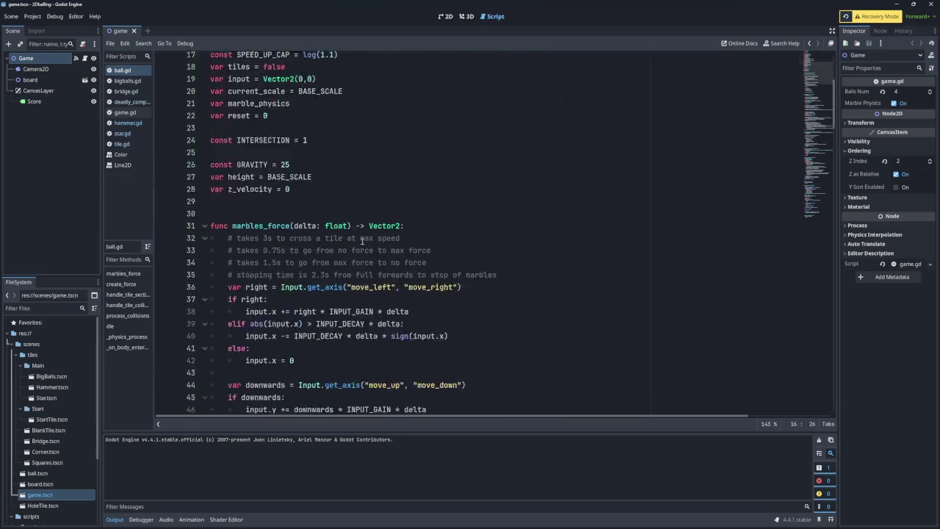
scroll(370, 232, "down", 1)
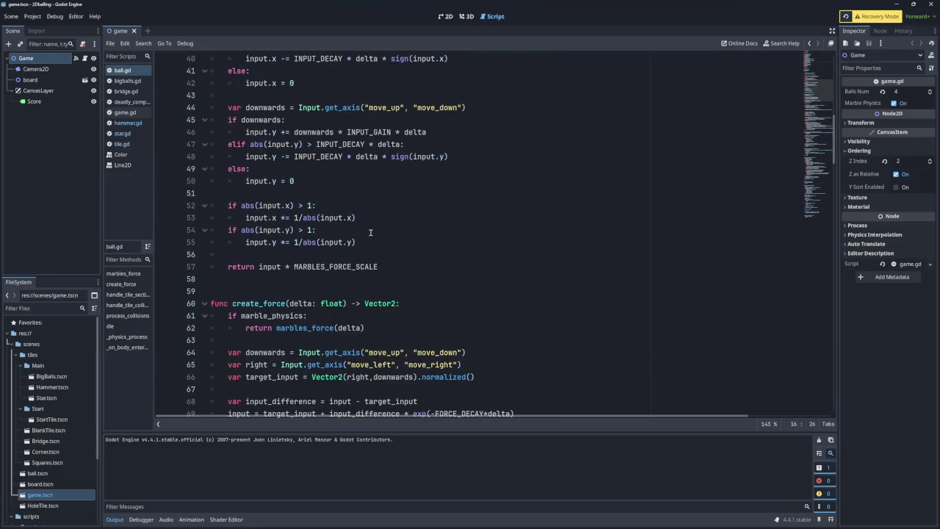
scroll(375, 243, "up", 3)
scroll(376, 246, "up", 1)
scroll(376, 246, "down", 1)
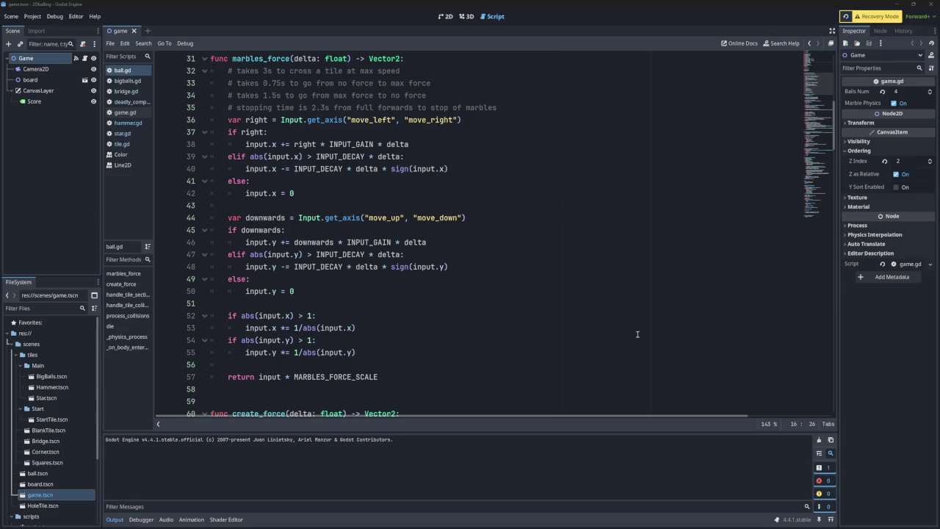
left_click(385, 255)
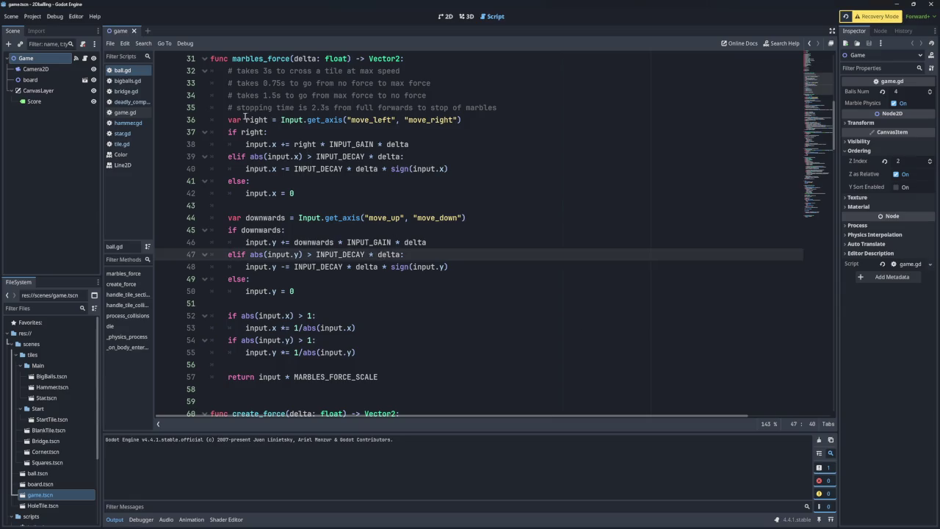
mouse_move(229, 120)
left_mouse_down()
mouse_move(329, 128)
mouse_move(379, 206)
left_mouse_up()
mouse_move(212, 218)
left_mouse_down()
mouse_move(309, 255)
mouse_move(340, 288)
left_mouse_up()
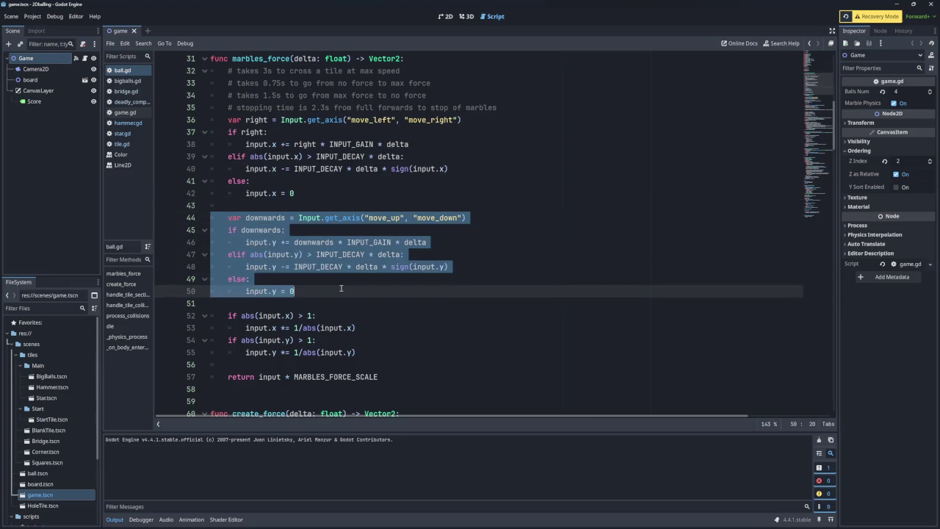
left_click(332, 292)
mouse_move(231, 316)
left_mouse_down()
mouse_move(336, 326)
mouse_move(336, 316)
left_mouse_up()
left_click(334, 317)
left_click_drag(245, 328, 356, 329)
scroll(333, 308, "down", 1)
left_click(221, 328)
key("shift+Up")
key("shift+Up")
key("shift+Up")
Study the vertical input update and decay condition on lines 46–48 by highlighting them
mouse_move(333, 299)
left_mouse_down()
mouse_move(316, 308)
mouse_move(157, 225)
mouse_move(160, 193)
left_mouse_up()
scroll(348, 245, "down", 2)
left_click(322, 207)
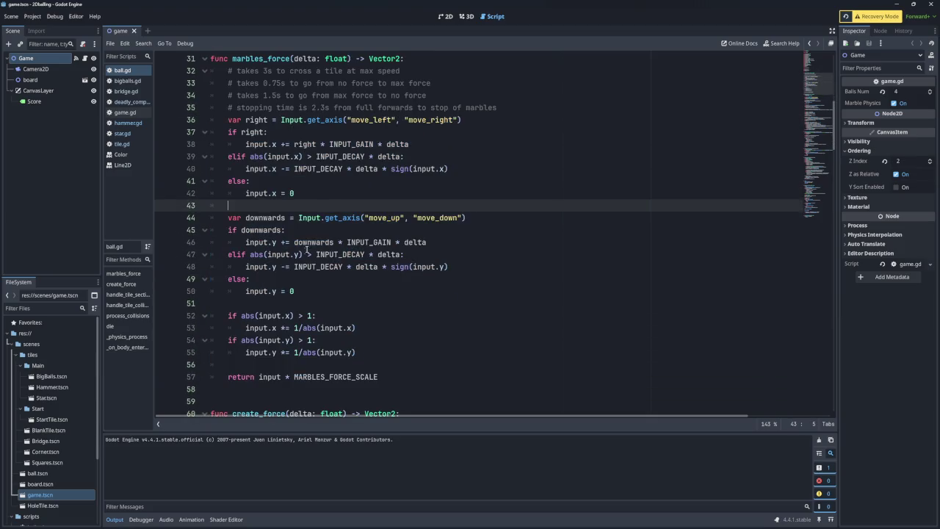
left_click_drag(259, 242, 397, 254)
left_click(430, 253)
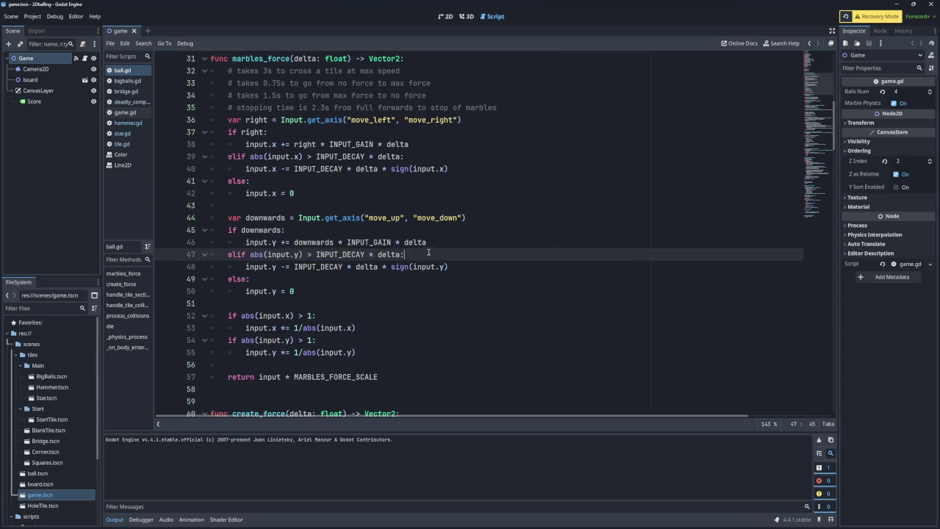
left_click_drag(294, 252, 406, 254)
left_click(249, 254)
left_click_drag(229, 254, 419, 251)
left_click(418, 251)
left_click_drag(293, 262, 336, 267)
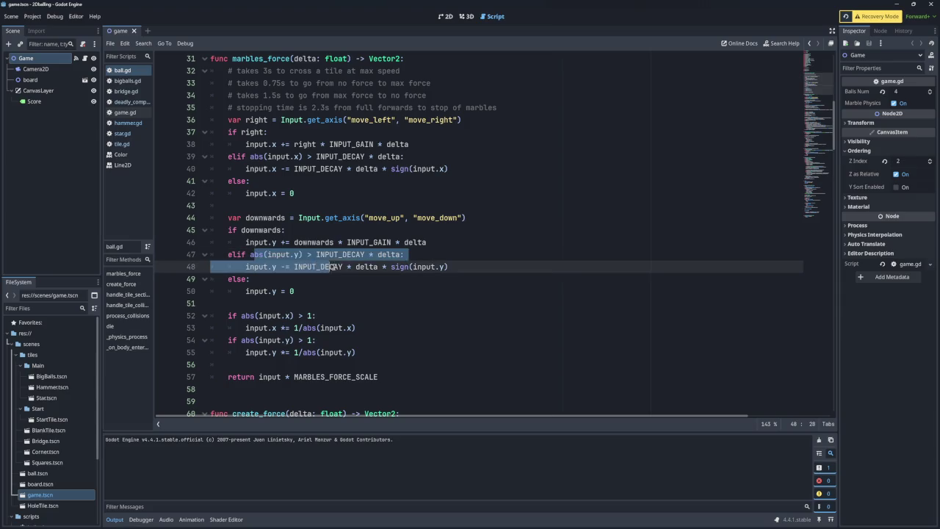
left_click(322, 277)
Select and copy the whole marbles_force function, lines 31–57, then switch to the Balling Builder window
scroll(275, 262, "down", 5)
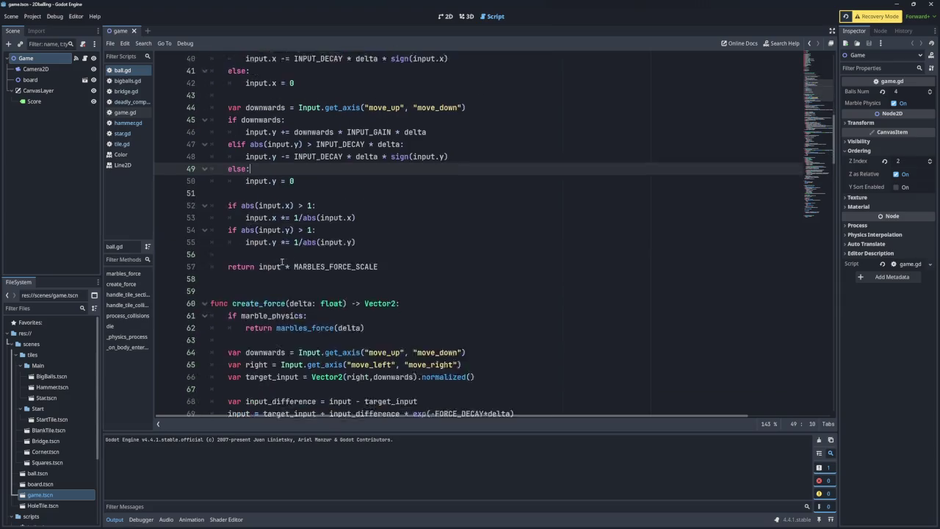
scroll(316, 271, "up", 6)
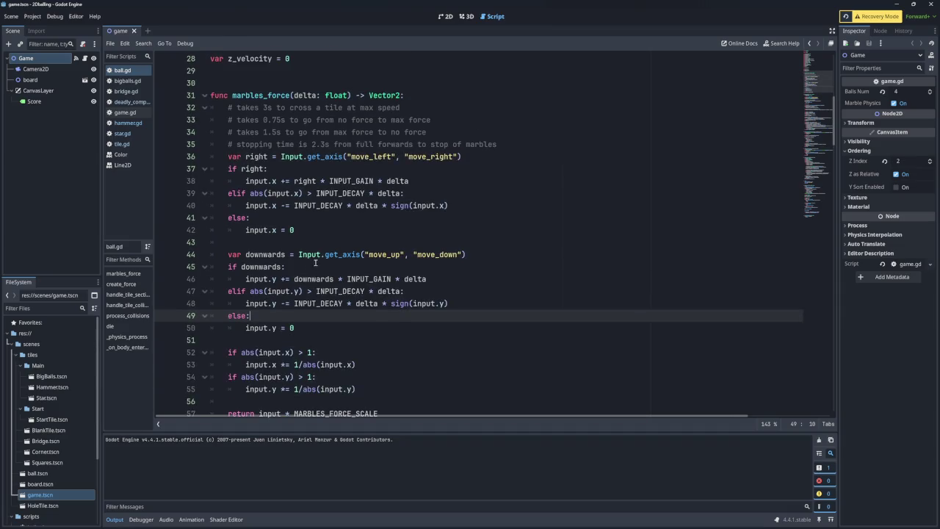
scroll(315, 262, "down", 1)
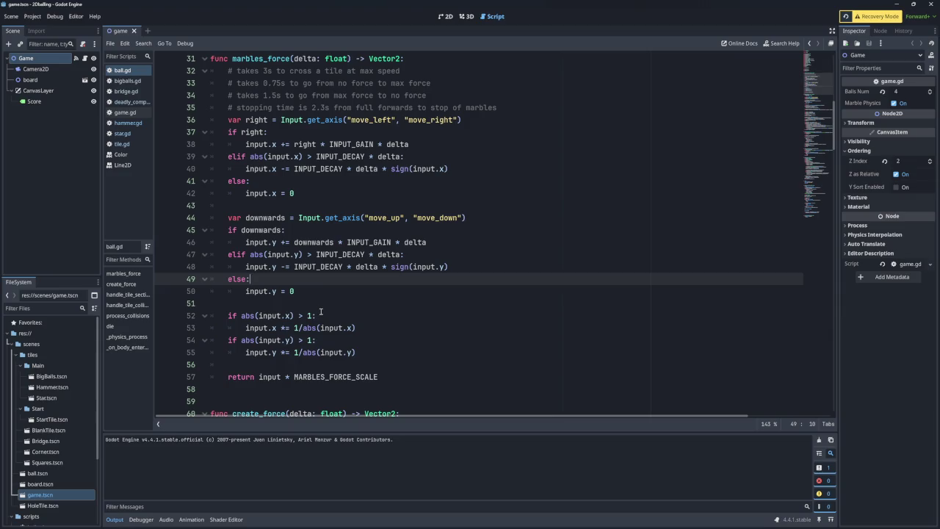
scroll(343, 323, "down", 4)
scroll(343, 315, "up", 5)
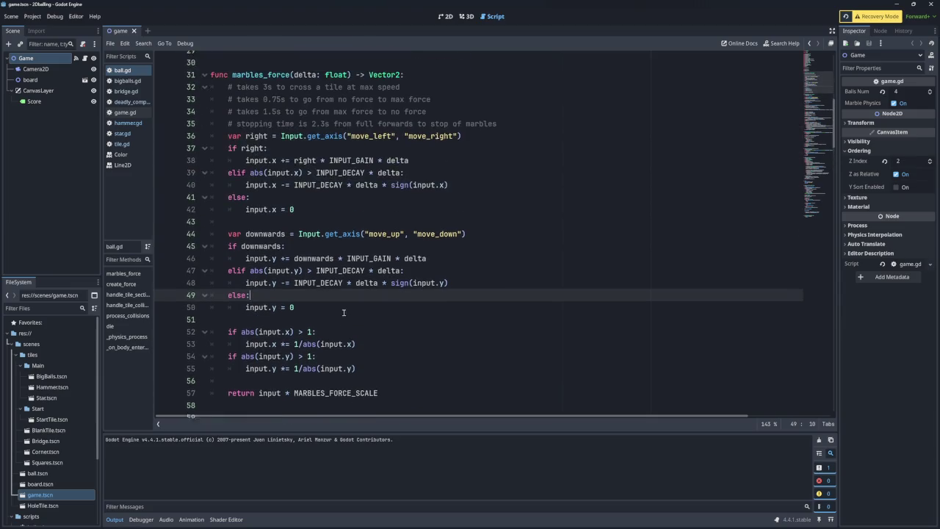
scroll(343, 313, "down", 1)
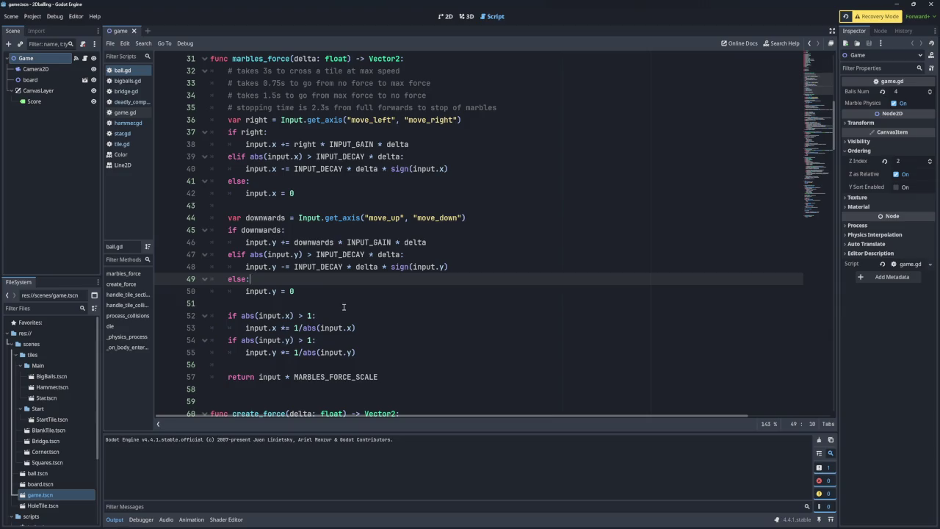
scroll(343, 307, "up", 9)
scroll(344, 305, "down", 12)
scroll(344, 302, "down", 6)
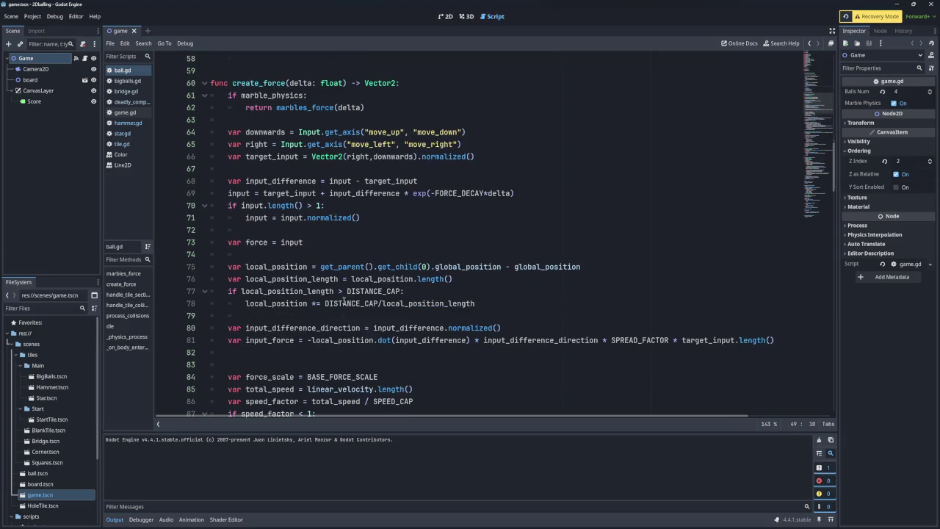
scroll(360, 183, "down", 20)
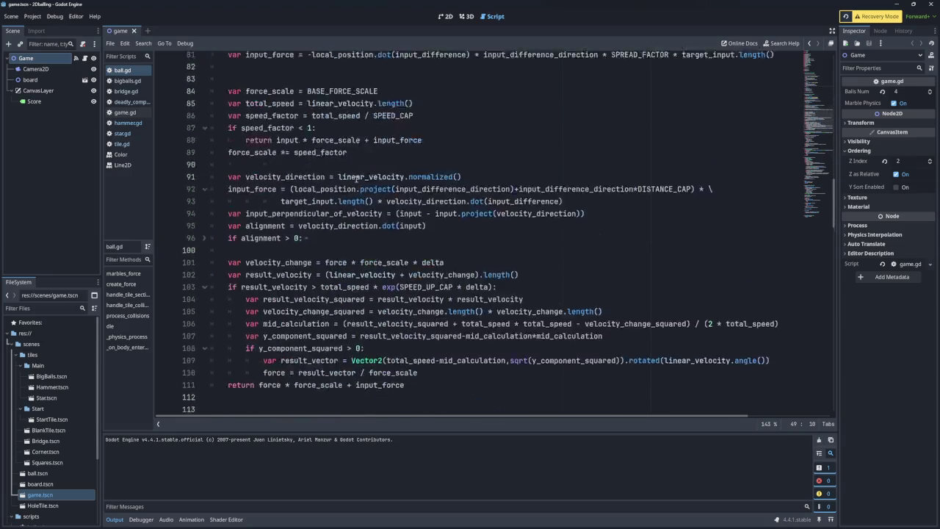
scroll(357, 179, "down", 14)
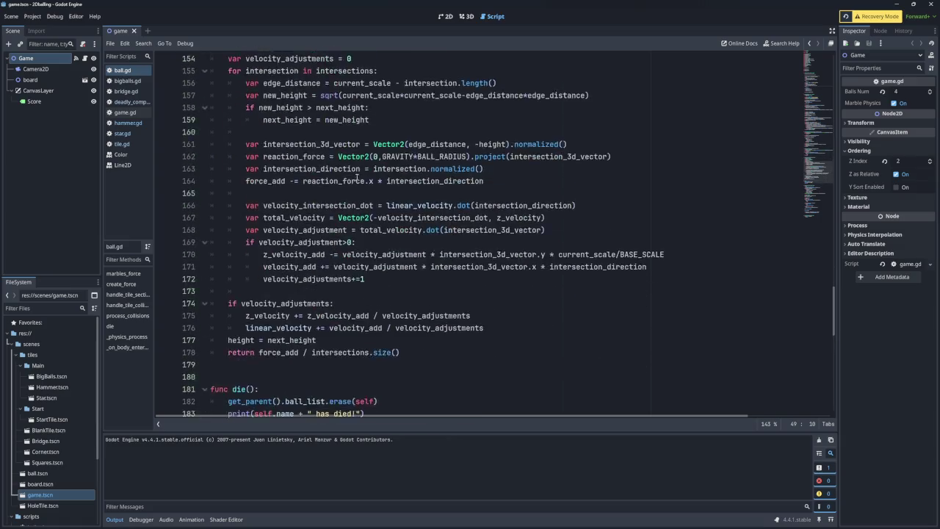
scroll(356, 174, "down", 1)
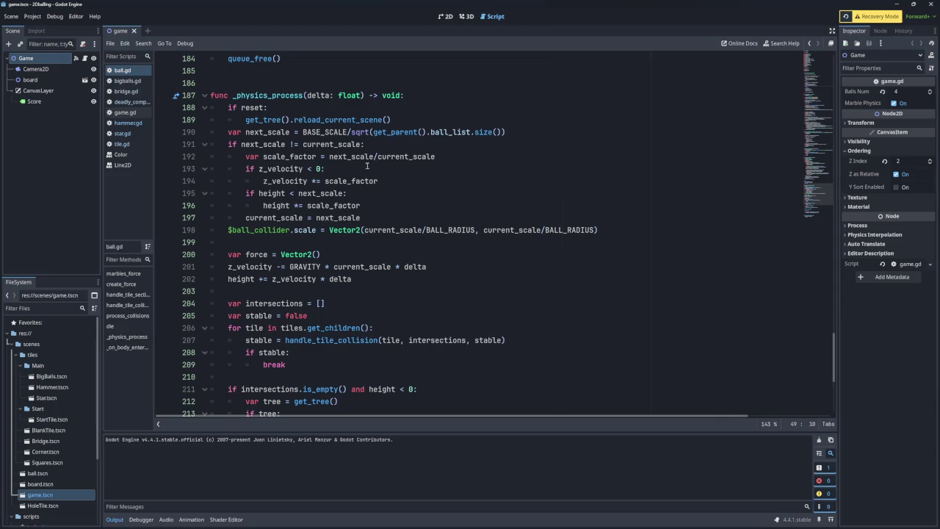
scroll(353, 211, "down", 6)
scroll(395, 258, "up", 13)
scroll(394, 259, "up", 20)
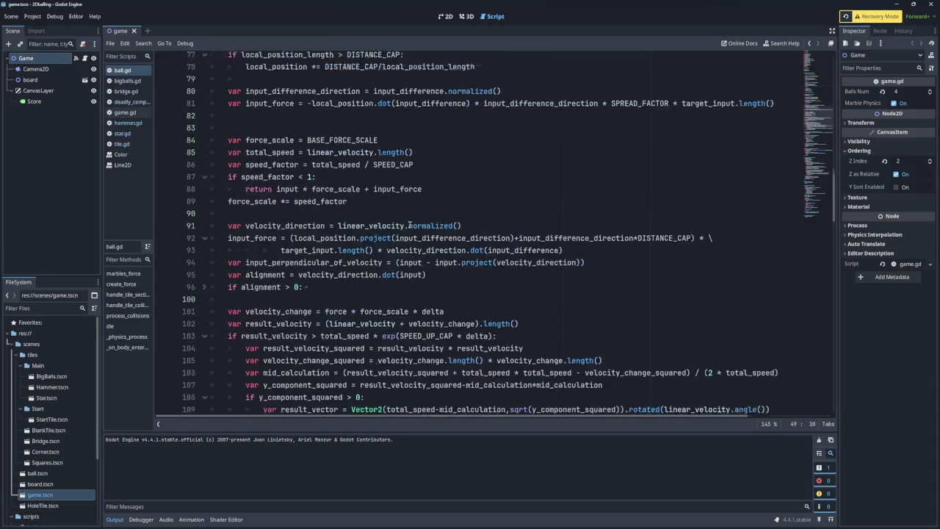
scroll(411, 193, "up", 7)
scroll(409, 193, "down", 3)
scroll(411, 193, "up", 3)
scroll(411, 193, "up", 1)
scroll(411, 193, "down", 11)
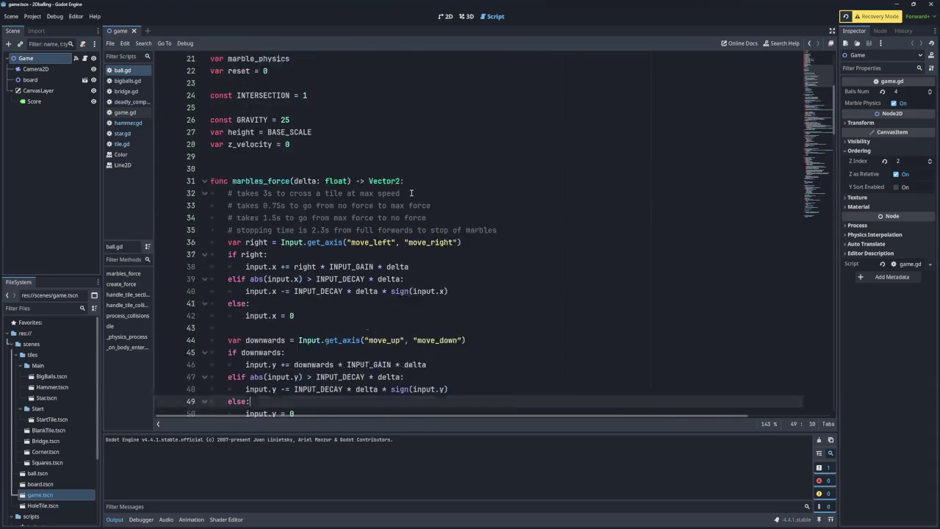
mouse_move(396, 339)
left_mouse_down()
mouse_move(221, 304)
mouse_move(190, 192)
mouse_move(171, 209)
left_mouse_up()
key("ctrl+c")
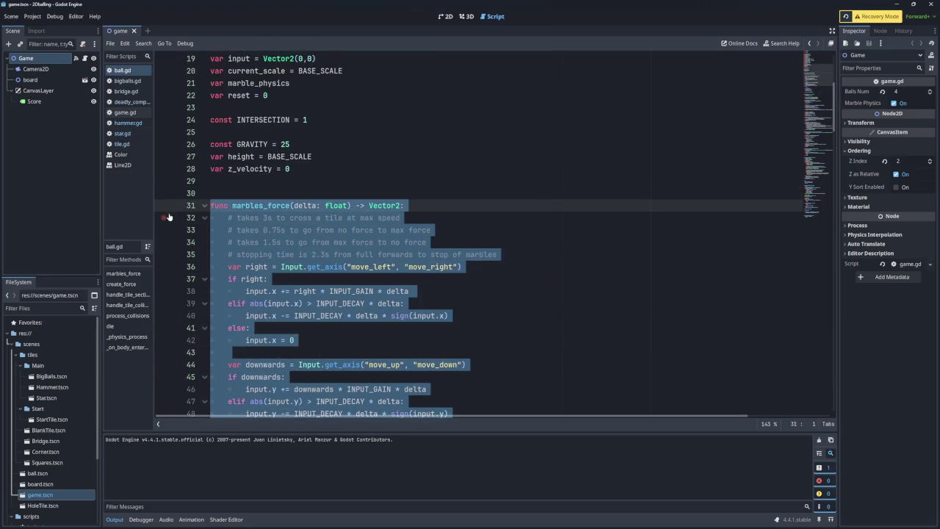
key("alt+Tab")
key("alt+Tab")
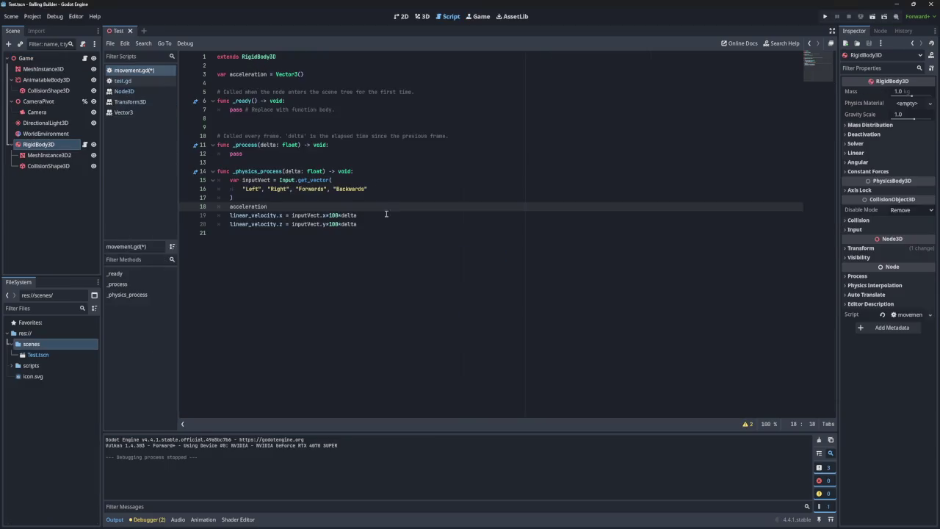
Paste the marbles_force function below the acceleration variable in movement.gd and pick out the undeclared INPUT_GAIN
left_click(367, 227)
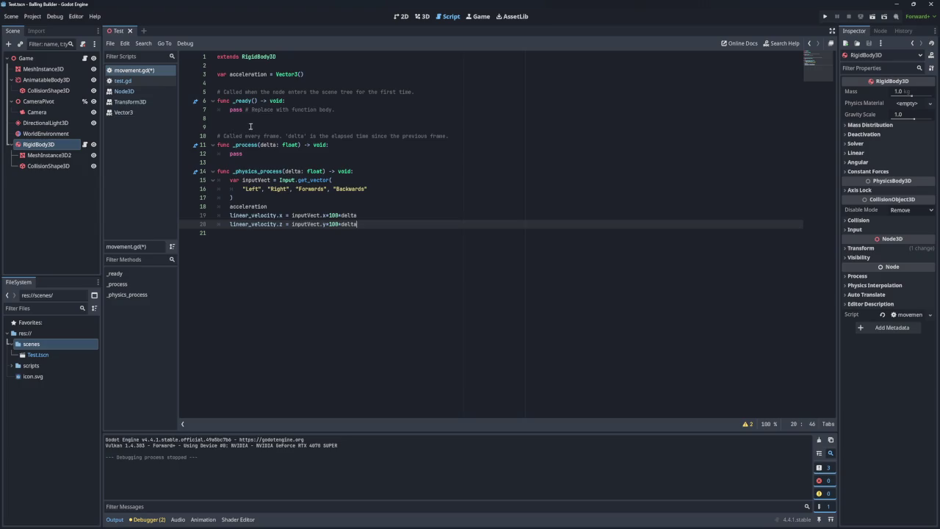
left_click(249, 126)
key("BackSpace")
left_click(245, 82)
key("Return")
key("Return")
key("Return")
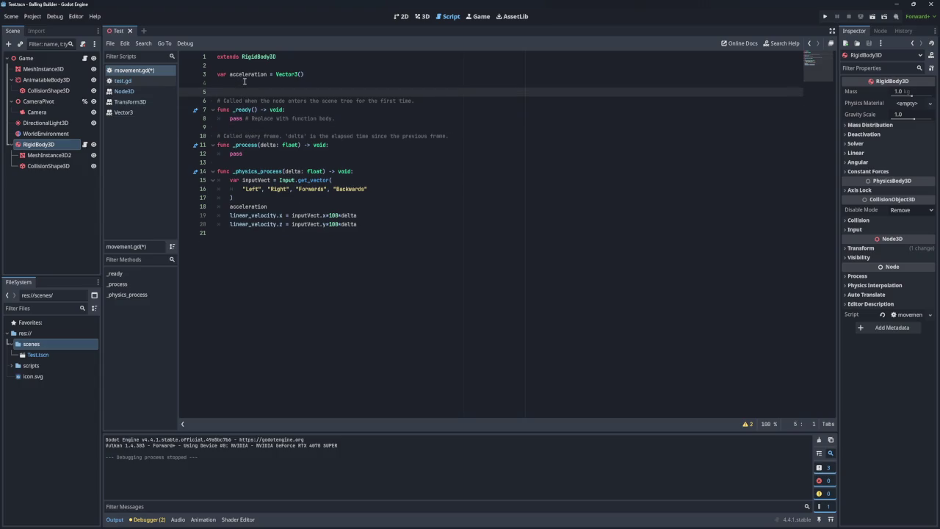
left_click(246, 92)
key("ctrl+v")
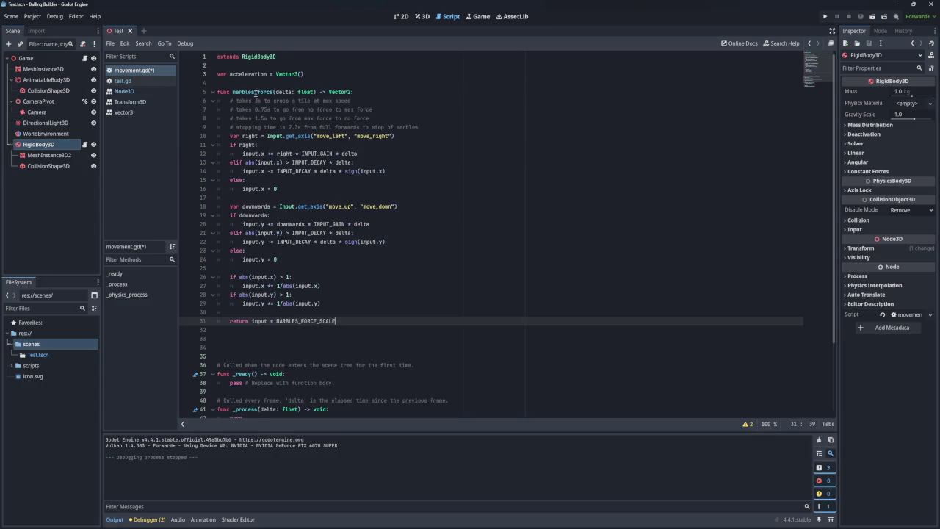
left_click(241, 332)
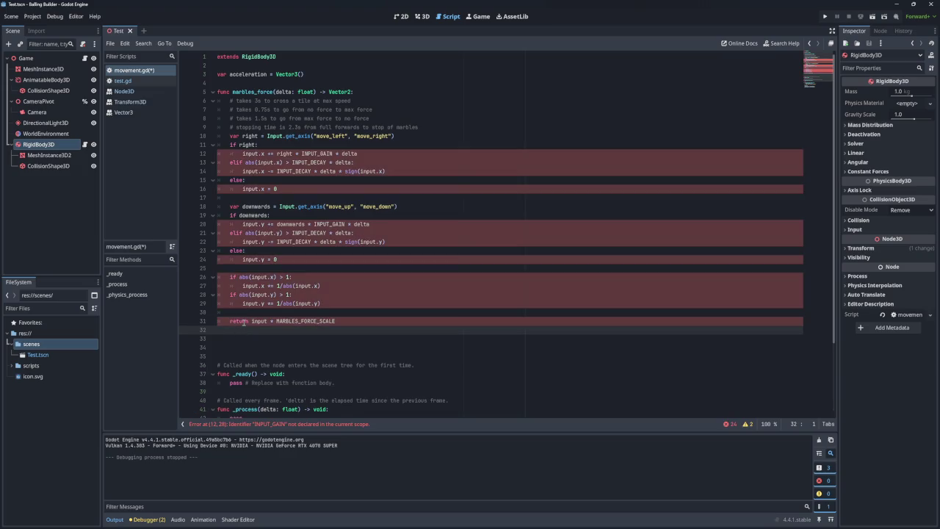
key("BackSpace")
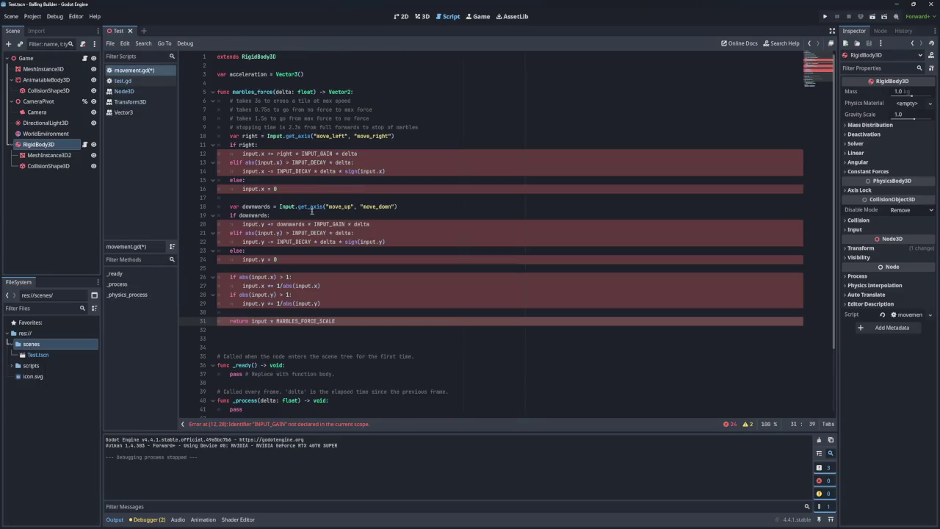
double_click(314, 153)
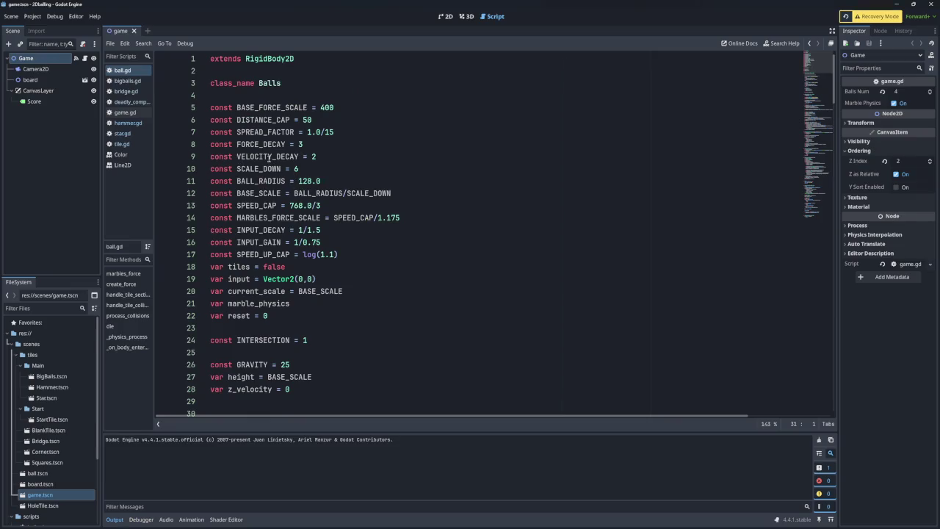
Copy the INPUT_GAIN constant from ball.gd into movement.gd under the acceleration line
left_click(331, 242)
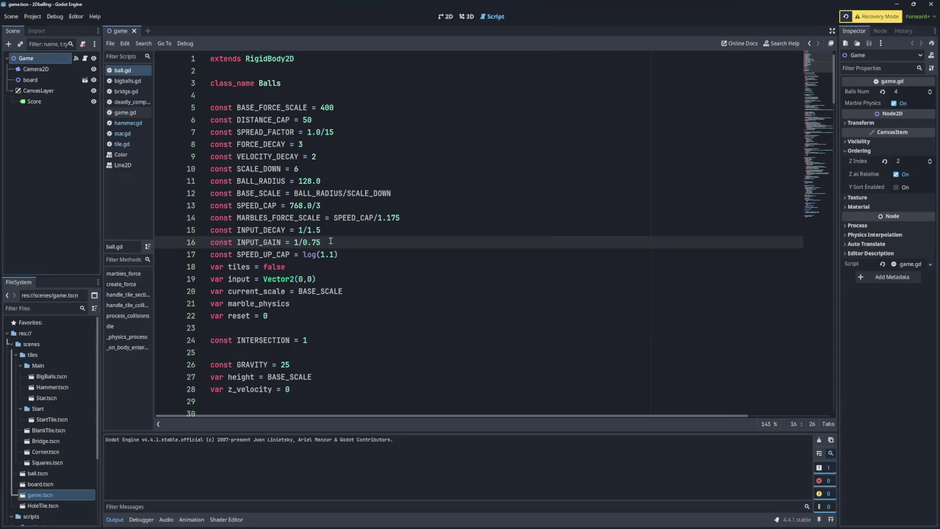
left_click_drag(330, 241, 332, 233)
key("alt+Tab")
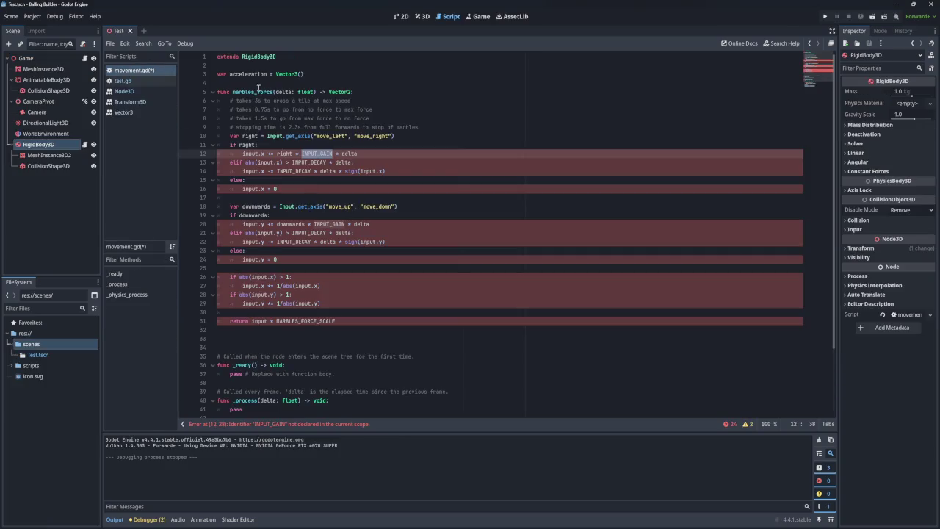
left_click(253, 82)
type("const INPUT_GAIN = 1/0.75")
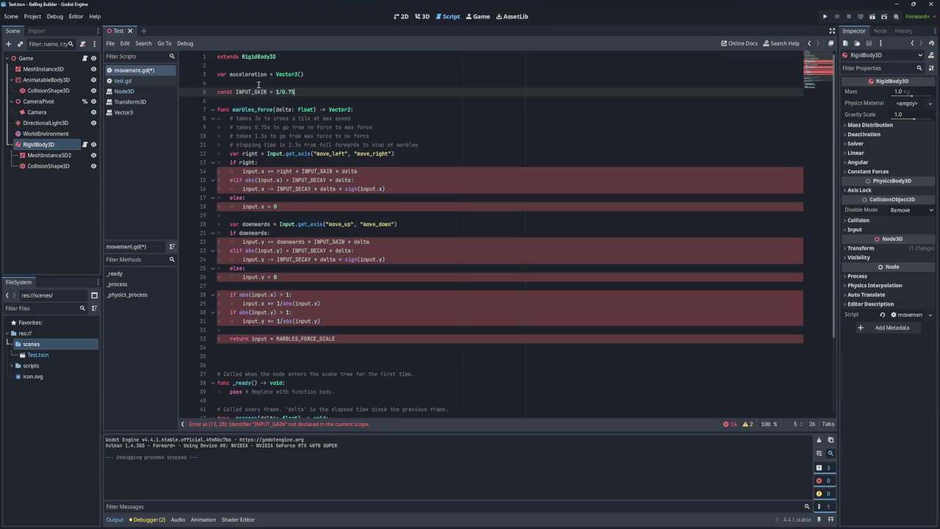
key("BackSpace")
key("BackSpace")
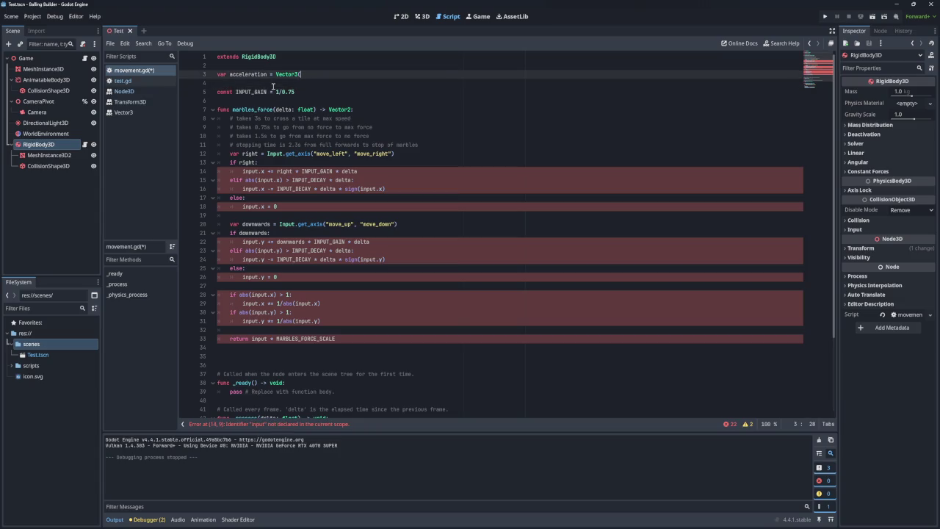
left_click(218, 91)
key("BackSpace")
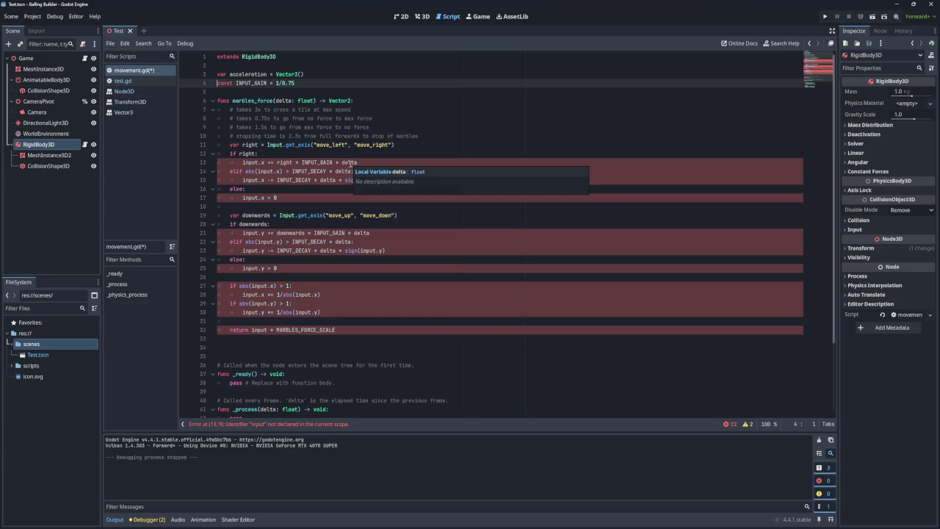
Add the input Vector2 declaration from ball.gd after INPUT_GAIN in movement.gd
left_click(244, 162)
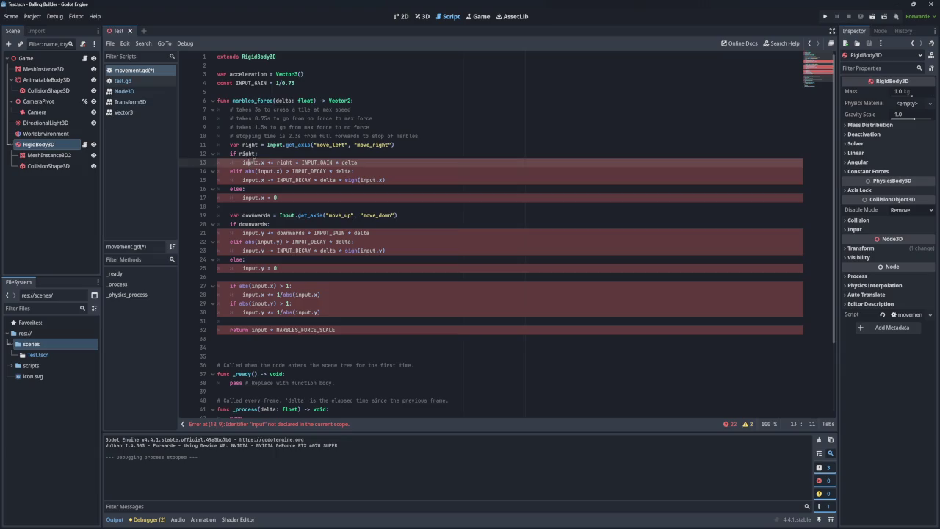
key("Up")
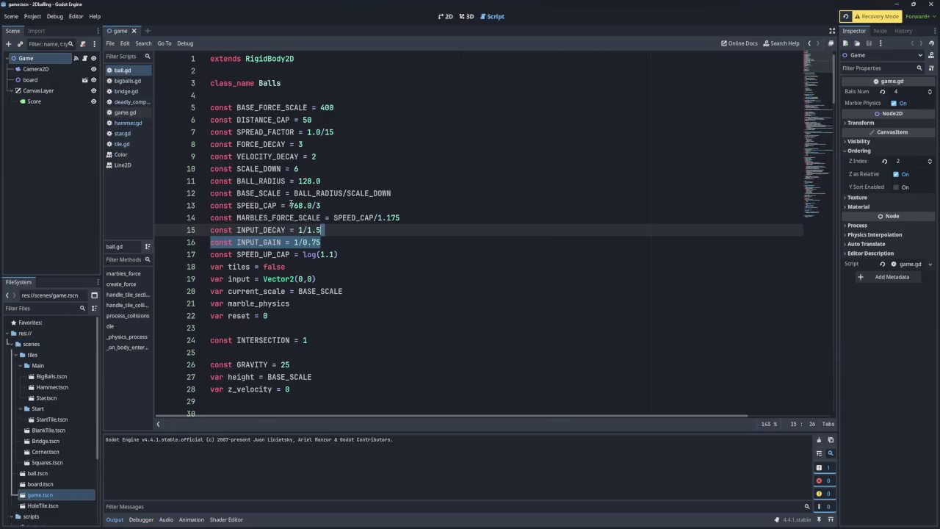
left_click(336, 272)
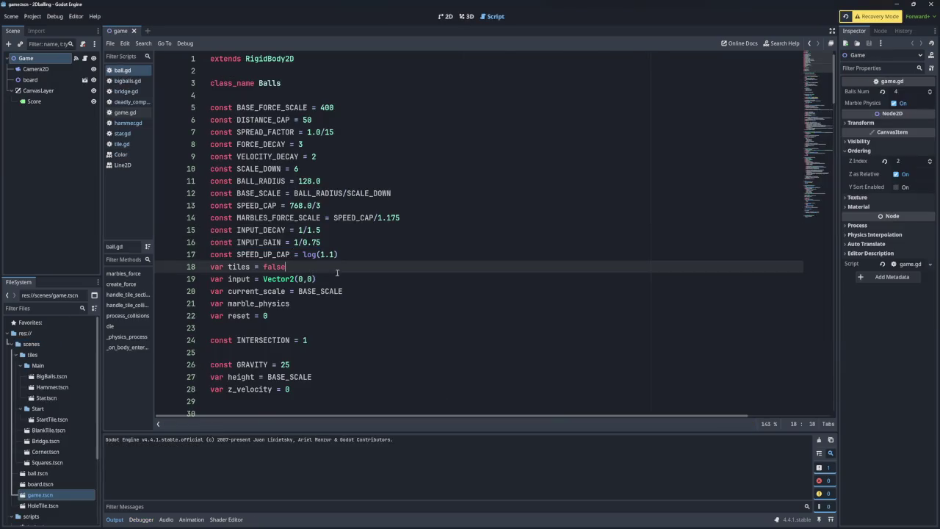
left_click_drag(337, 270, 335, 272)
key("ctrl+c")
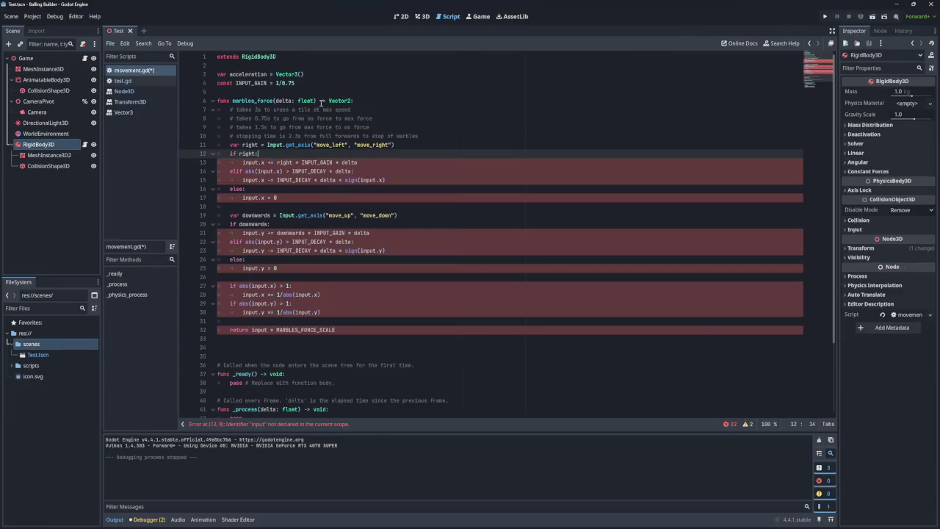
left_click(313, 86)
key("ctrl+v")
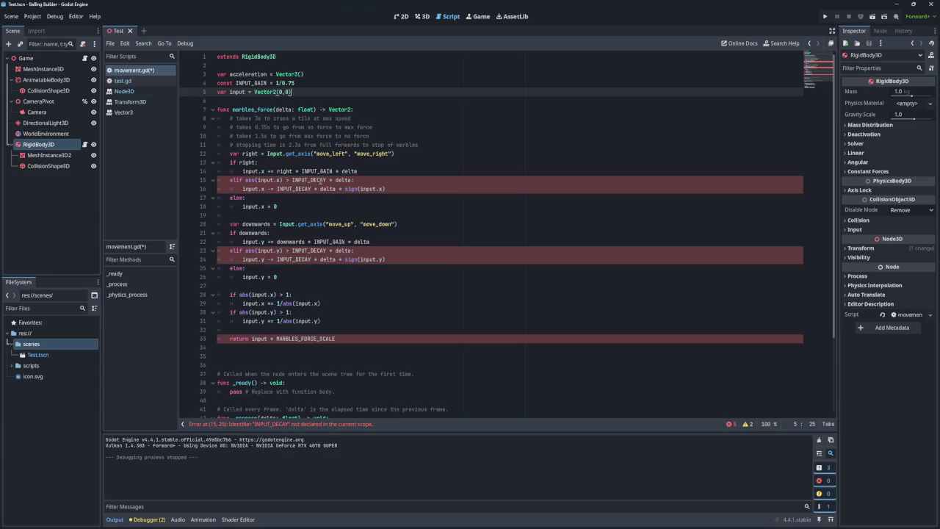
Copy the INPUT_DECAY constant from ball.gd into movement.gd
key("alt+Tab")
left_click_drag(332, 231, 411, 219)
key("ctrl+c")
key("alt+Tab")
left_click(307, 85)
key("ctrl+v")
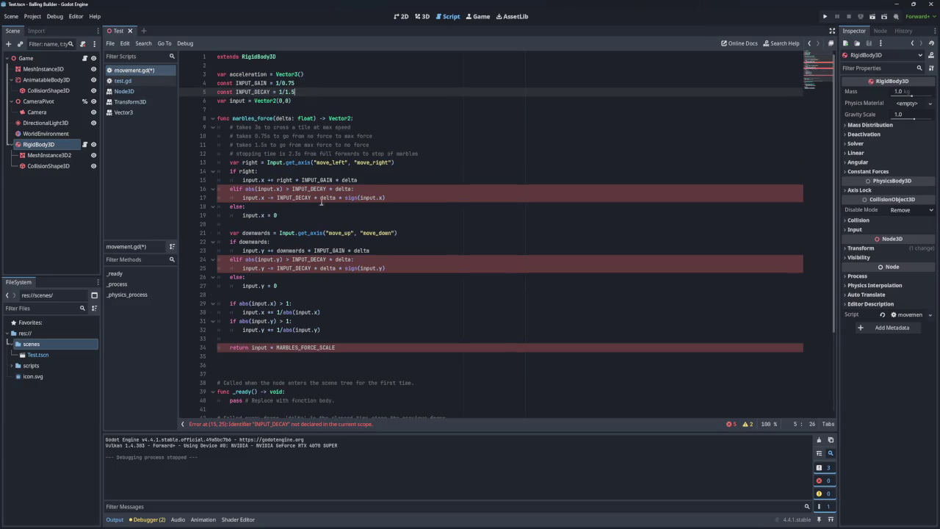
Copy the SPEED_CAP and MARBLES_FORCE_SCALE constants into movement.gd below acceleration
key("alt+Tab")
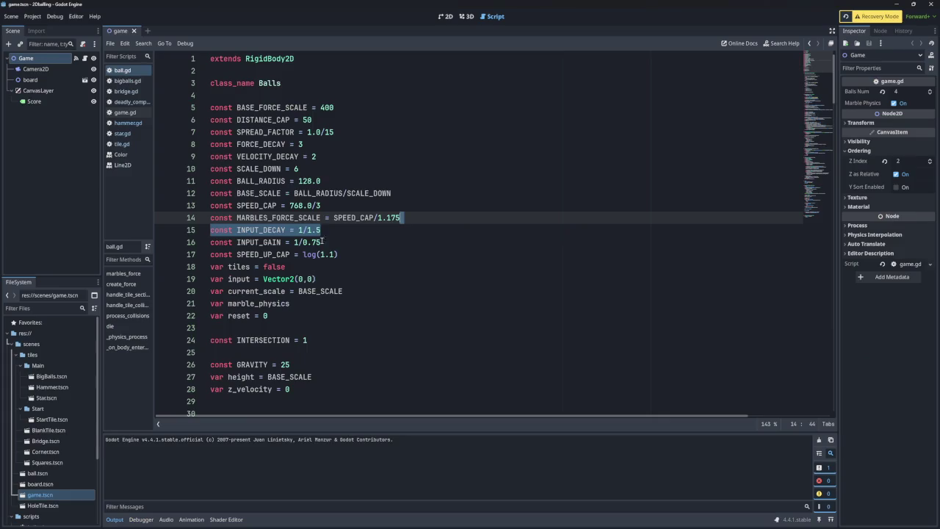
scroll(335, 276, "down", 1)
scroll(353, 224, "down", 2)
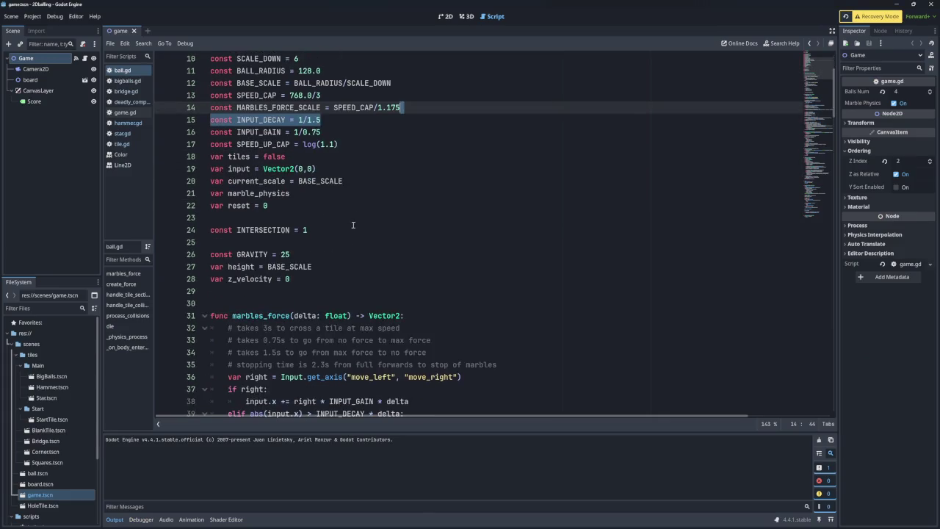
scroll(327, 265, "up", 3)
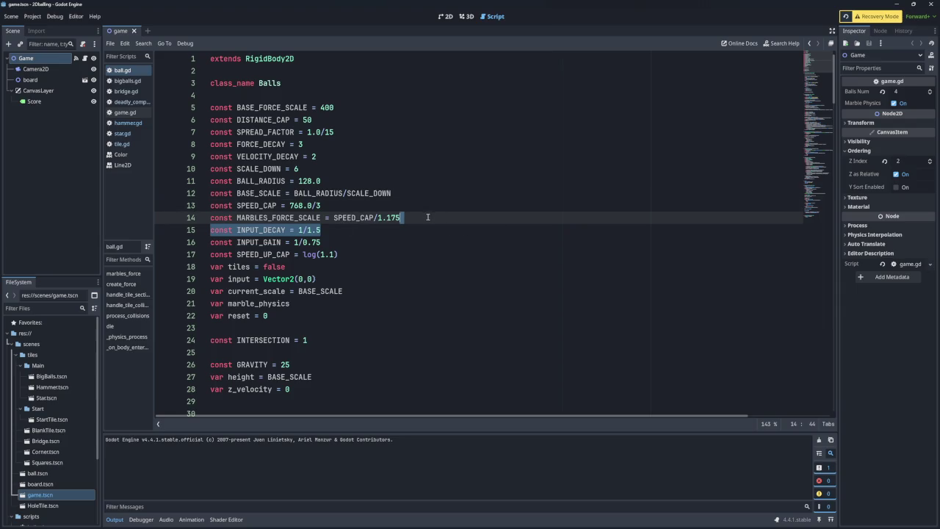
key("alt+Up")
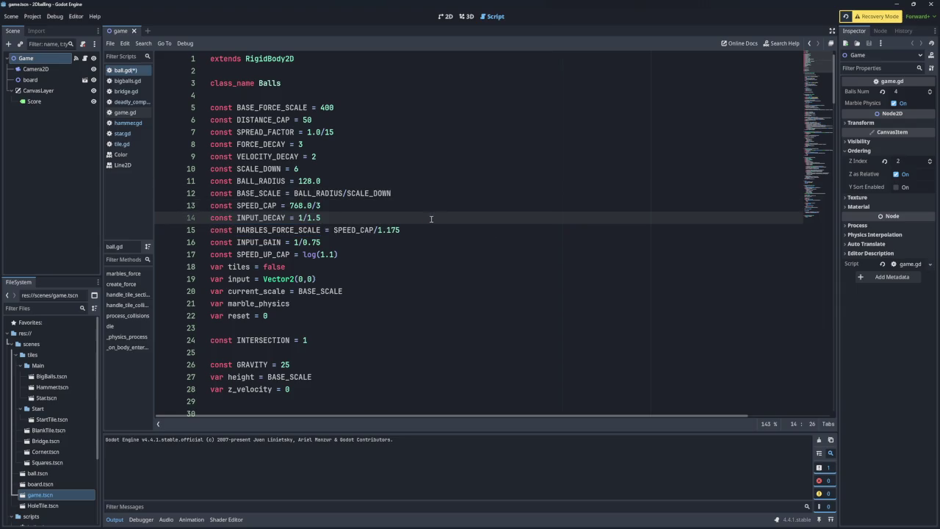
key("ctrl+z")
left_click_drag(437, 213, 434, 197)
key("ctrl+c")
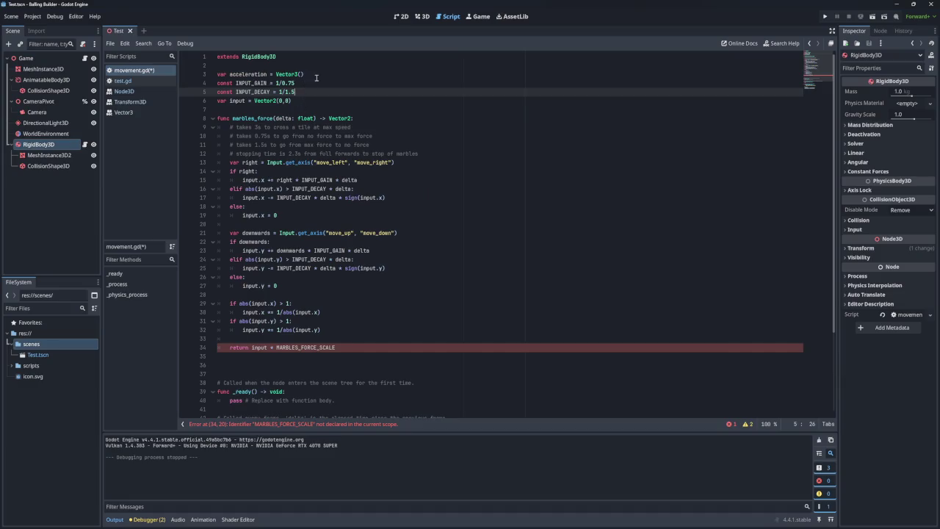
left_click(316, 77)
key("ctrl+v")
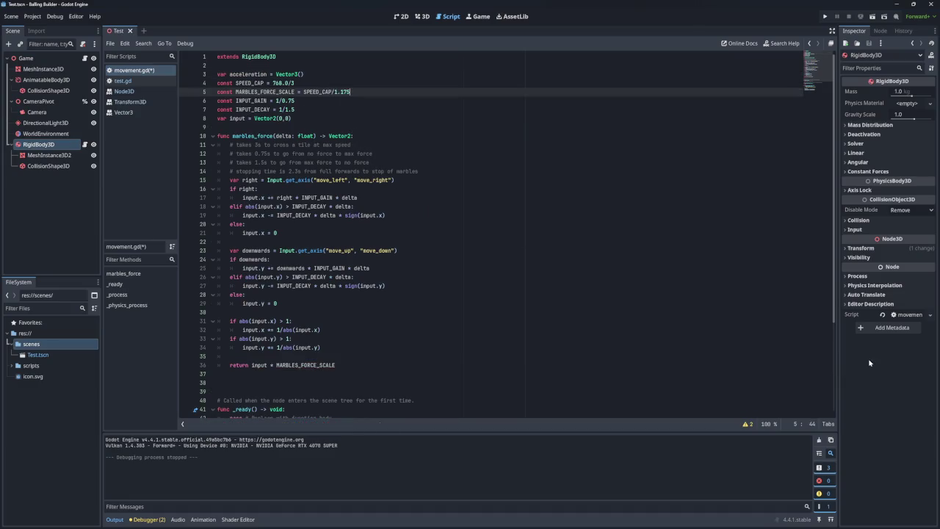
Pick out the marbles_force function name for use in _physics_process
scroll(387, 224, "down", 3)
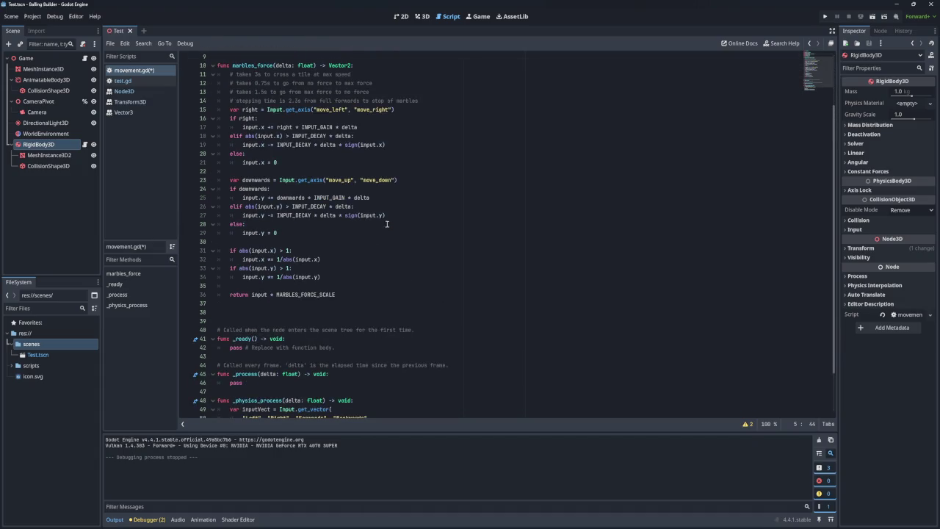
left_click(293, 303)
scroll(290, 298, "up", 2)
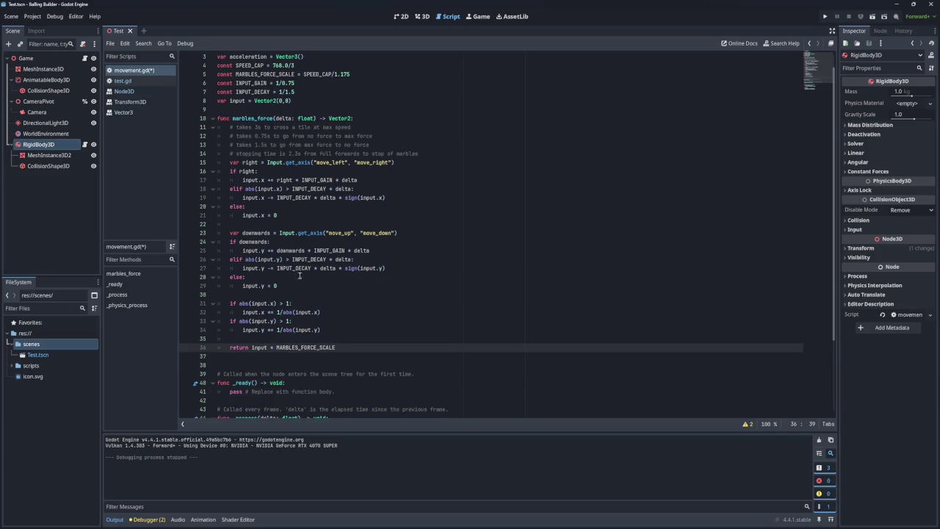
double_click(253, 119)
key("ctrl+c")
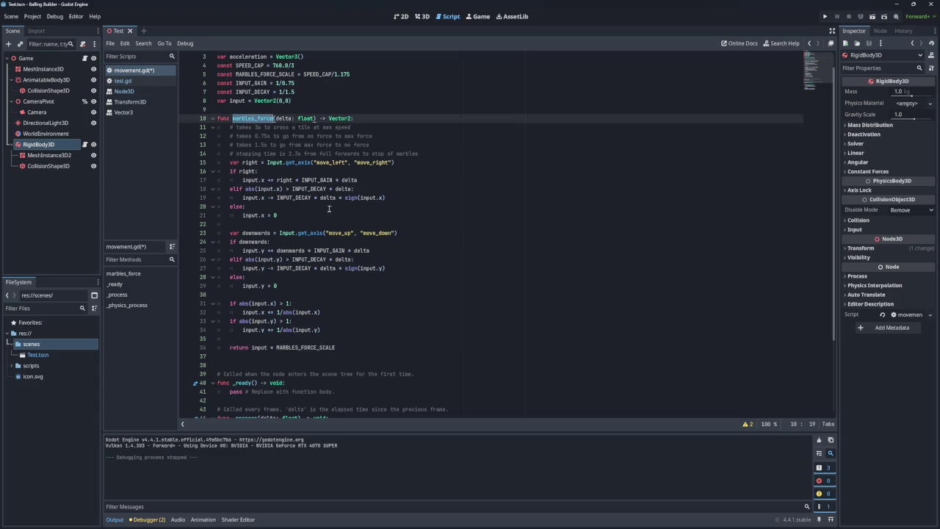
scroll(328, 208, "down", 4)
scroll(332, 208, "up", 3)
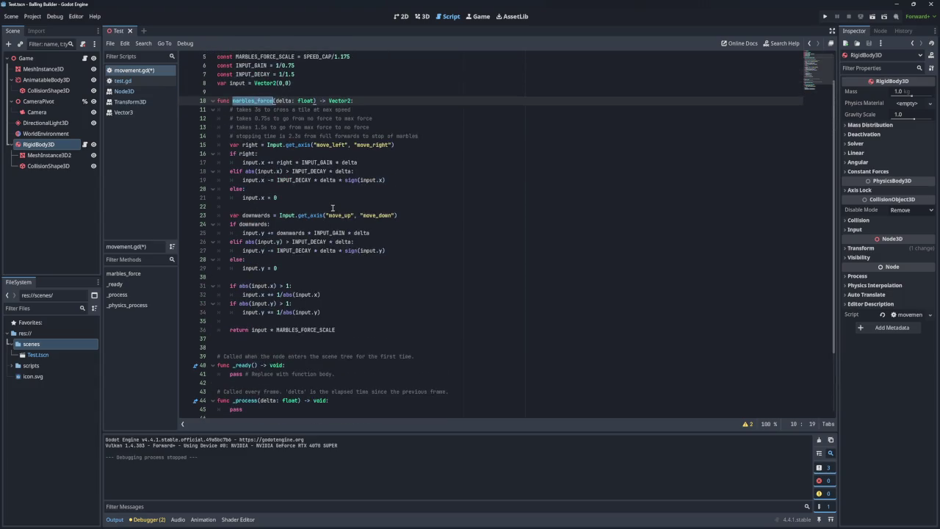
scroll(332, 208, "down", 1)
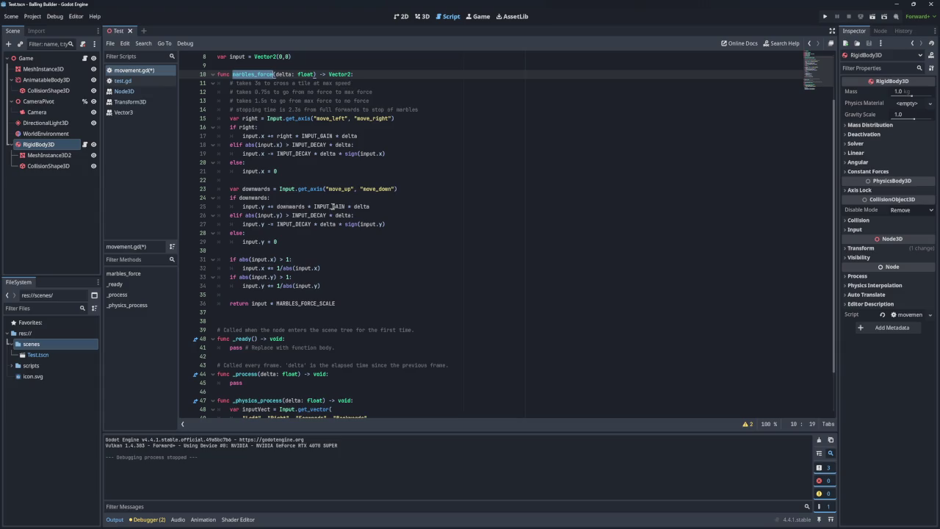
scroll(346, 212, "down", 2)
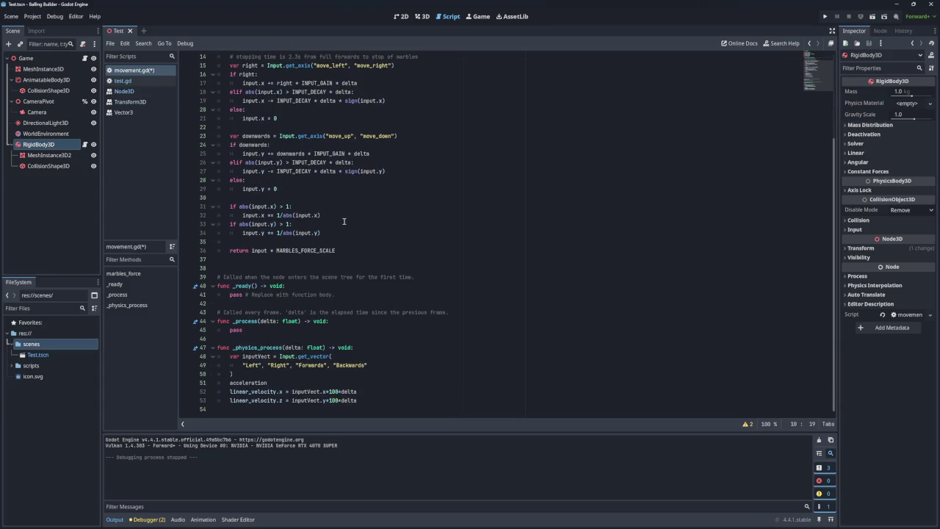
scroll(343, 221, "up", 4)
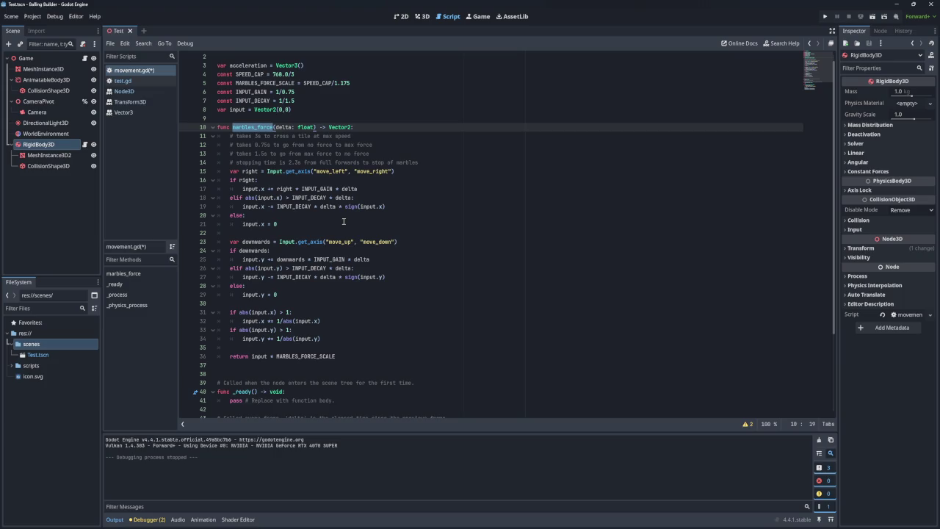
scroll(343, 221, "down", 4)
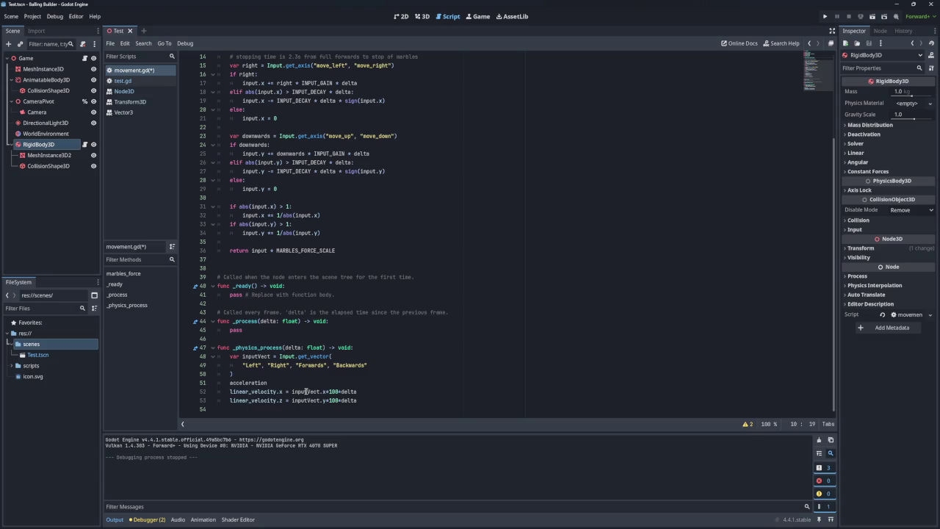
Replace inputVect with marbles_force on lines 52–53 and drop the *100*delta multiplier
double_click(306, 391)
key("ctrl+v")
double_click(306, 401)
key("ctrl+v")
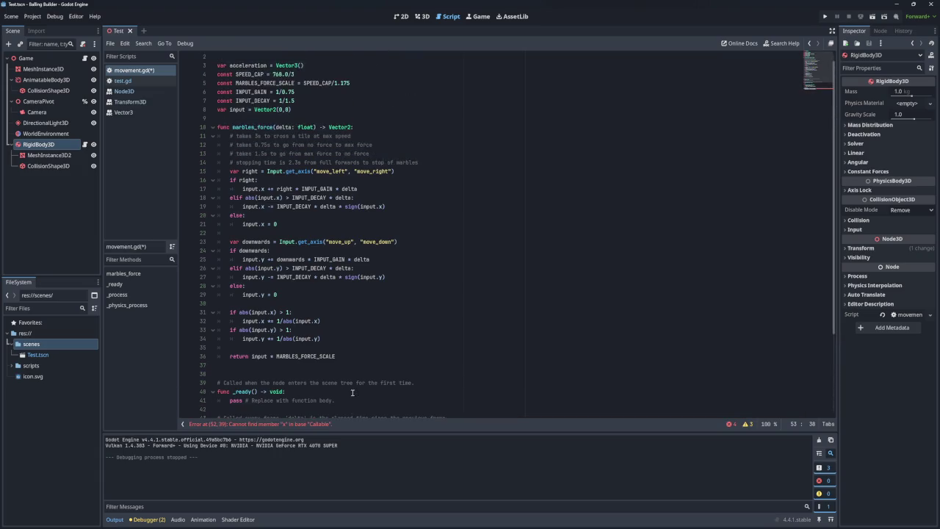
mouse_move(355, 392)
left_mouse_down()
mouse_move(338, 392)
mouse_move(338, 400)
left_mouse_up()
key("BackSpace")
key("BackSpace")
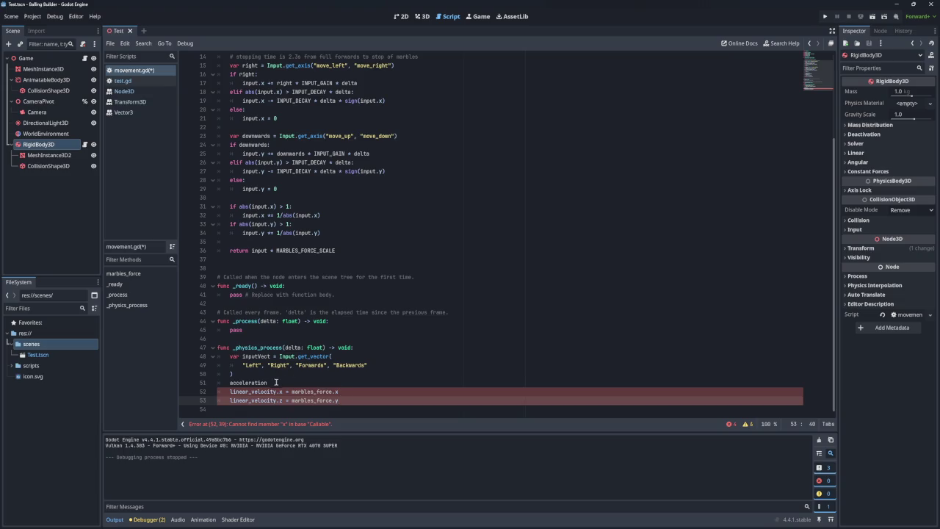
left_click(279, 382)
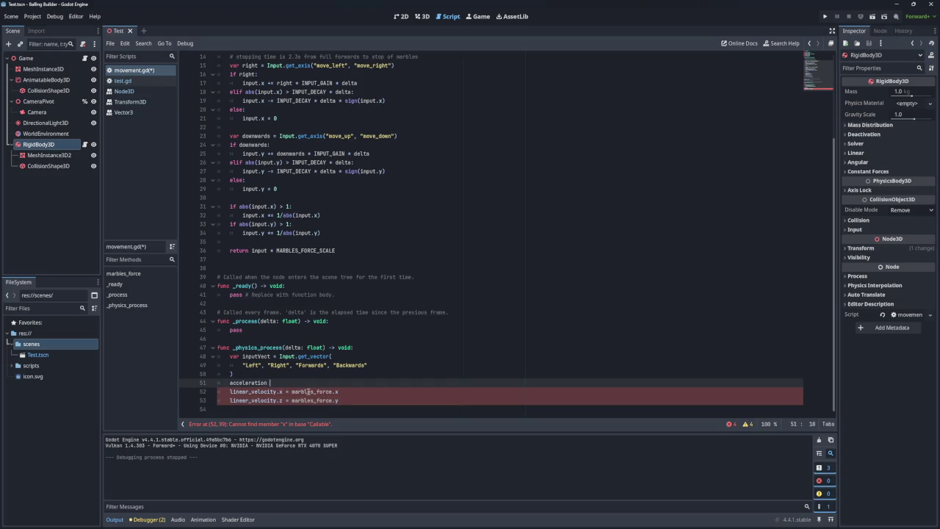
Set acceleration = marbles_force(delta) and use acceleration for linear_velocity on lines 52–53
scroll(309, 385, "up", 4)
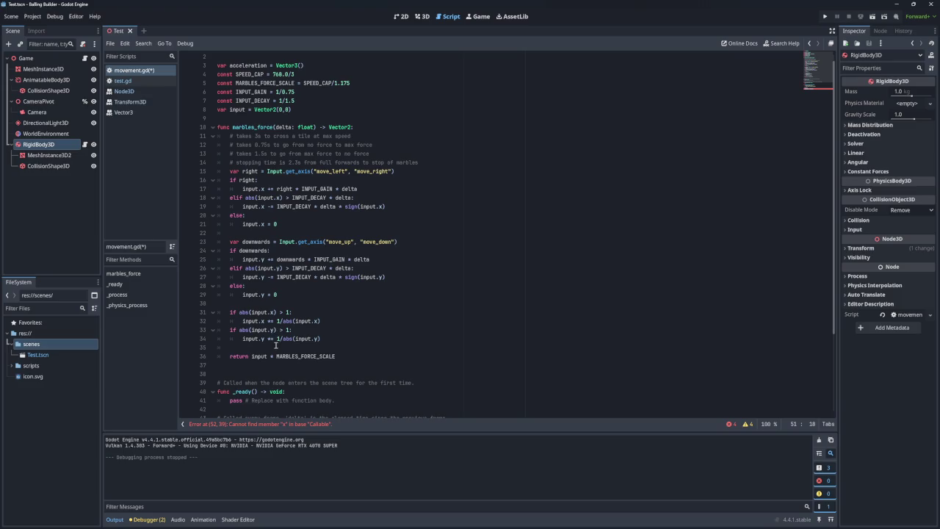
scroll(262, 304, "down", 4)
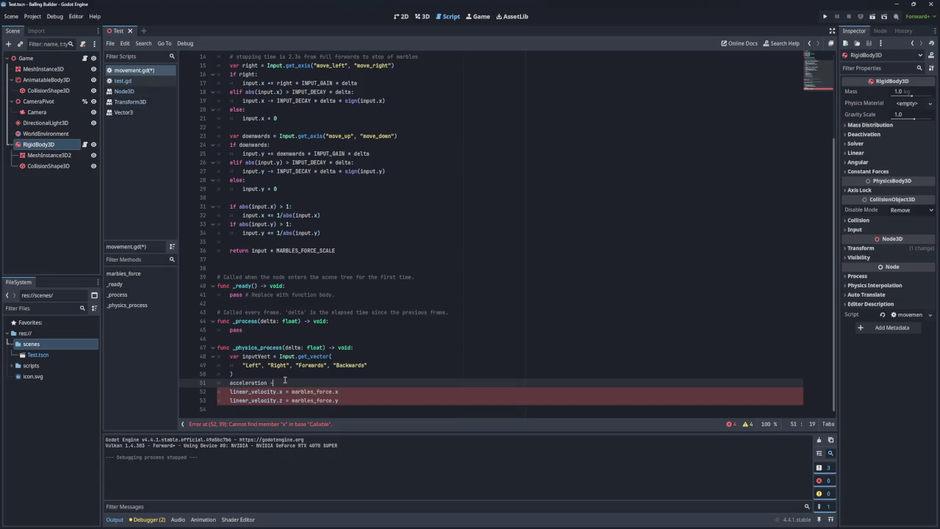
scroll(284, 380, "up", 4)
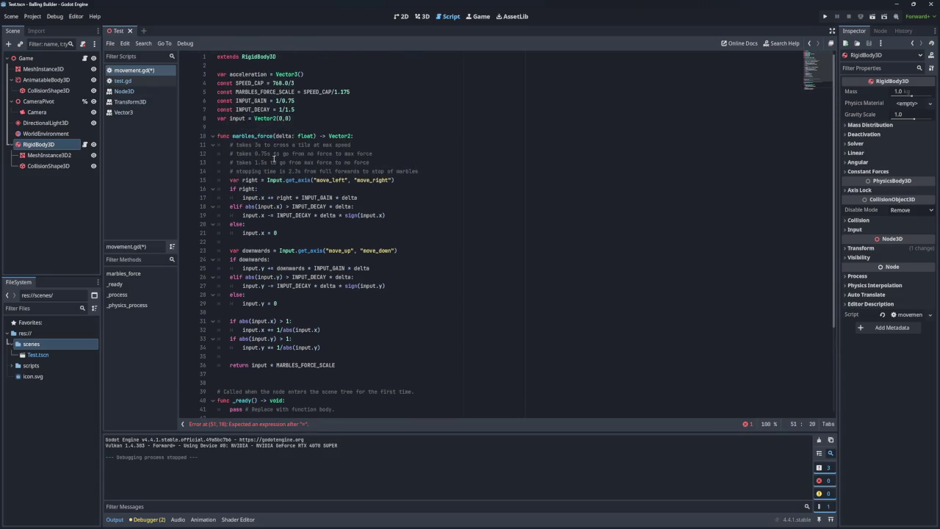
left_click(233, 136)
scroll(320, 388, "down", 4)
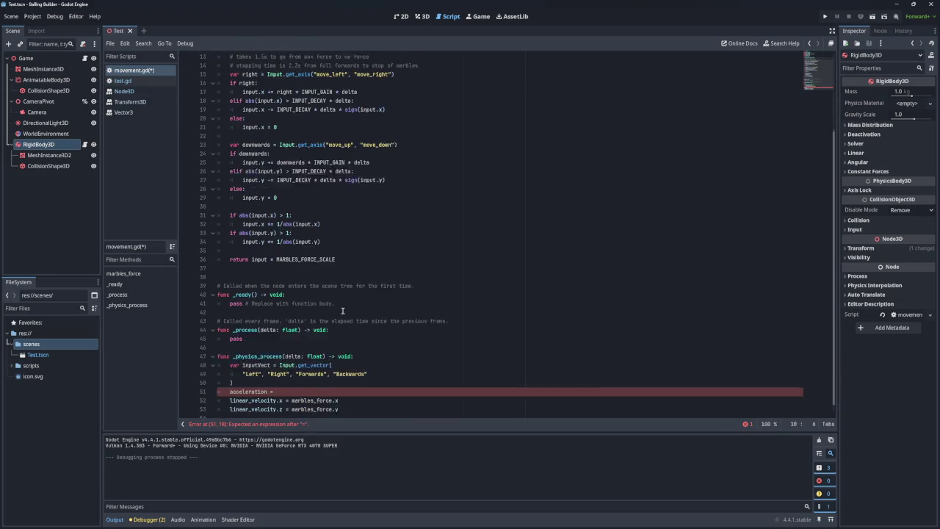
left_click(320, 382)
type("marbles_force(delta")
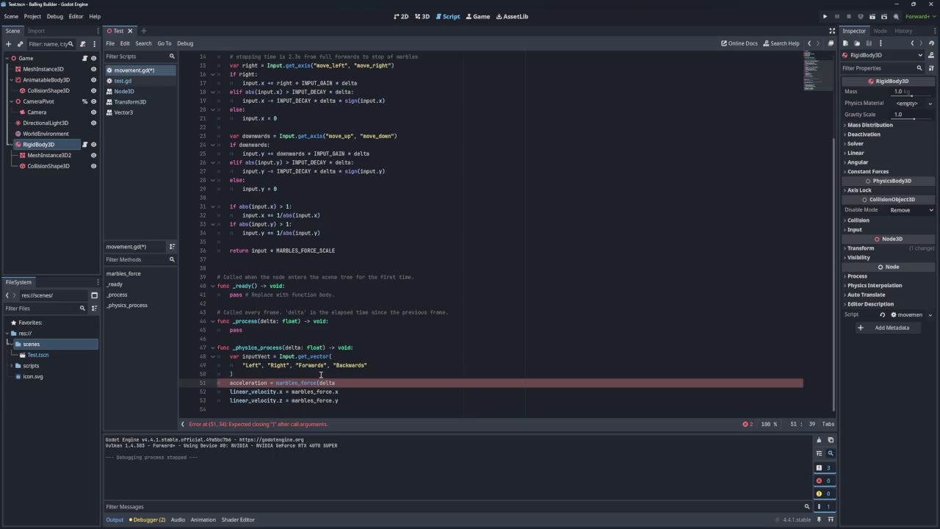
double_click(248, 383)
key("ctrl+c")
double_click(309, 392)
key("ctrl+d")
key("ctrl+v")
left_click(381, 391)
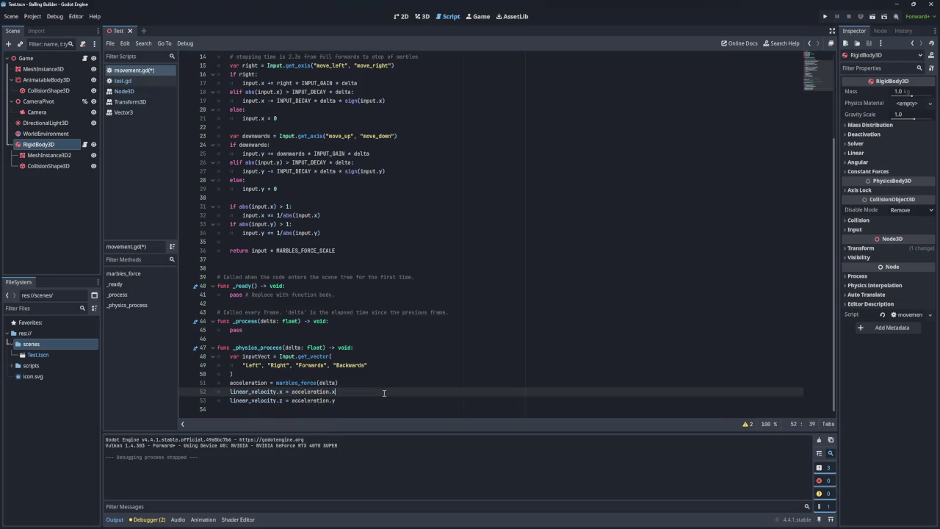
Change acceleration from Vector3() to Vector2() on line 3 and test-run the project
left_click(824, 17)
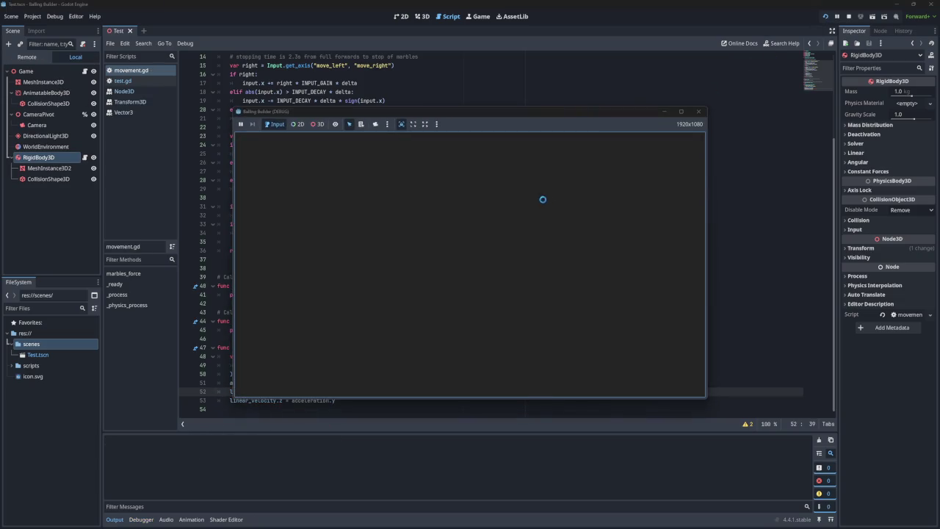
key("F8")
scroll(440, 205, "up", 5)
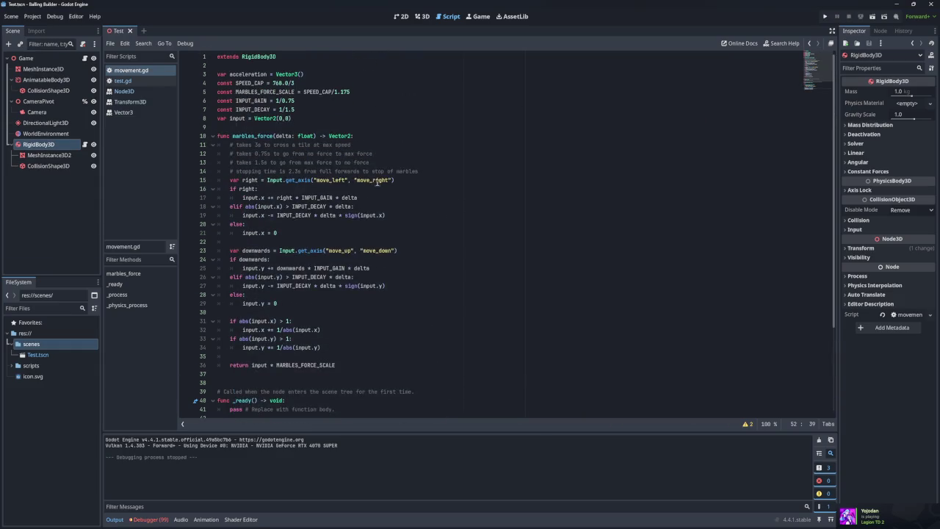
left_click(300, 75)
key("BackSpace")
type("2")
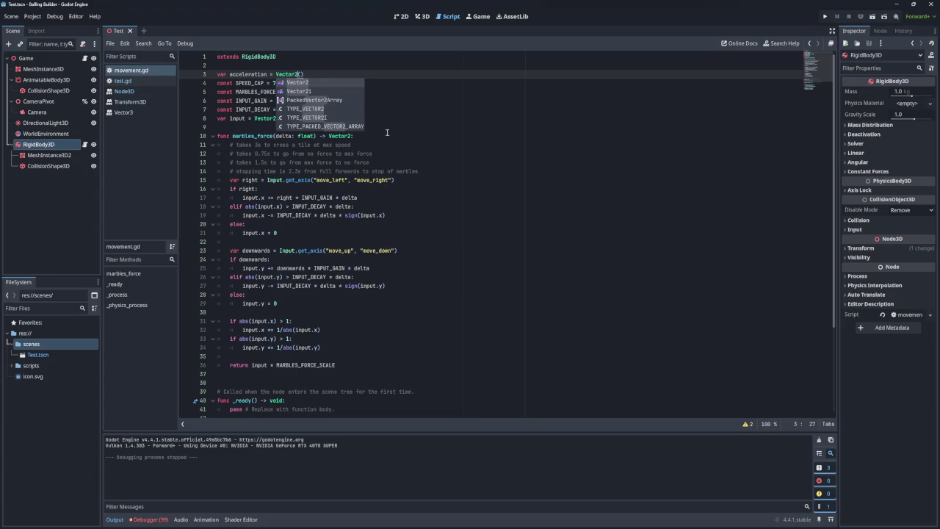
left_click(387, 130)
scroll(448, 171, "down", 5)
left_click(825, 17)
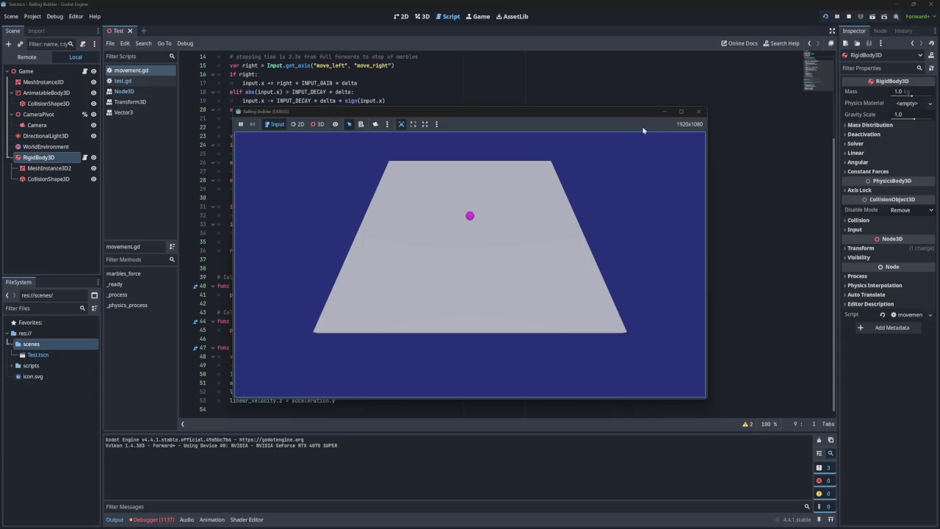
left_click(697, 110)
scroll(345, 180, "up", 5)
left_click(338, 180)
Replace move_left and move_right with the "Left" and "Right" actions in get_axis
double_click(338, 180)
type("Left")
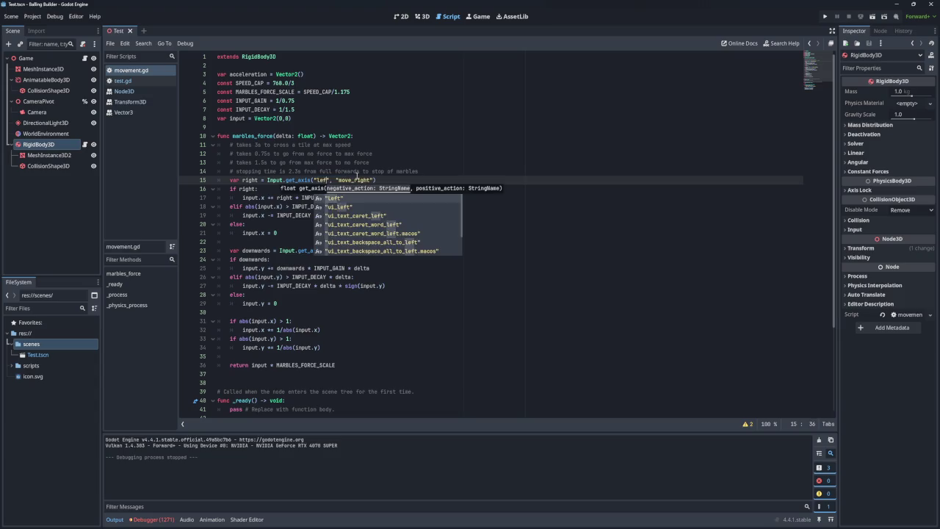
left_click(361, 180)
double_click(362, 180)
type("ei")
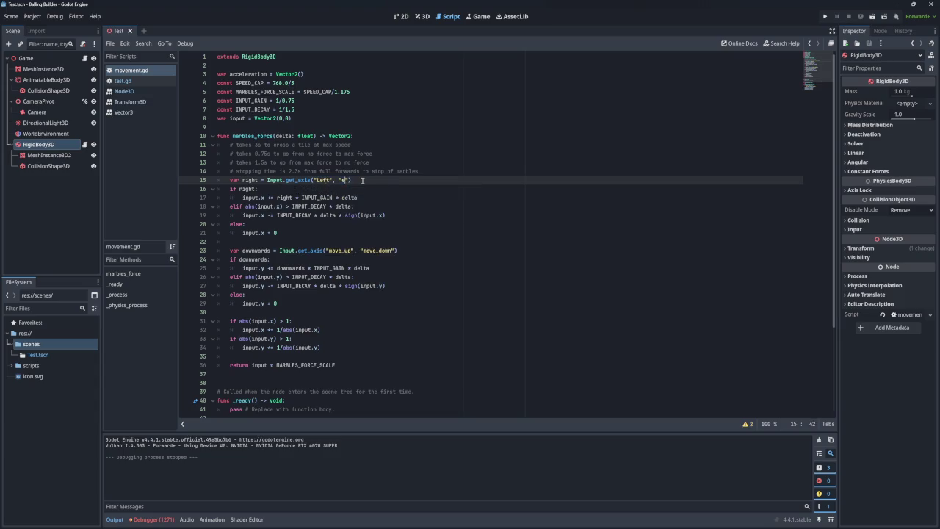
key("BackSpace")
key("BackSpace")
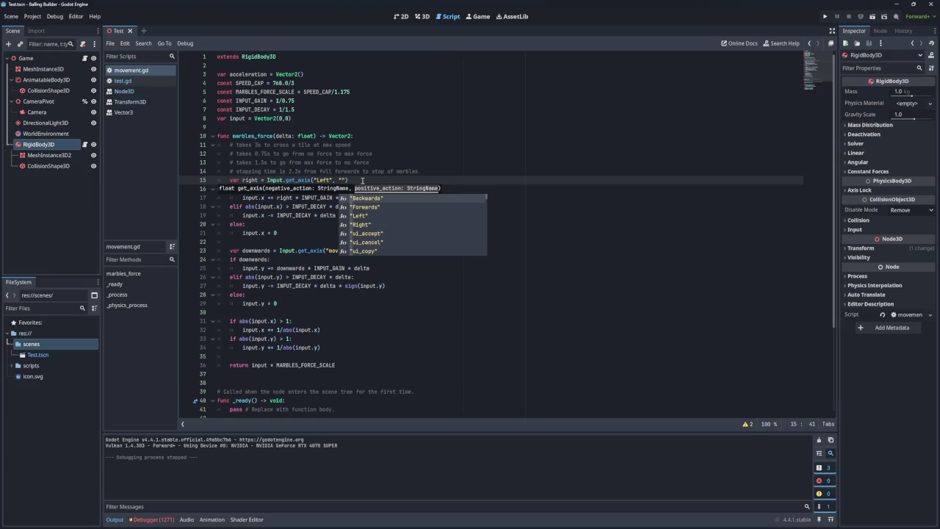
type("R")
key("Return")
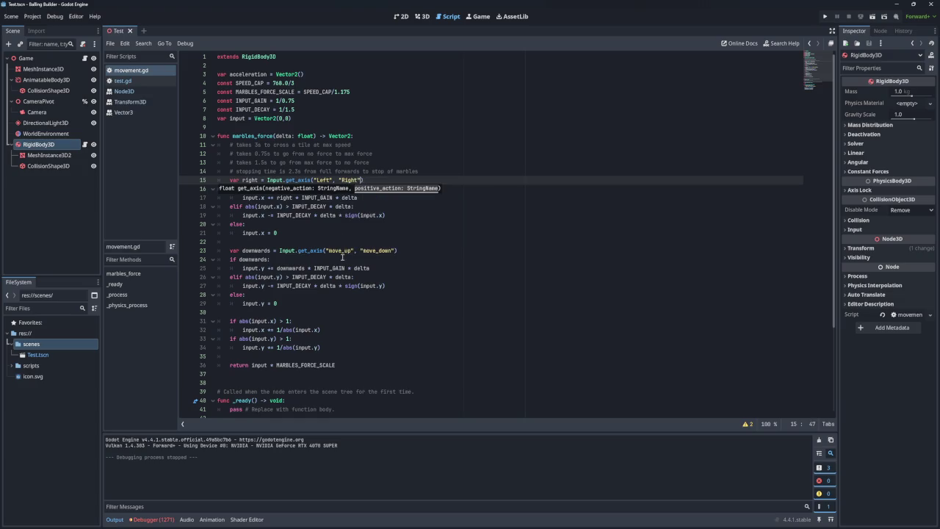
Replace move_up and move_down with "Forwards" and "Backwards" in get_axis
double_click(341, 250)
type("forwa")
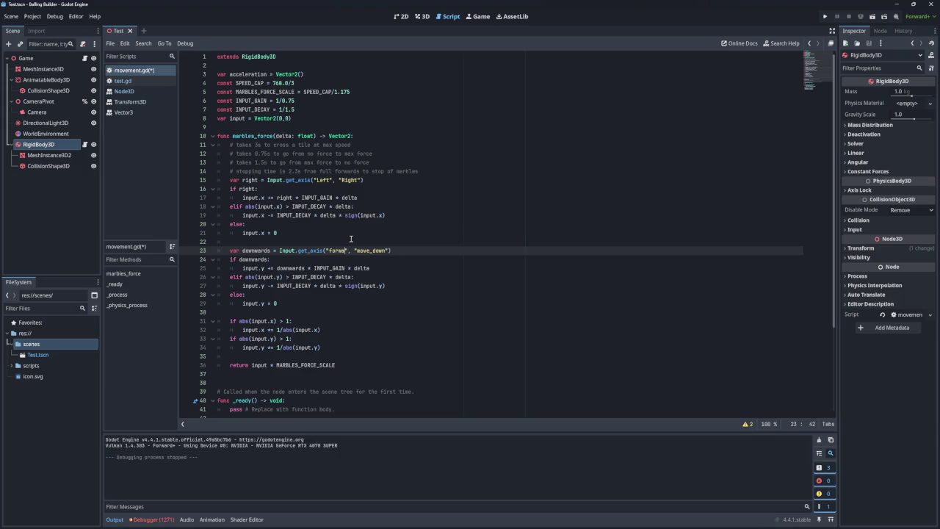
key("BackSpace")
key("BackSpace")
key("BackSpace")
type("Forwards")
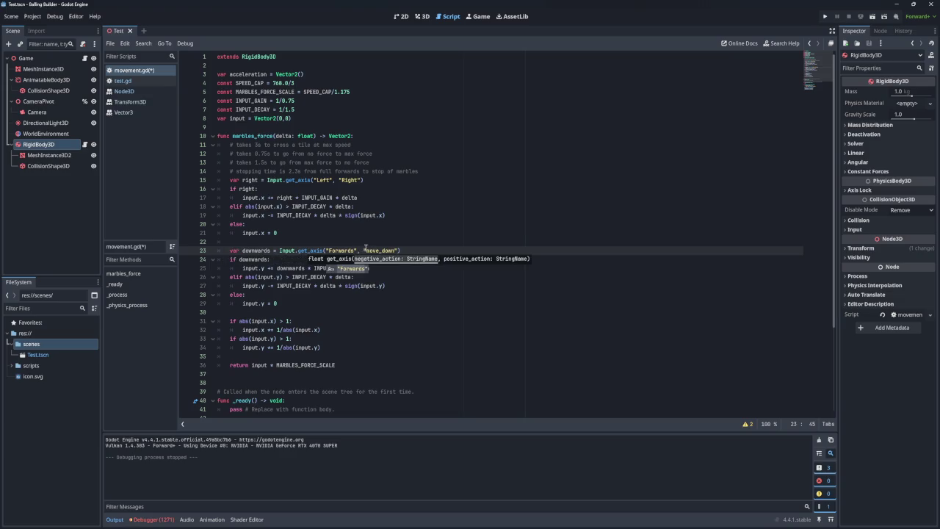
double_click(382, 250)
type("Backwards")
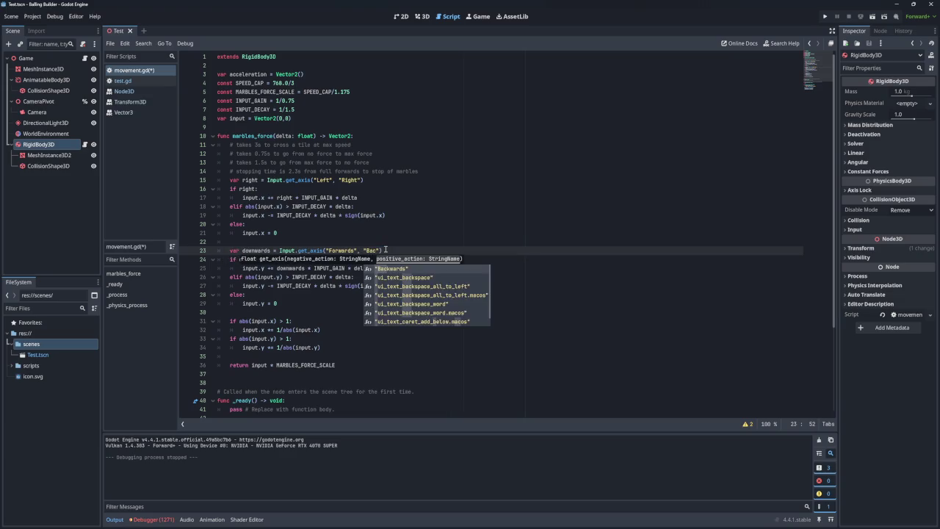
left_click(426, 243)
Test-run the project with the renamed actions, then launch it again
left_click(825, 16)
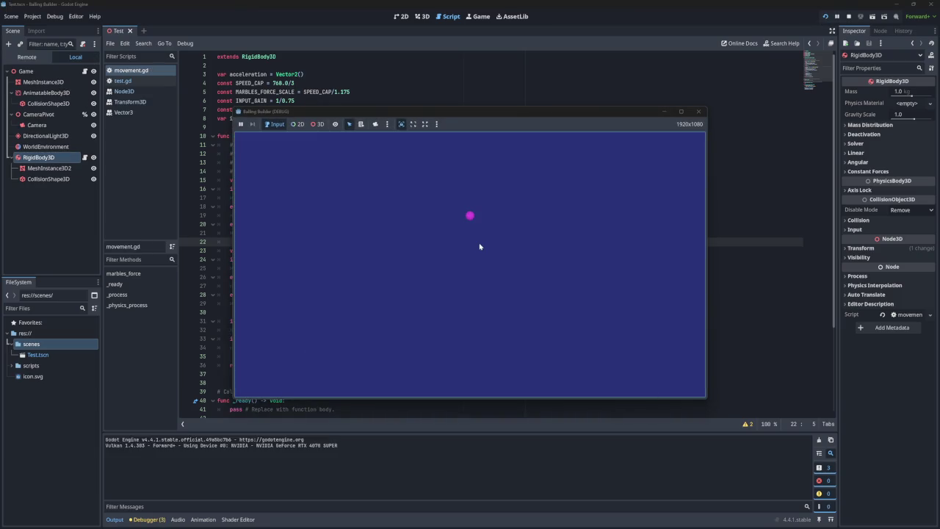
left_click(698, 111)
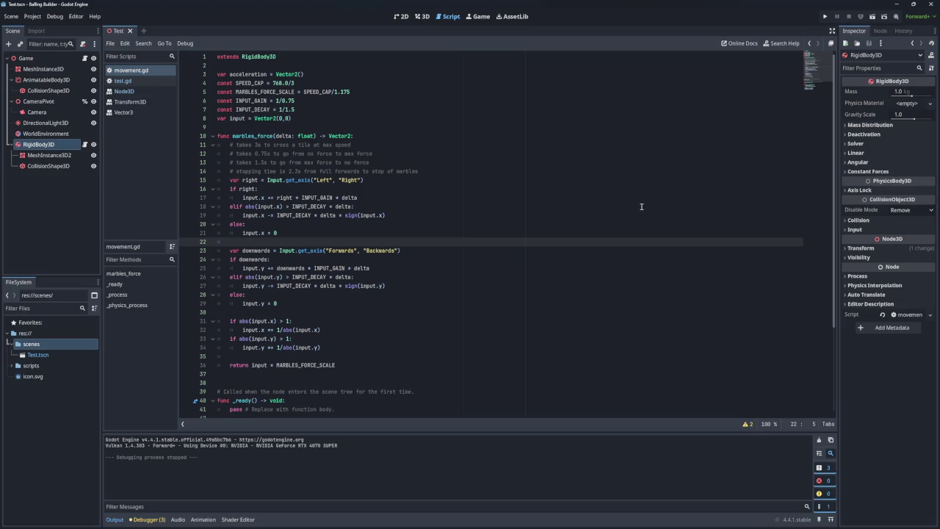
scroll(642, 224, "down", 5)
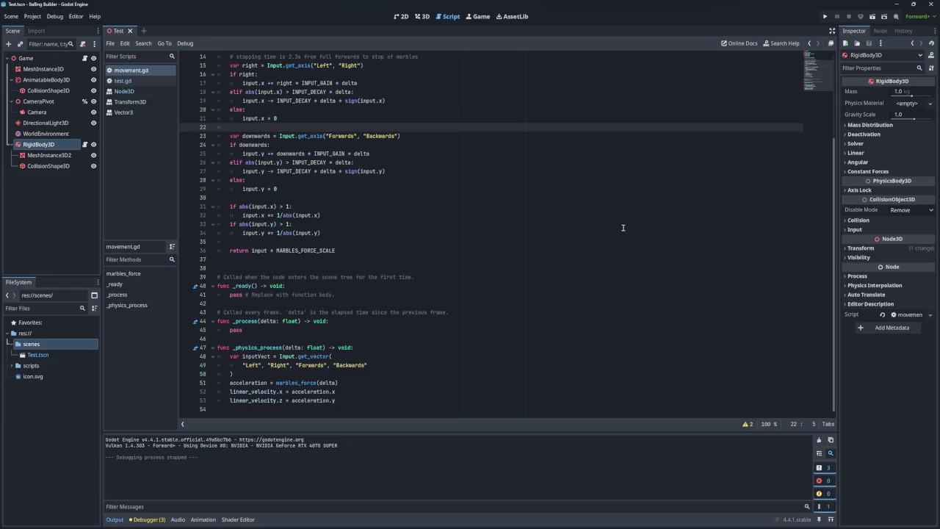
left_click(287, 392)
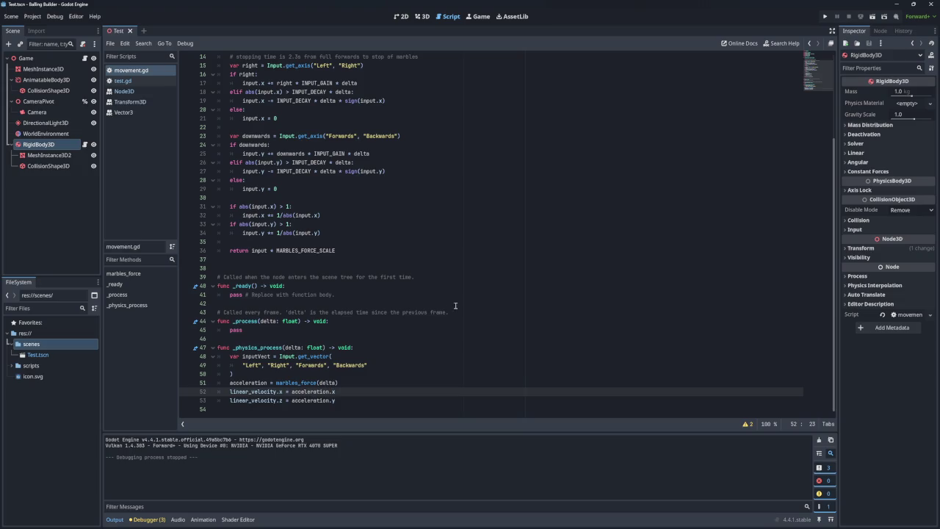
left_click(825, 16)
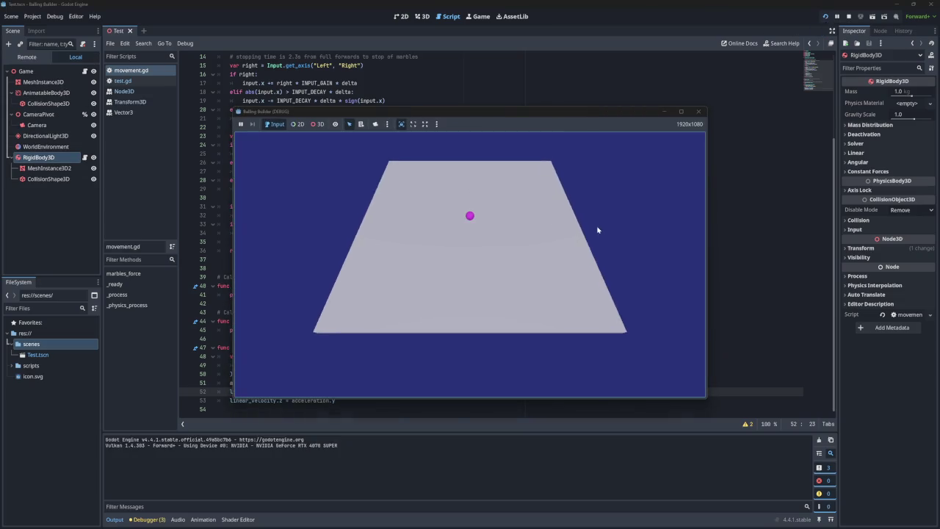
Steer the ball left, right and down with the arrow keys, then close the game
key("Right")
key("Left")
key("Right")
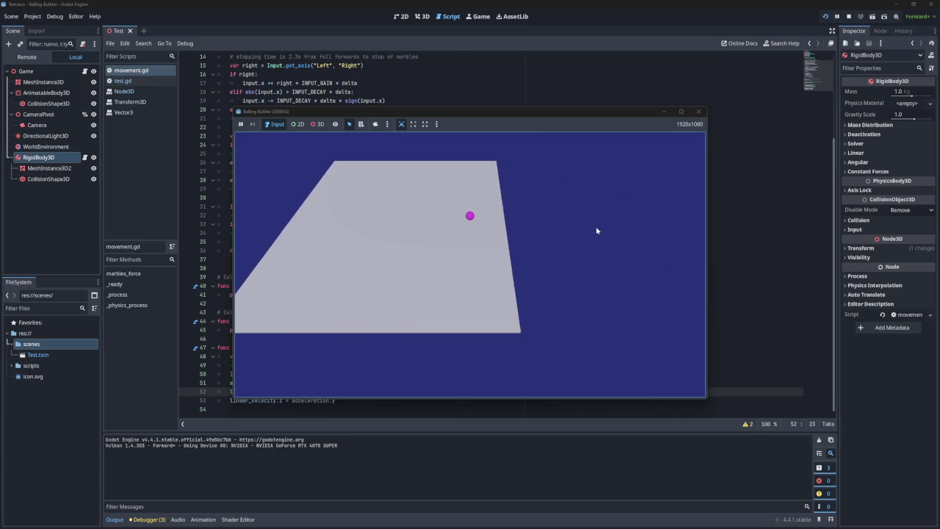
key("Left")
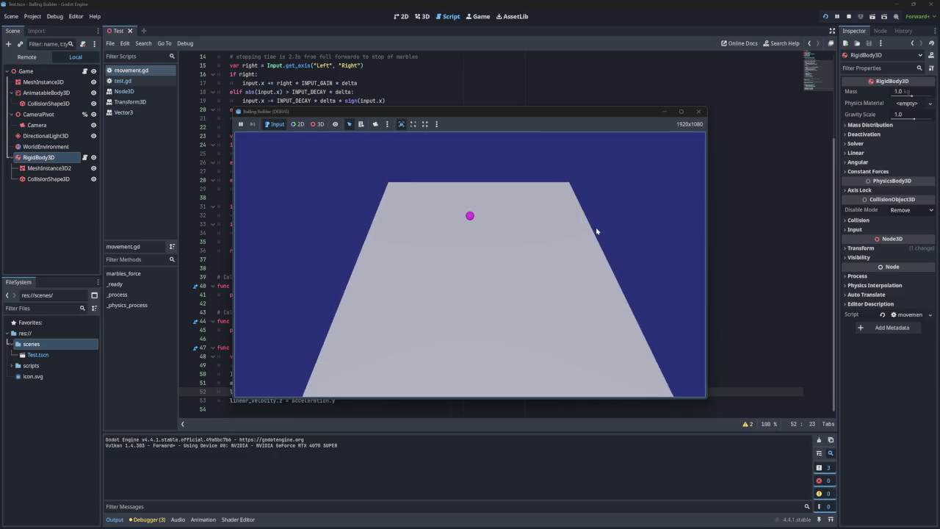
key("Down")
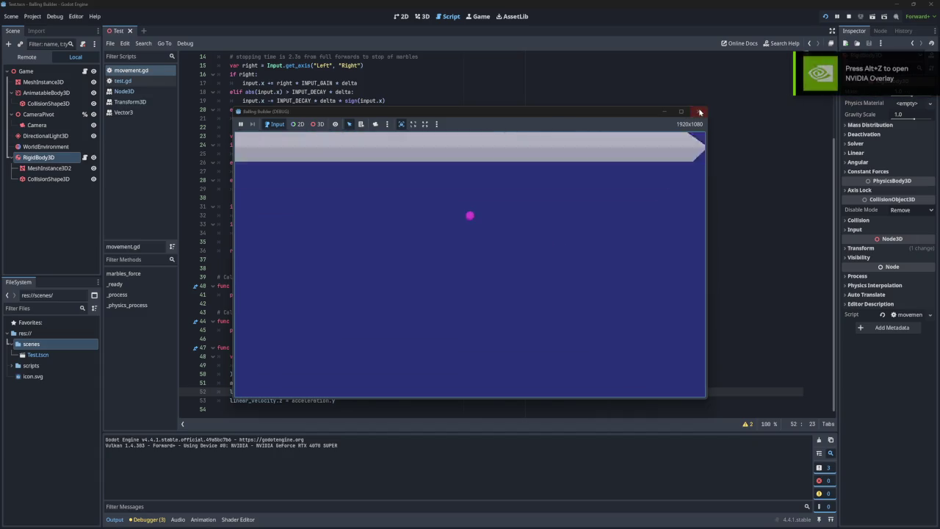
left_click(698, 111)
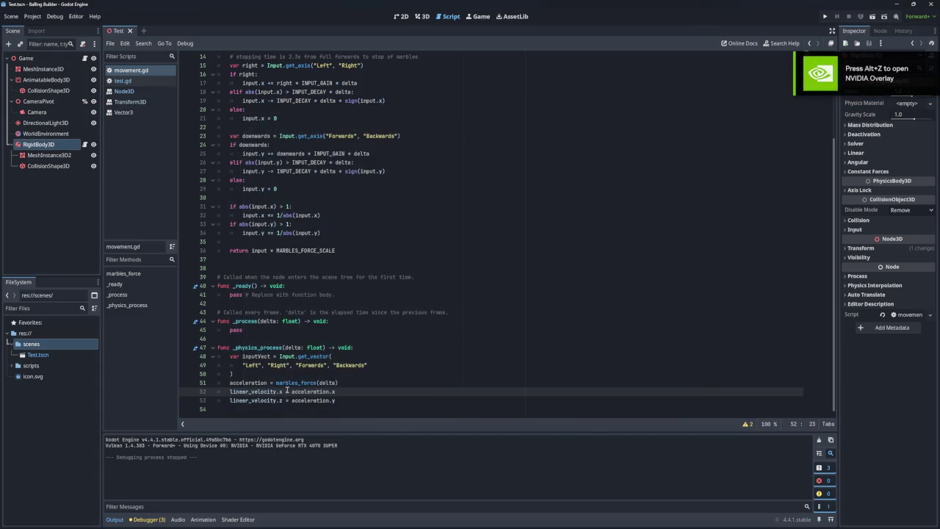
Make lines 52–53 add with +=, multiply line 51 by delta, and save the script
type("+")
left_click(283, 401)
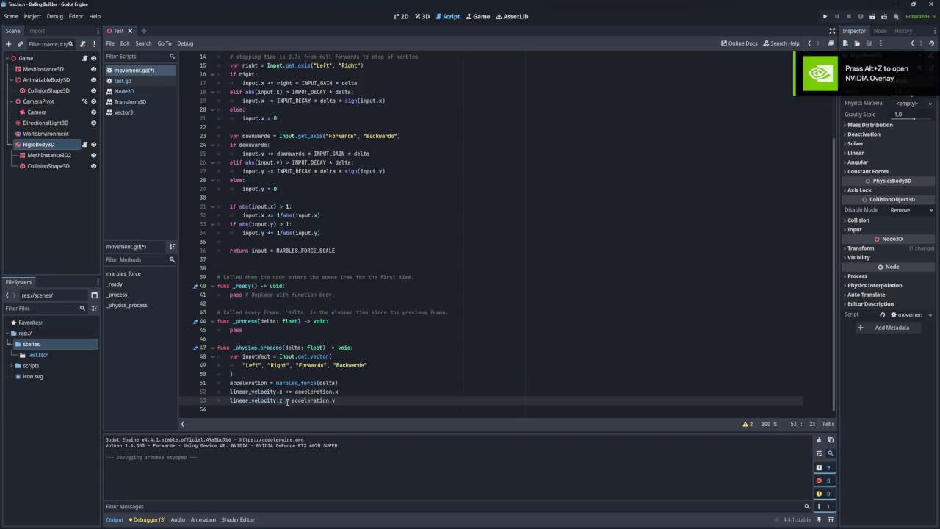
type("+")
scroll(274, 356, "up", 2)
scroll(310, 266, "down", 2)
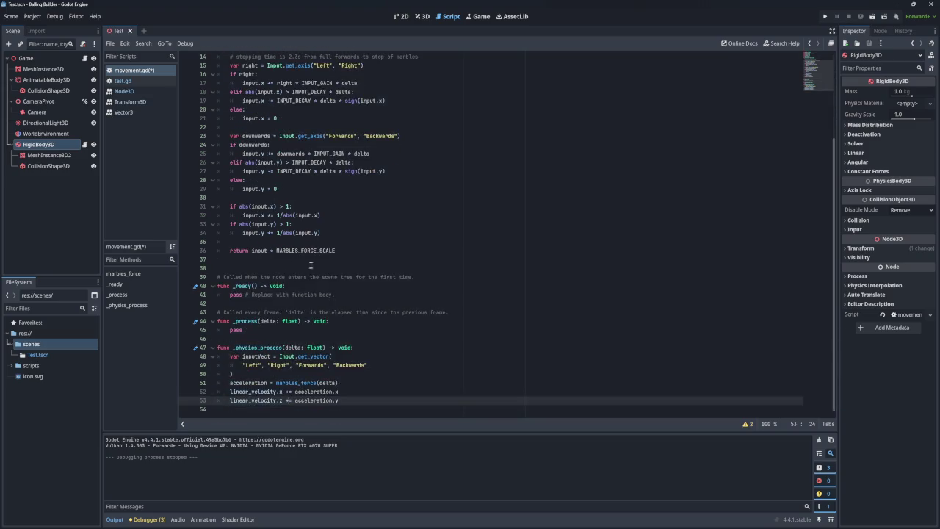
left_click(319, 379)
left_click(355, 391)
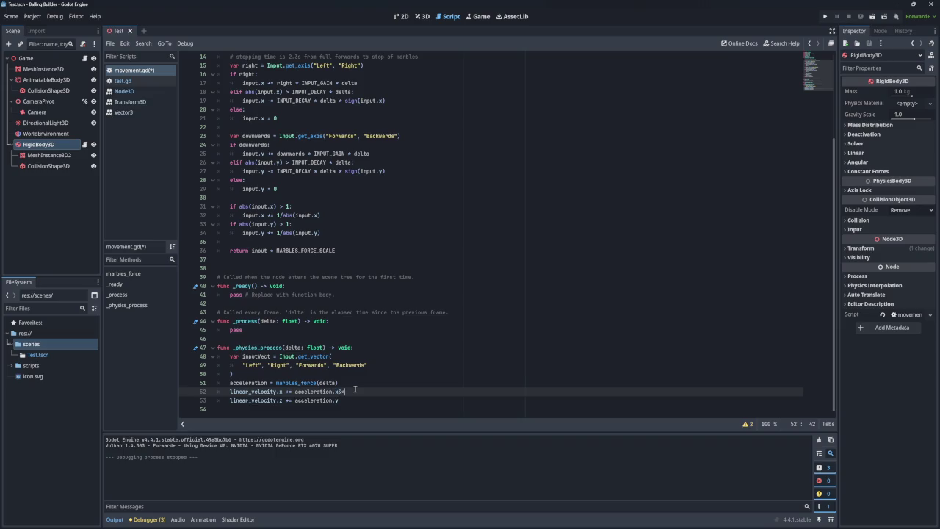
left_click(346, 382)
type("delta")
key("ctrl+s")
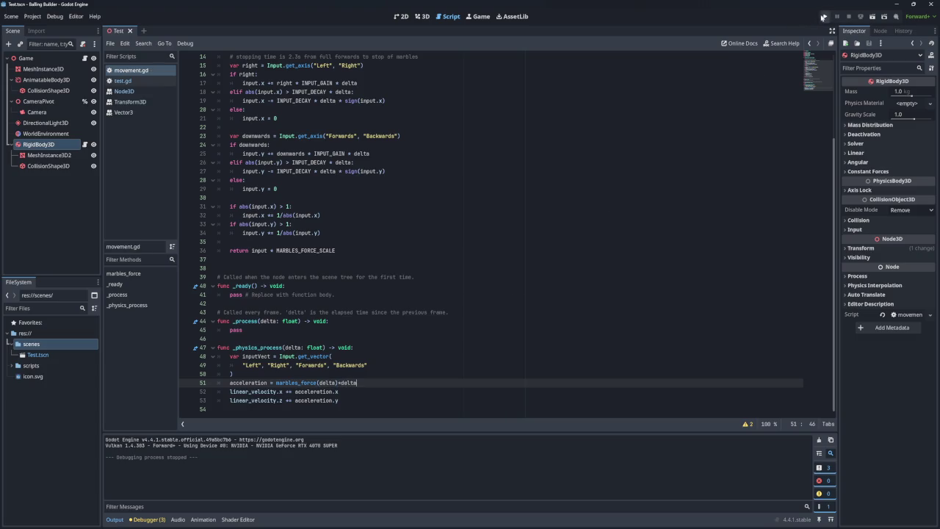
Test-run the game several times, steering the ball left and right
left_click(823, 17)
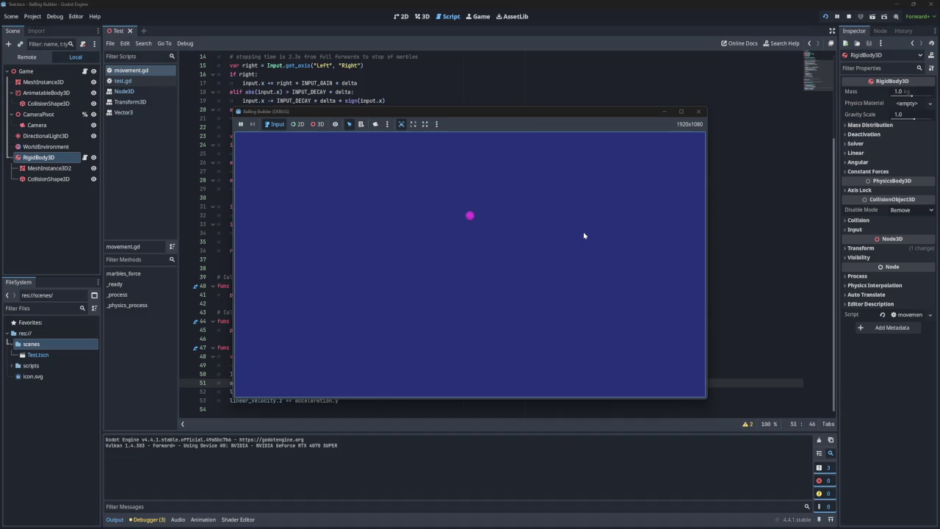
left_click(697, 111)
left_click(823, 16)
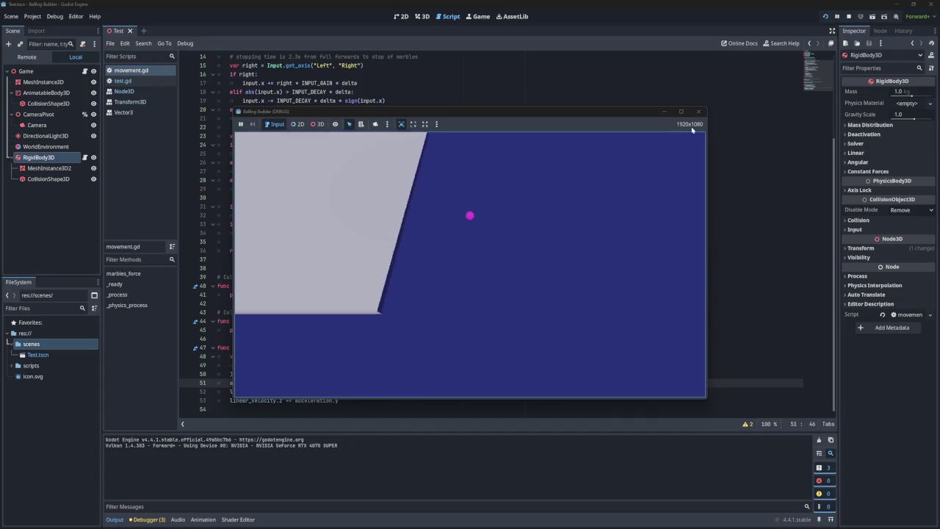
left_click(698, 111)
left_click(825, 16)
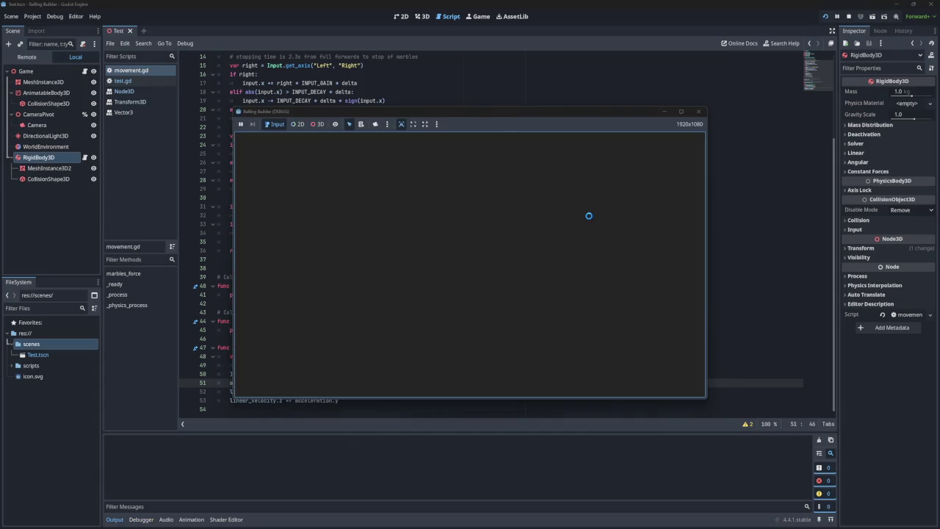
key("Left")
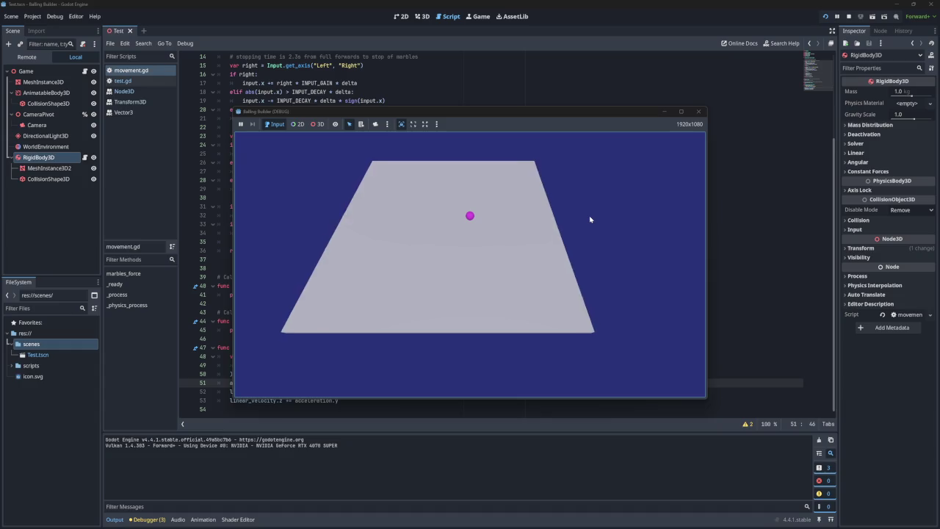
key("Right")
key("Left")
key("Right")
left_click(698, 111)
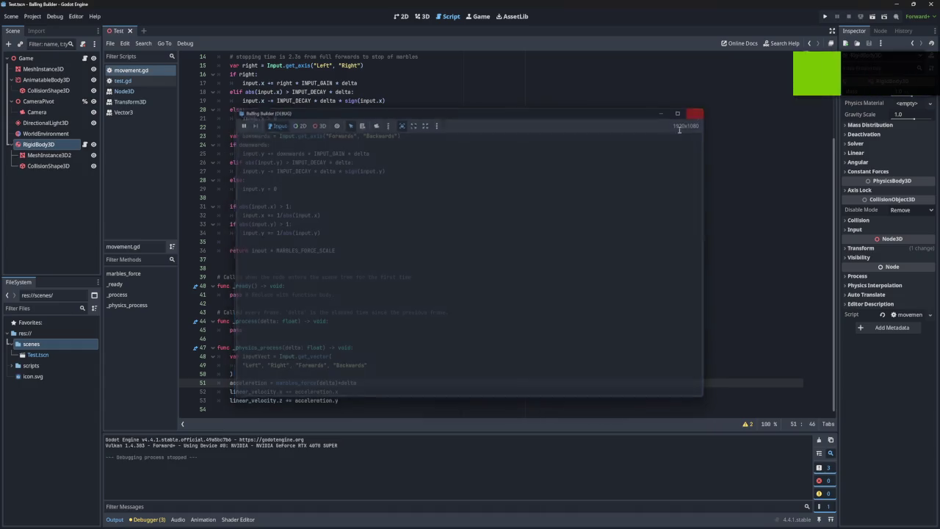
Try SPEED_CAP 5/3 instead of 768.0/3 and test-run the ball
scroll(489, 203, "up", 5)
left_click(313, 88)
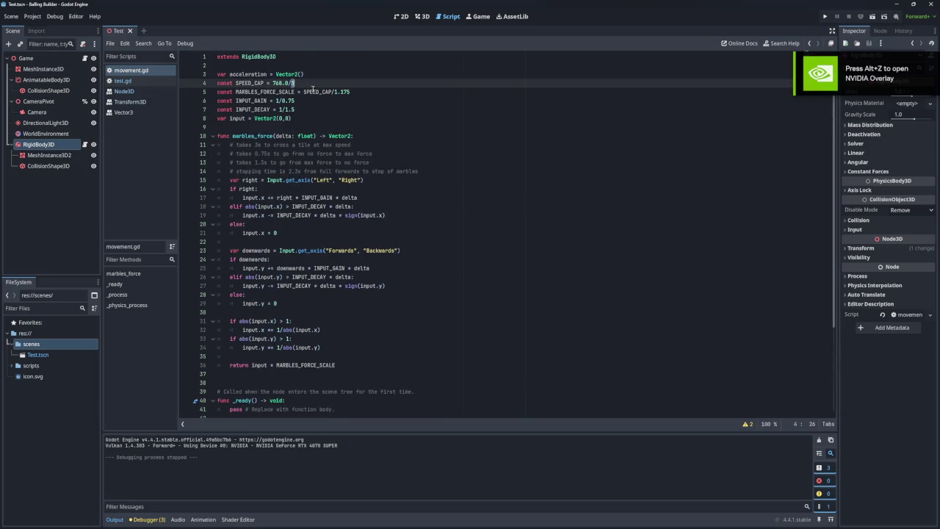
left_click(282, 83)
left_click_drag(293, 83, 273, 83)
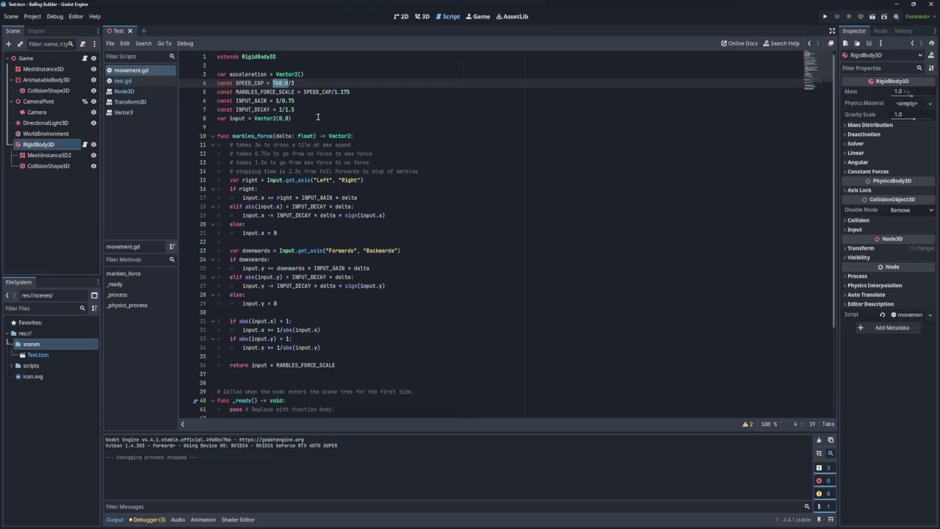
type("5")
left_click(825, 16)
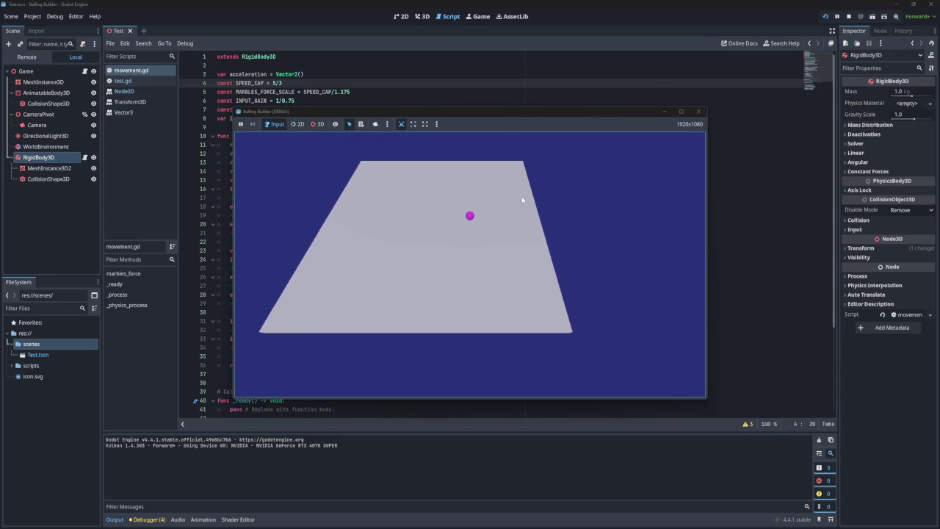
key("Left")
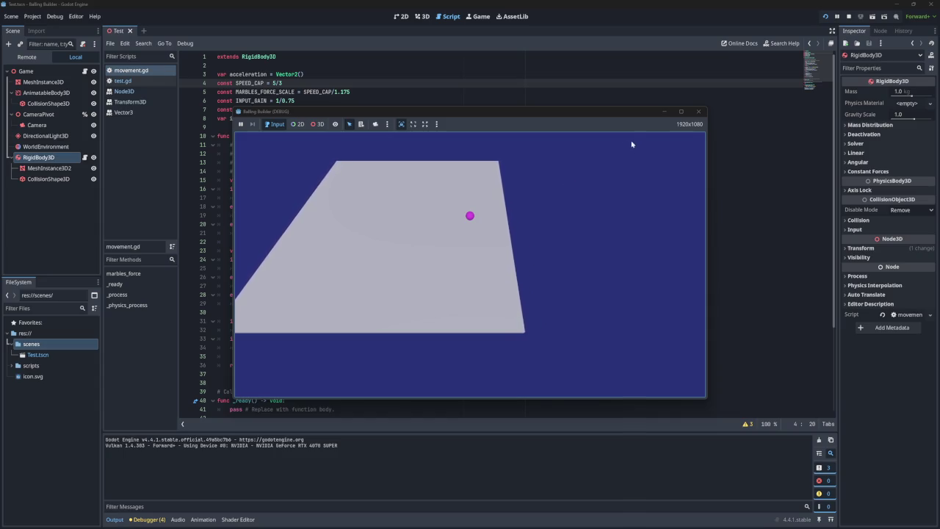
left_click(693, 115)
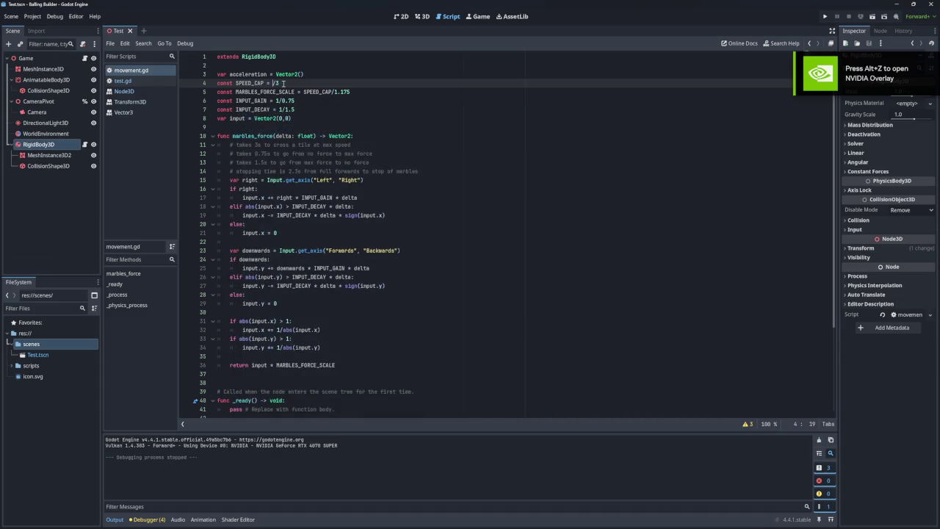
Set SPEED_CAP to 10/3, save, and test-run the ball once more
type("10")
key("ctrl+s")
left_click(824, 16)
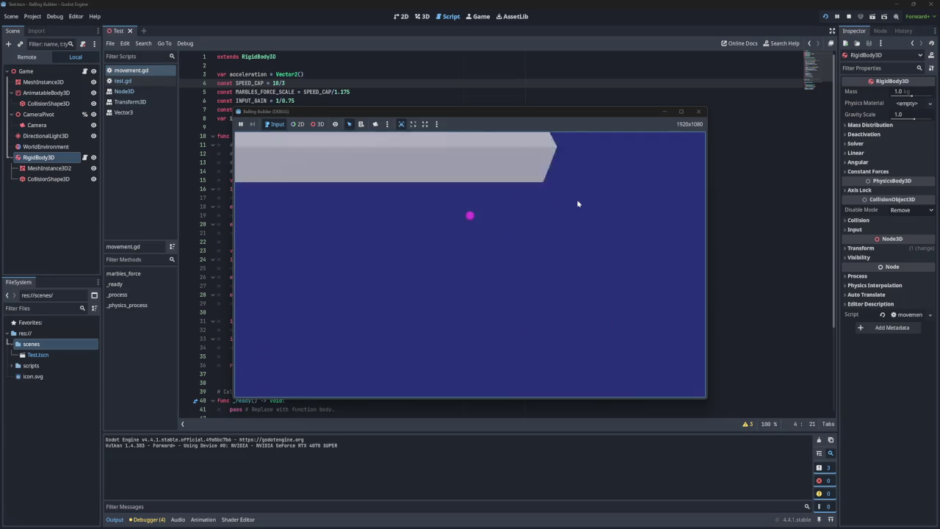
left_click(698, 113)
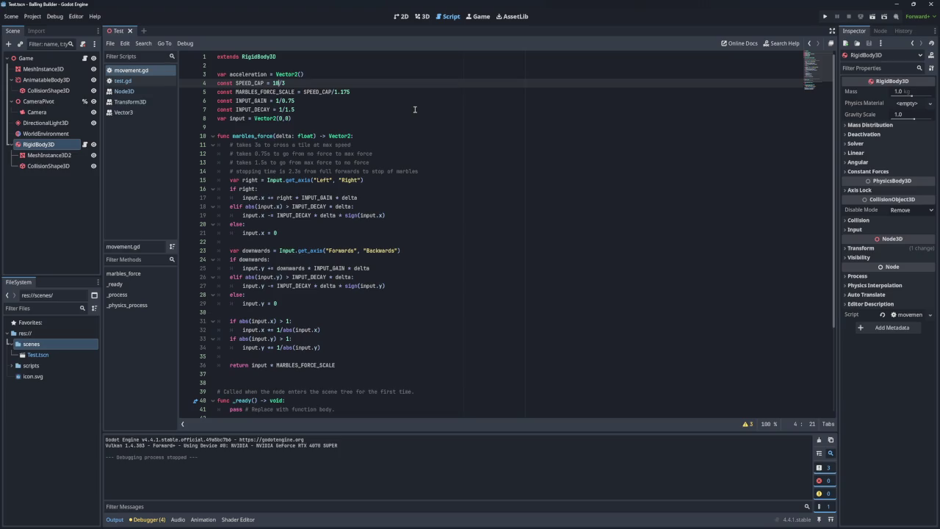
key("alt+Tab")
scroll(416, 149, "down", 20)
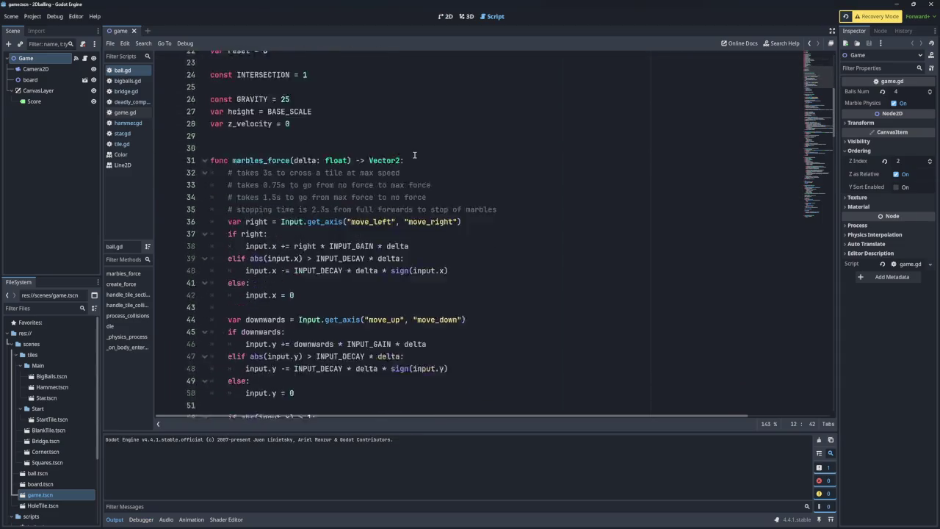
scroll(409, 157, "down", 19)
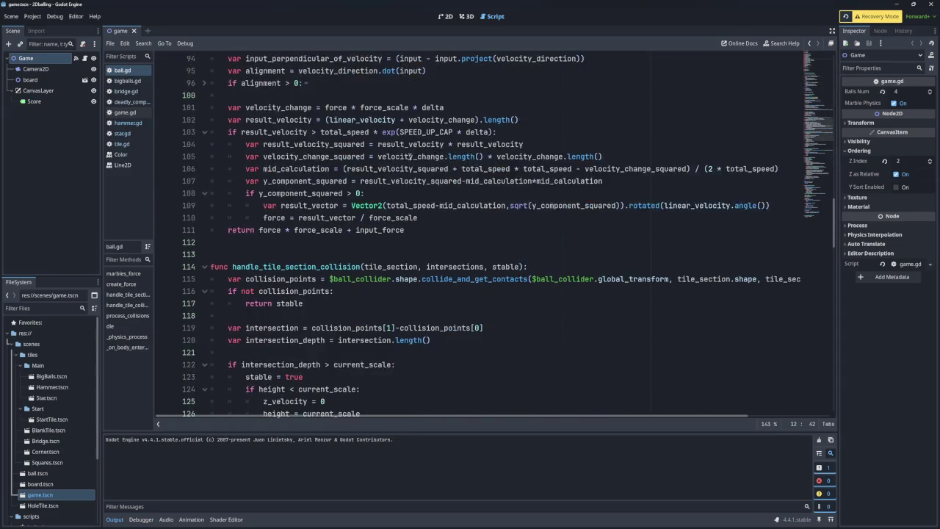
scroll(409, 157, "down", 7)
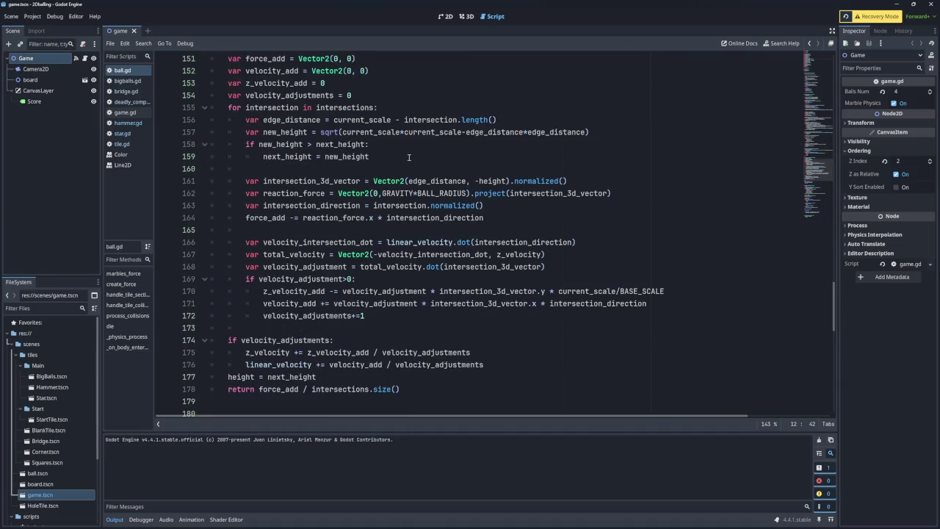
scroll(407, 156, "down", 5)
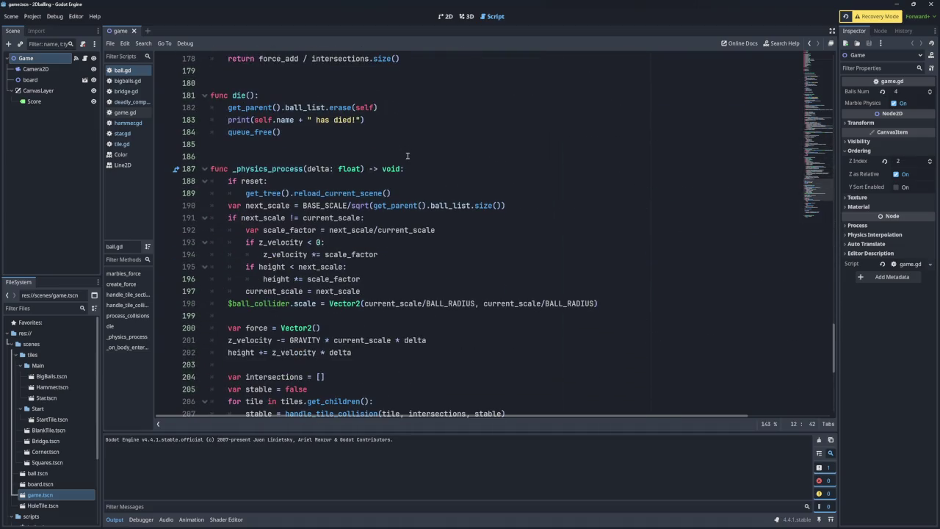
scroll(408, 156, "down", 1)
left_click_drag(229, 168, 327, 217)
left_click(343, 209)
scroll(305, 213, "down", 3)
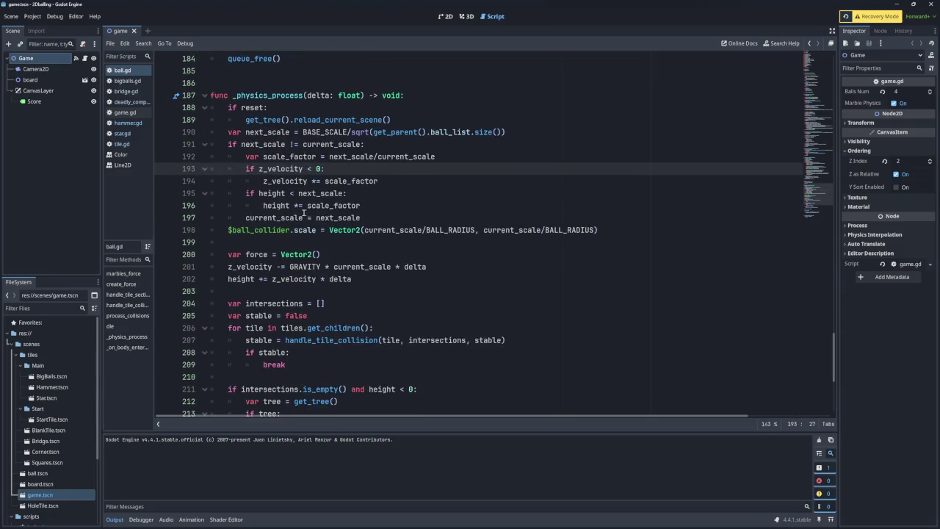
left_click_drag(229, 180, 340, 184)
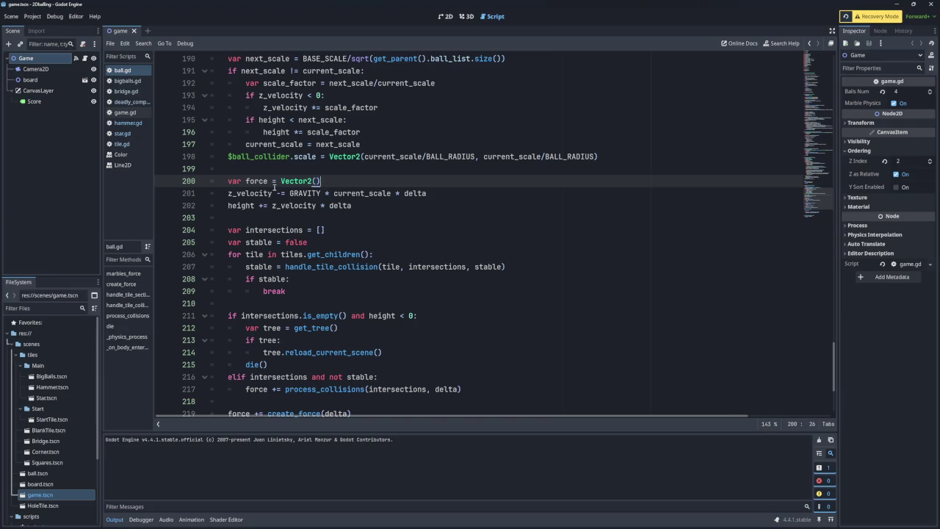
left_click(302, 193)
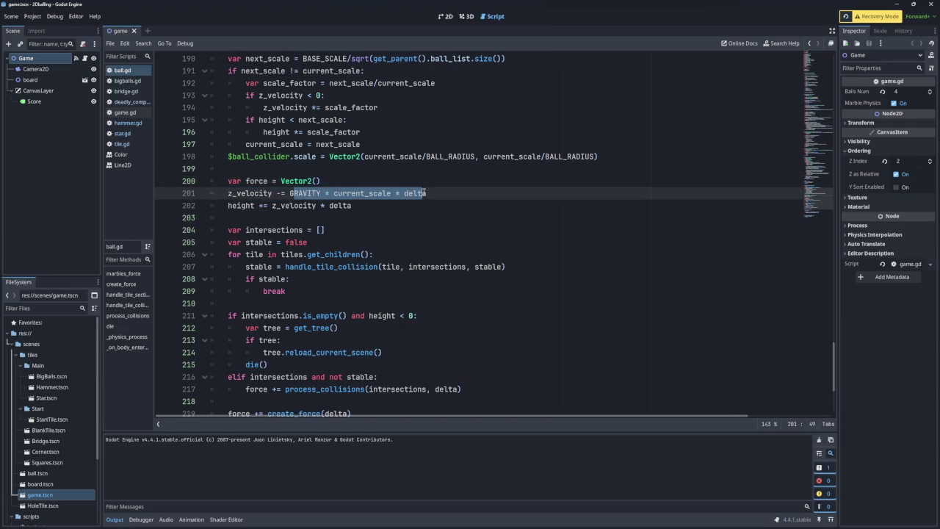
left_click(350, 207)
scroll(240, 213, "down", 2)
scroll(250, 211, "up", 2)
scroll(256, 210, "down", 2)
double_click(292, 365)
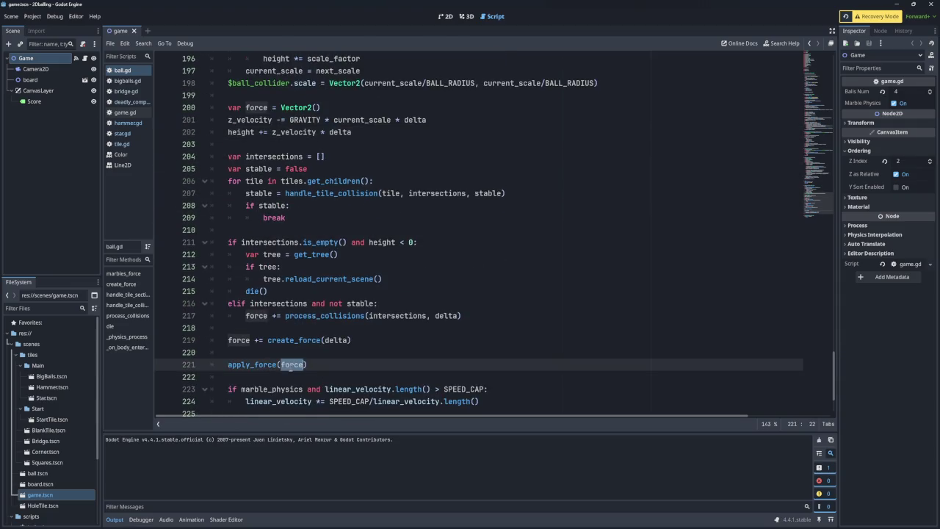
double_click(309, 340)
scroll(331, 342, "up", 20)
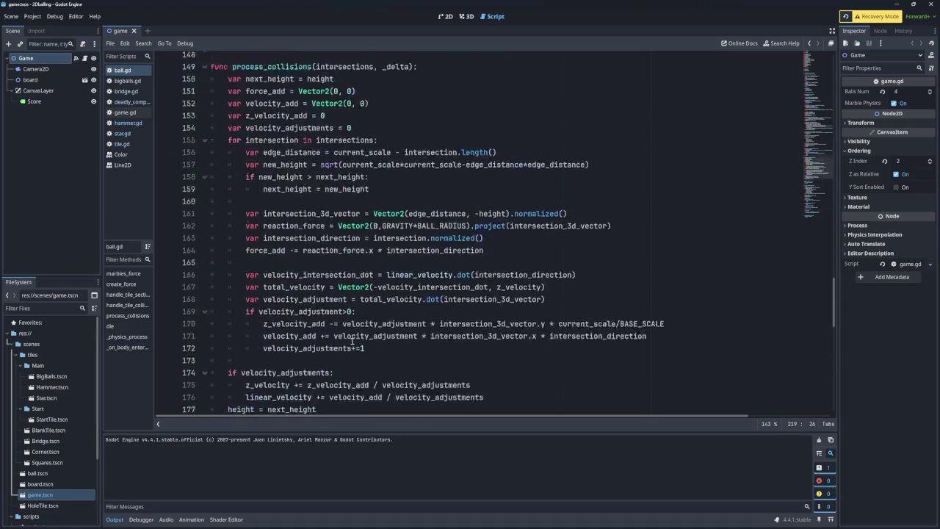
scroll(355, 343, "up", 20)
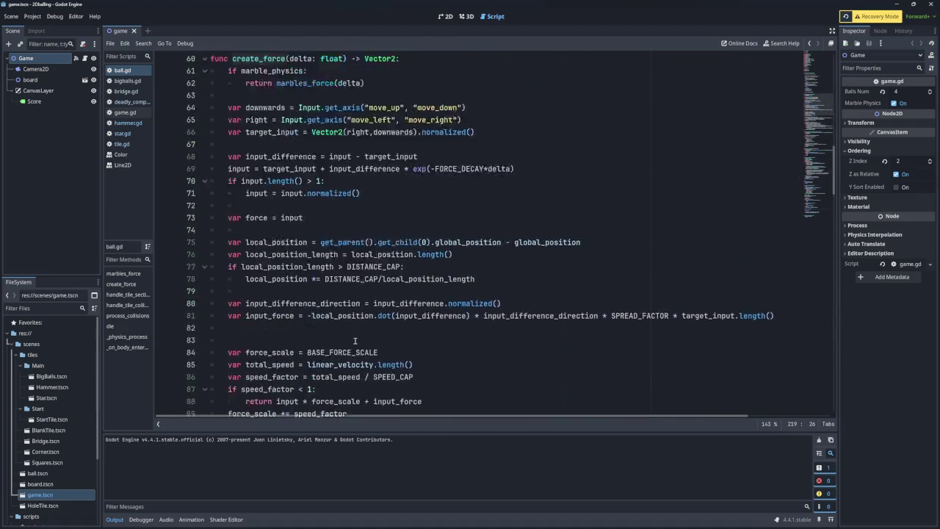
scroll(356, 340, "down", 2)
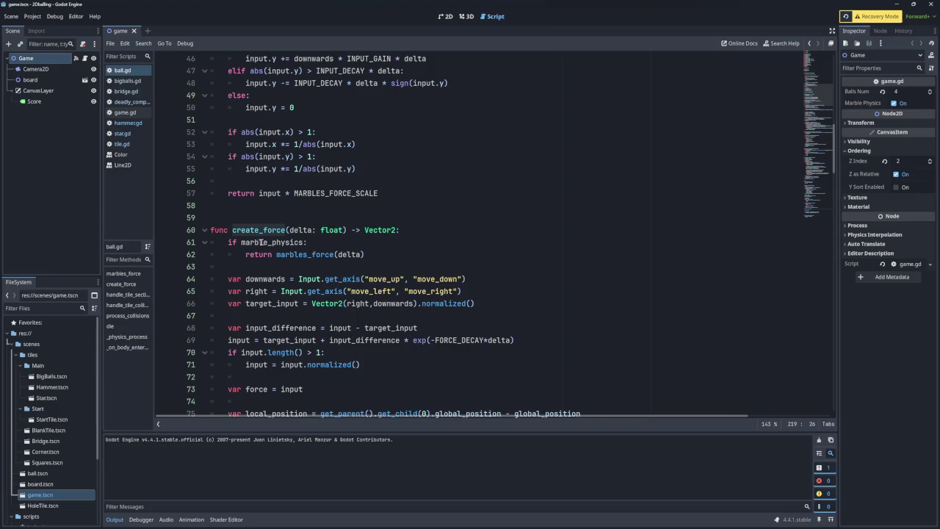
left_click(316, 254)
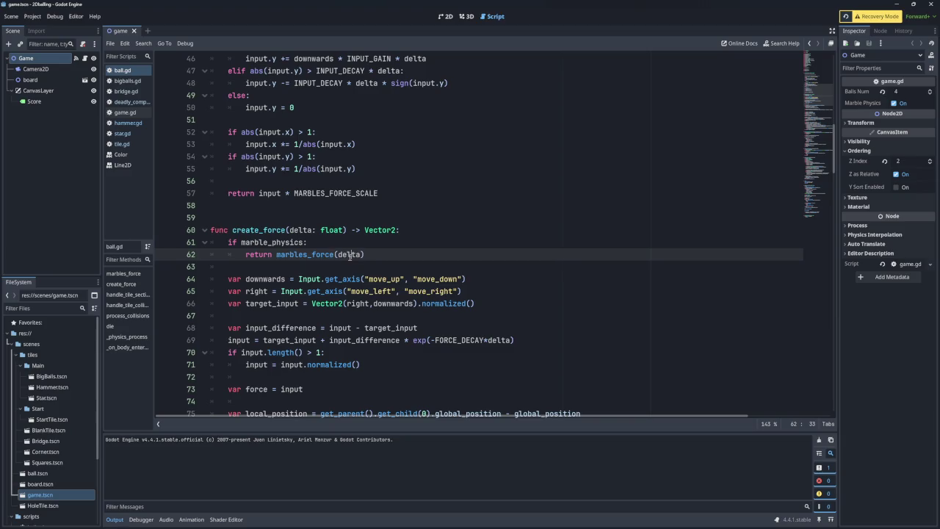
double_click(316, 254)
scroll(331, 254, "up", 10)
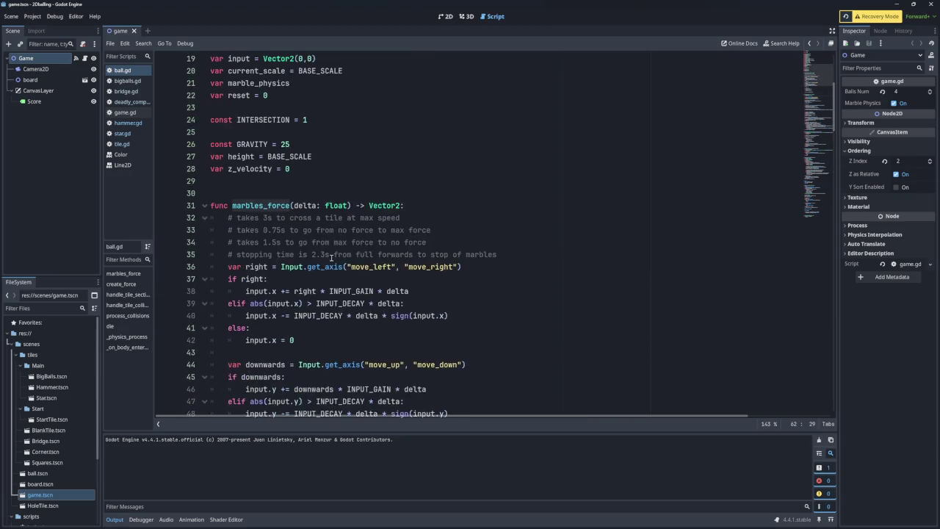
scroll(332, 257, "up", 1)
scroll(331, 256, "down", 20)
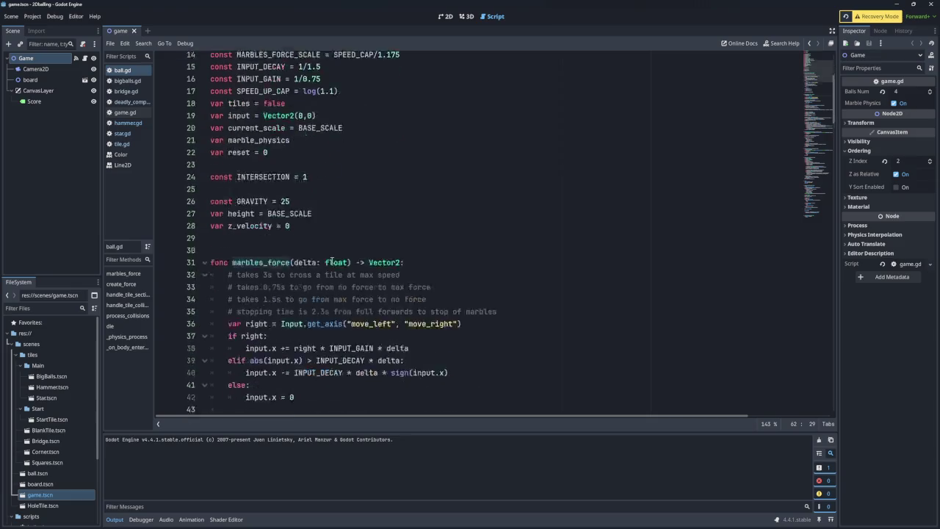
scroll(369, 263, "down", 15)
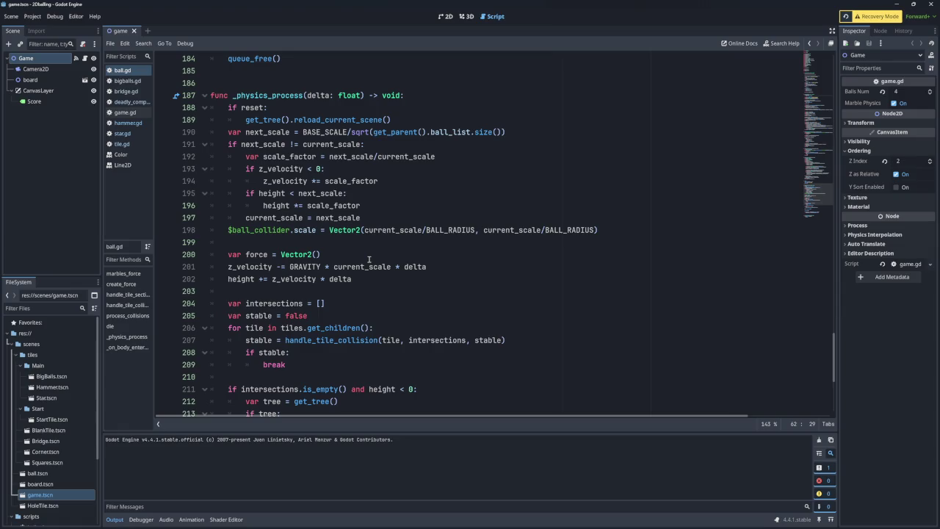
scroll(377, 254, "down", 6)
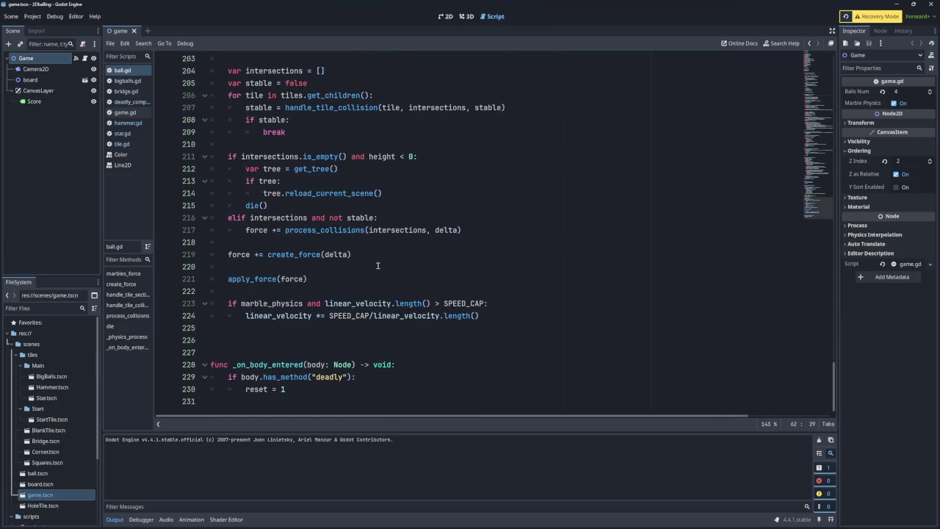
scroll(377, 265, "up", 8)
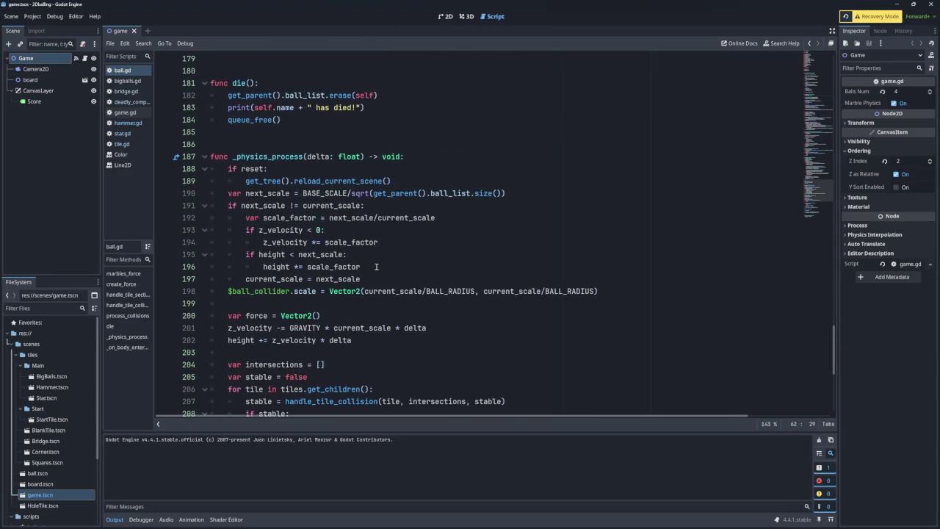
key("alt+Tab")
key("alt+Tab")
key("Tab")
key("Tab")
key("Tab")
key("Tab")
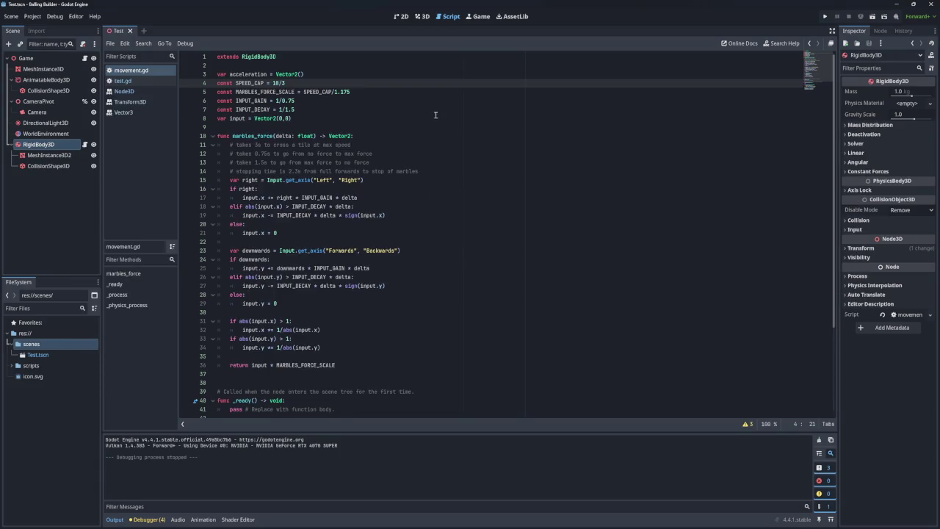
left_click(402, 16)
left_click(51, 58)
left_click(47, 145)
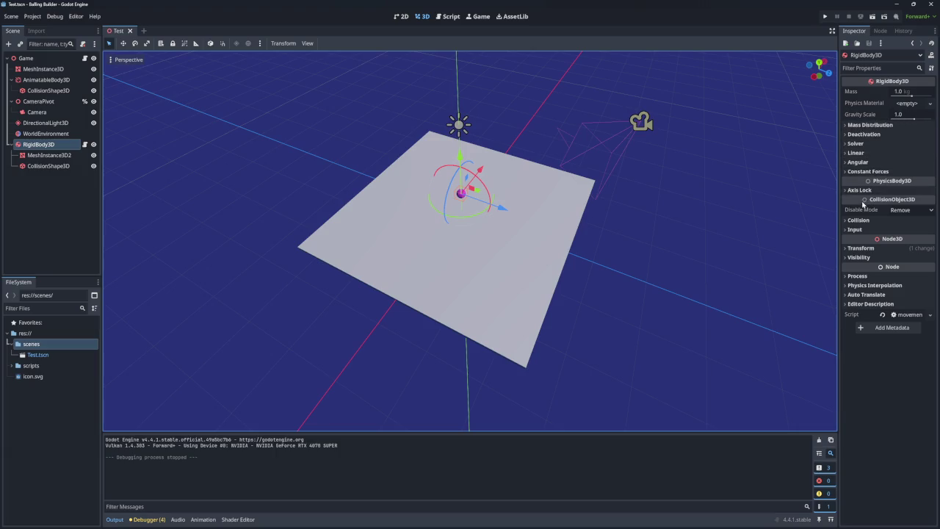
left_click(45, 155)
left_click(46, 166)
left_click(45, 156)
left_click(40, 164)
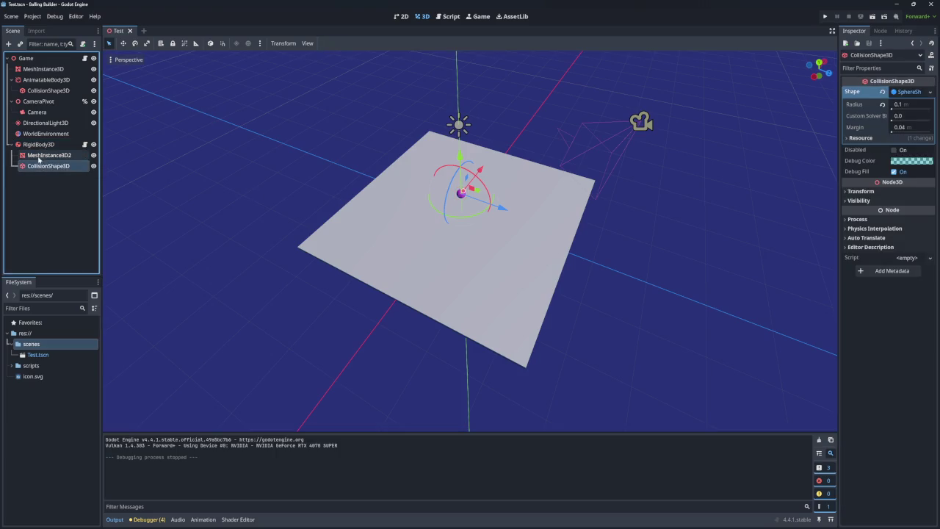
scroll(470, 196, "up", 5)
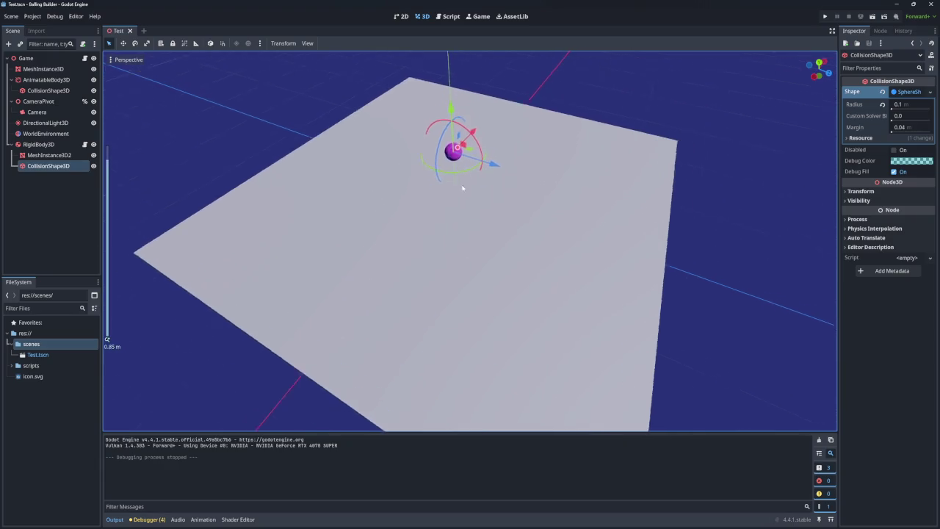
left_click(467, 152)
left_click(449, 133)
left_click(449, 133)
left_click(449, 133)
key("r")
key("Escape")
mouse_move(473, 141)
left_mouse_down()
mouse_move(440, 147)
mouse_move(558, 132)
mouse_move(473, 143)
left_mouse_up()
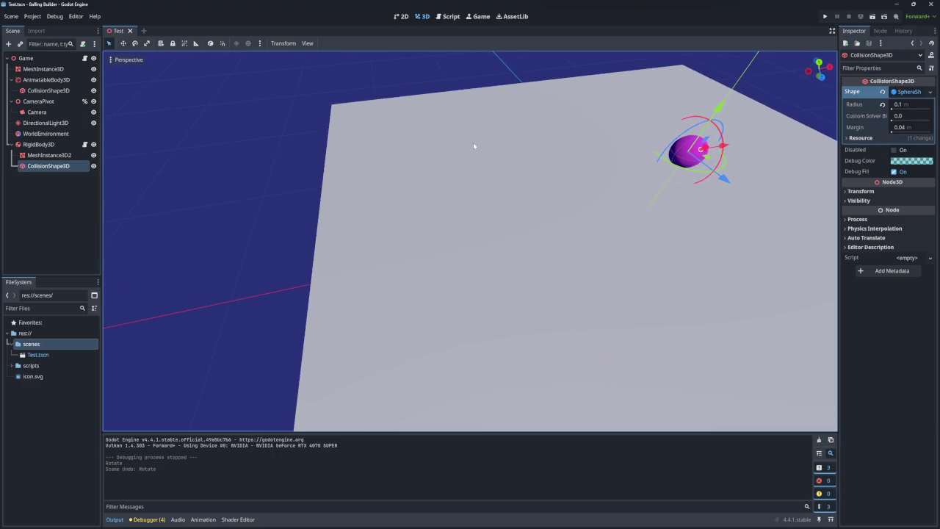
key("f")
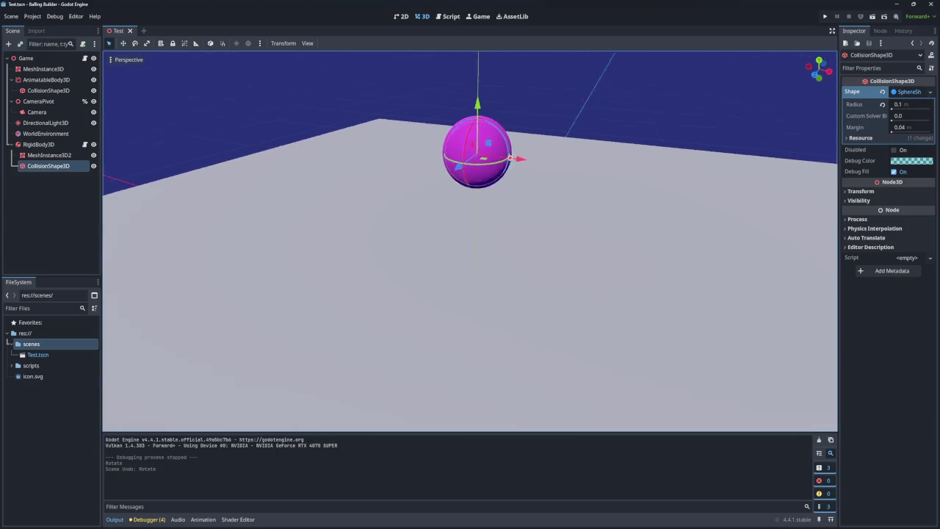
scroll(500, 241, "up", 2)
scroll(499, 240, "down", 2)
mouse_move(499, 240)
left_mouse_down()
mouse_move(499, 176)
mouse_move(522, 227)
left_mouse_up()
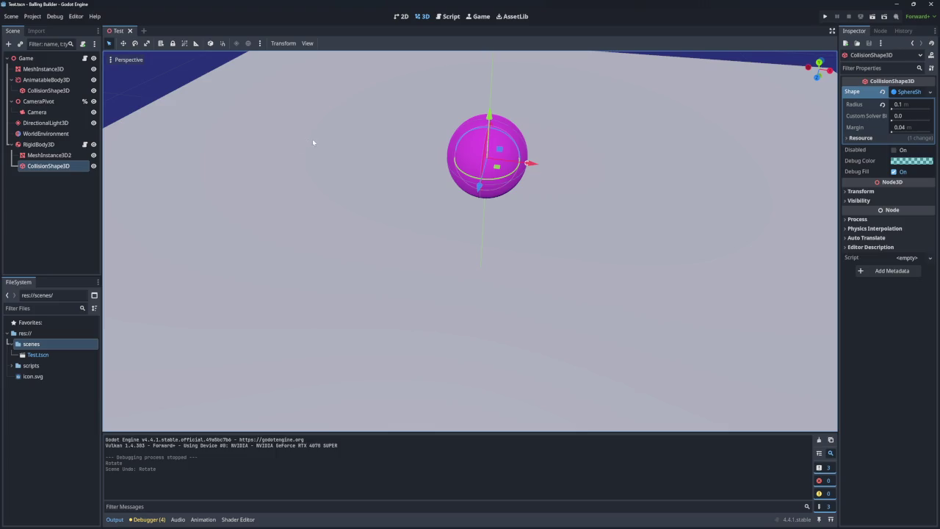
Select the RigidBody3D ball and lower it to y 0.296, closer to the plane
left_click(70, 156)
left_click(63, 145)
left_click(62, 156)
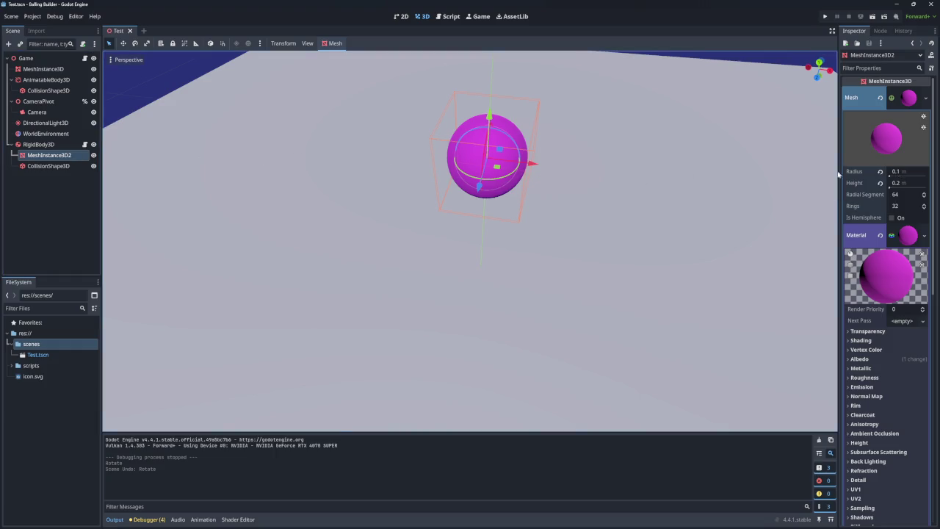
left_click(40, 144)
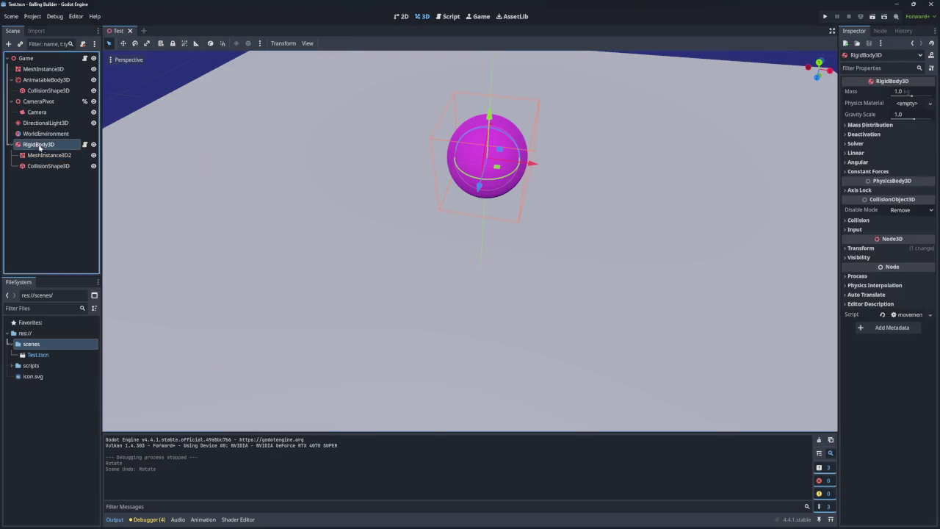
left_click(852, 248)
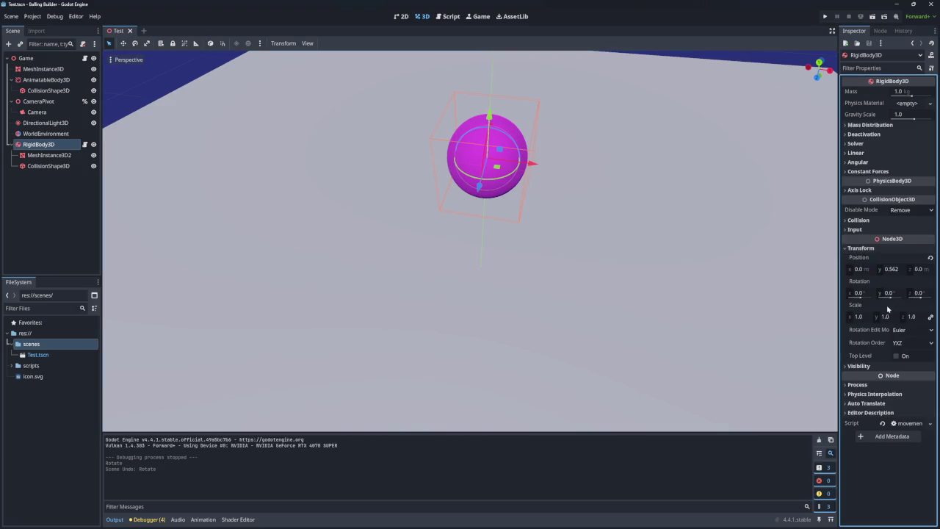
mouse_move(490, 118)
left_mouse_down()
mouse_move(477, 256)
mouse_move(483, 205)
left_mouse_up()
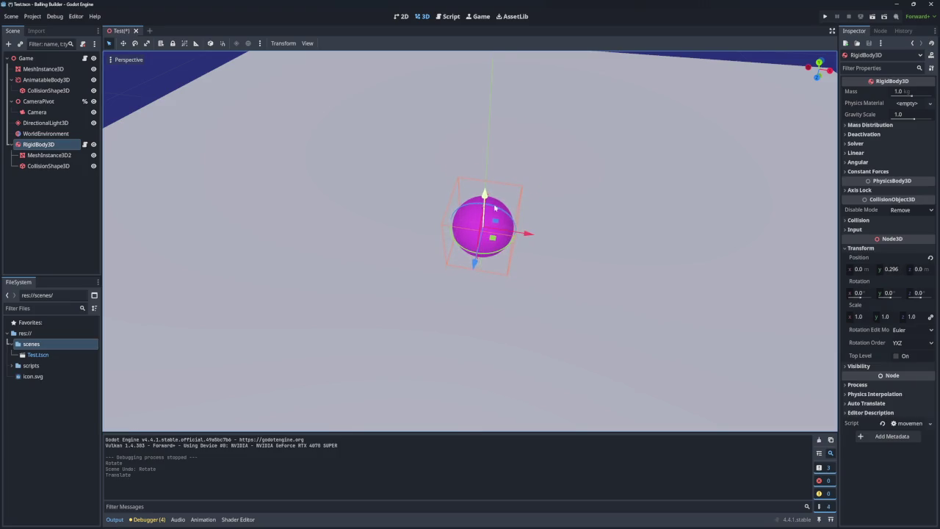
Scale the ball to 0.4 on all axes, save the scene and run the game
left_click(863, 318)
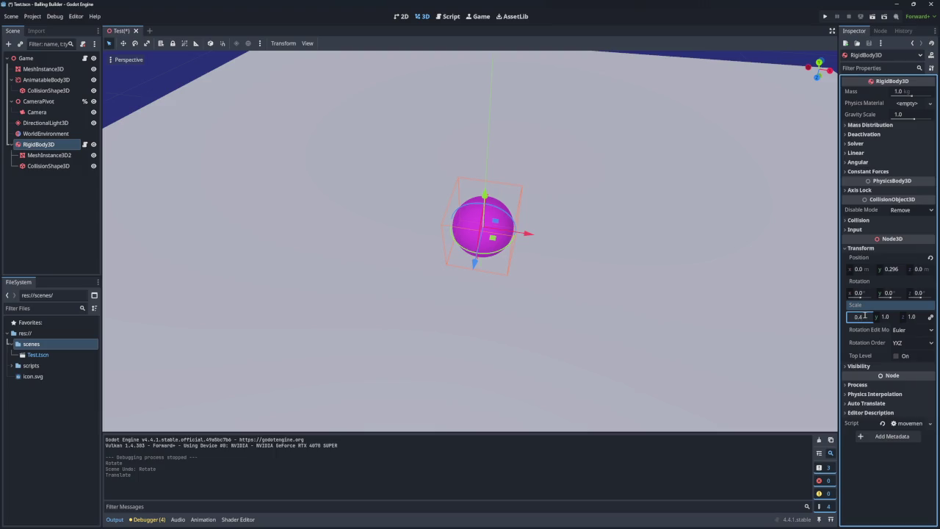
key("Return")
key("ctrl+s")
left_click(825, 17)
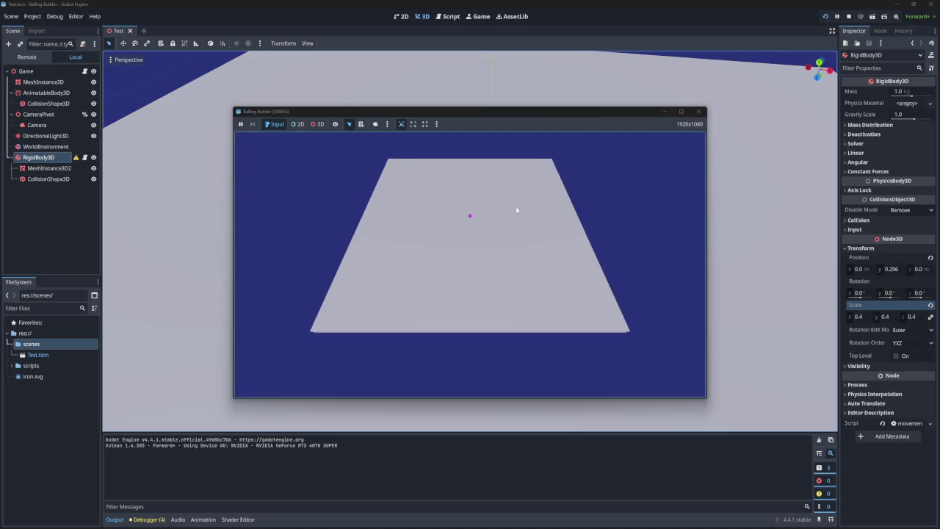
Roll the ball right, left, toward and away from the camera, then close the test window
key("d")
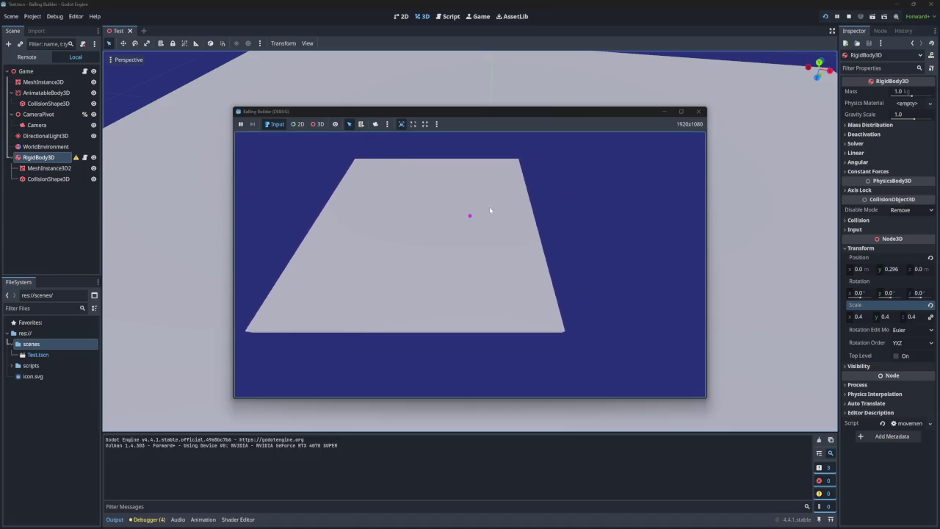
key("a")
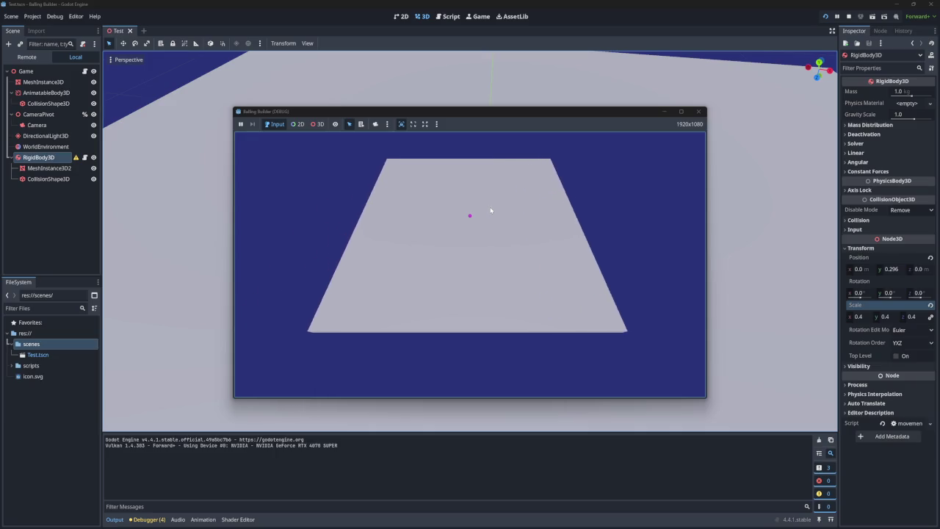
key("s")
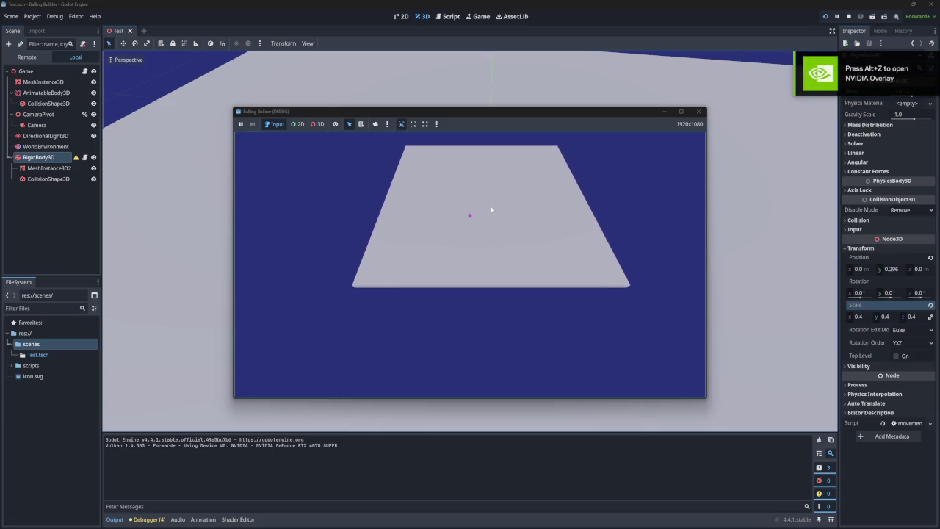
key("w")
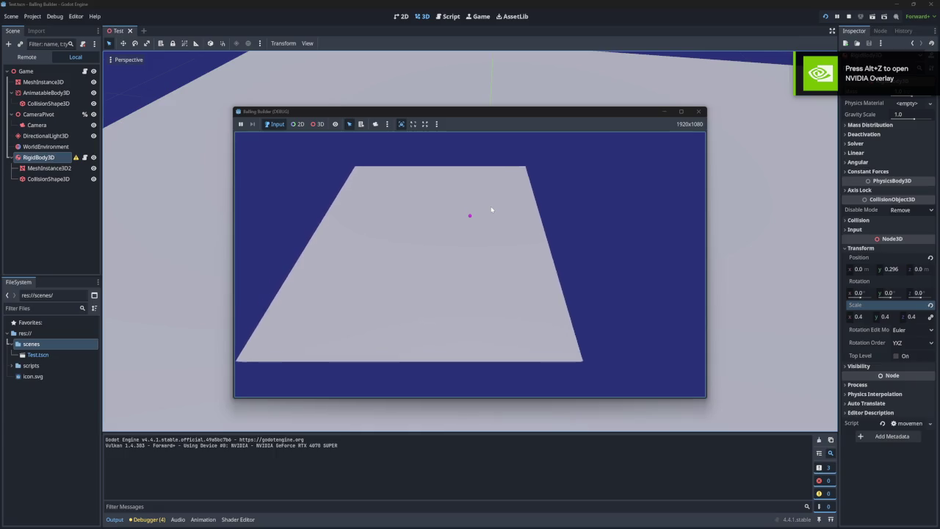
key("s")
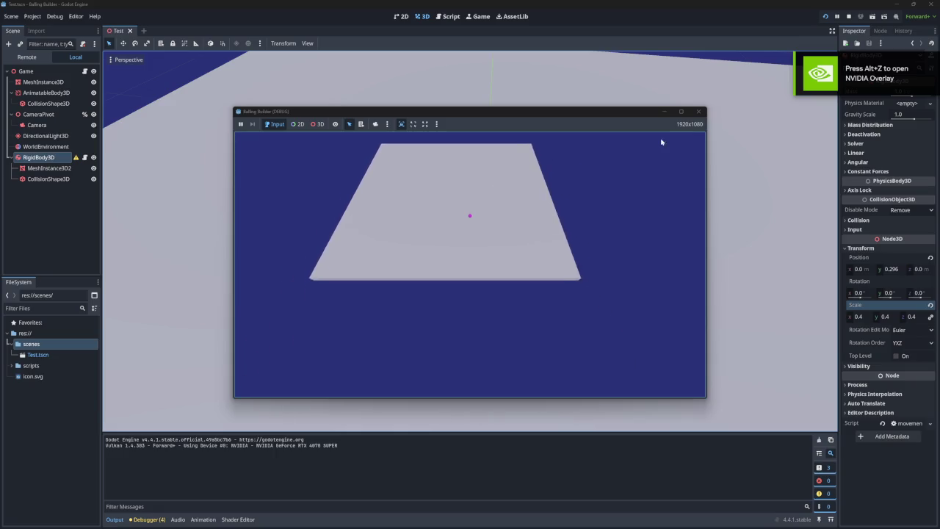
left_click(699, 112)
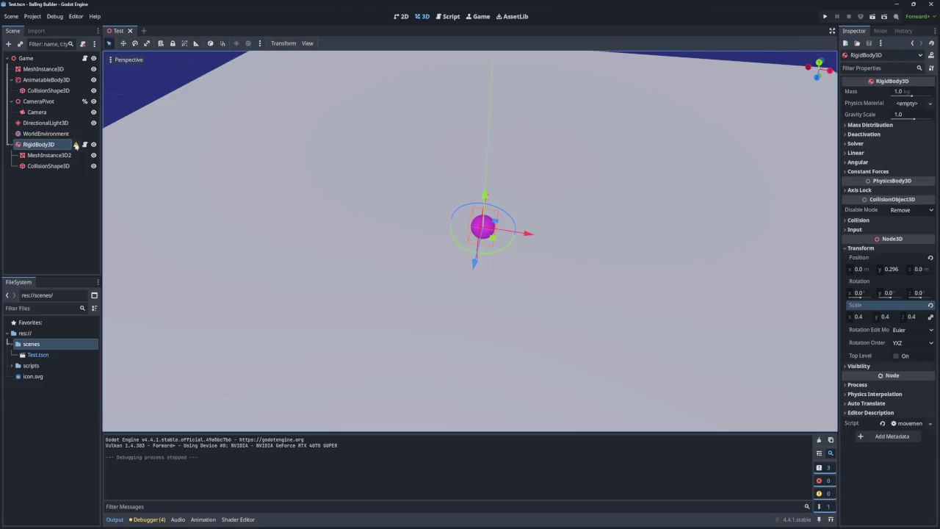
Reset the RigidBody3D scale to 1.0 and nest MeshInstance3D2 under CollisionShape3D
mouse_move(76, 145)
left_click(930, 304)
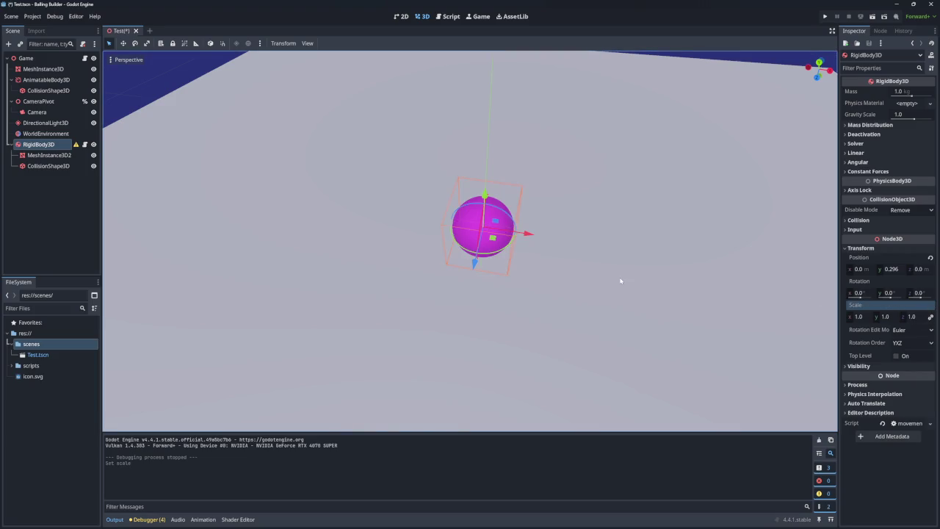
left_click(49, 157)
left_click_drag(49, 156, 49, 166)
Try a 0.4 x scale on CollisionShape3D, then link the scale axes and restore 1.0
left_click(51, 156)
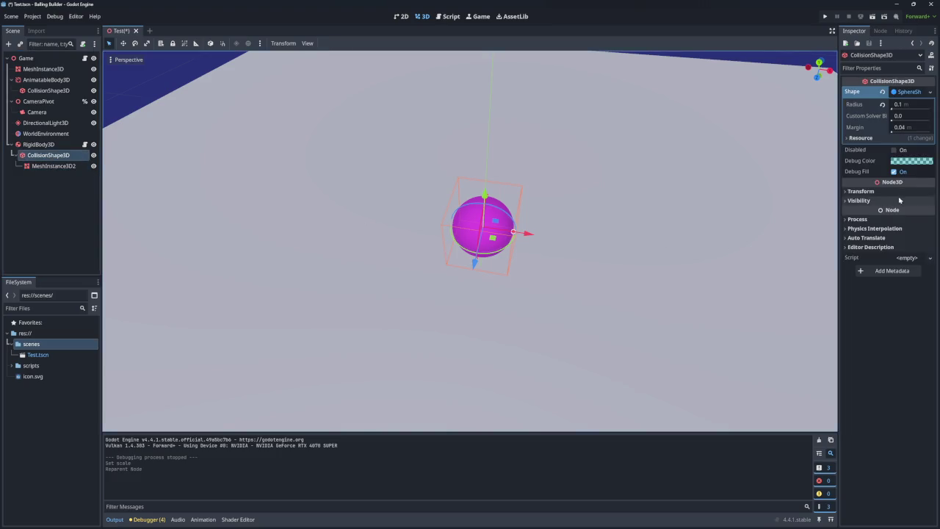
left_click(852, 194)
left_click(859, 260)
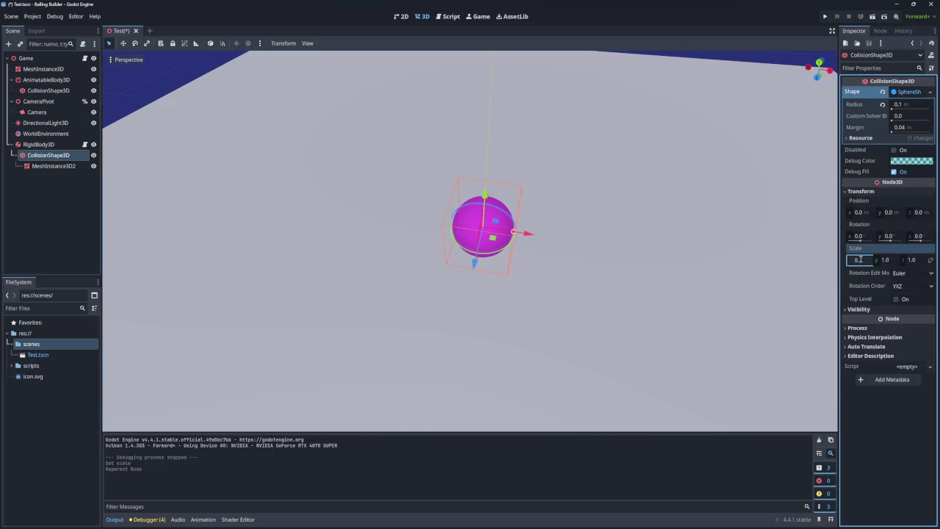
type("4")
key("Return")
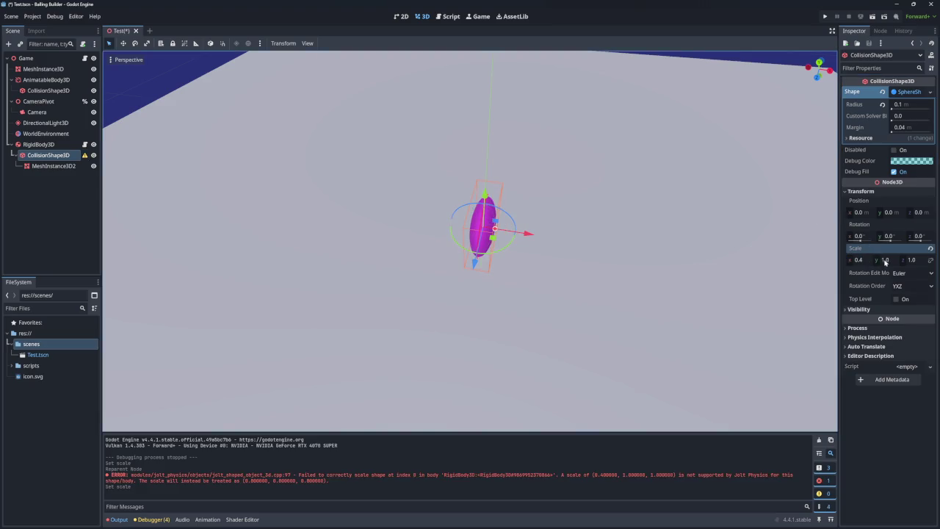
left_click(865, 262)
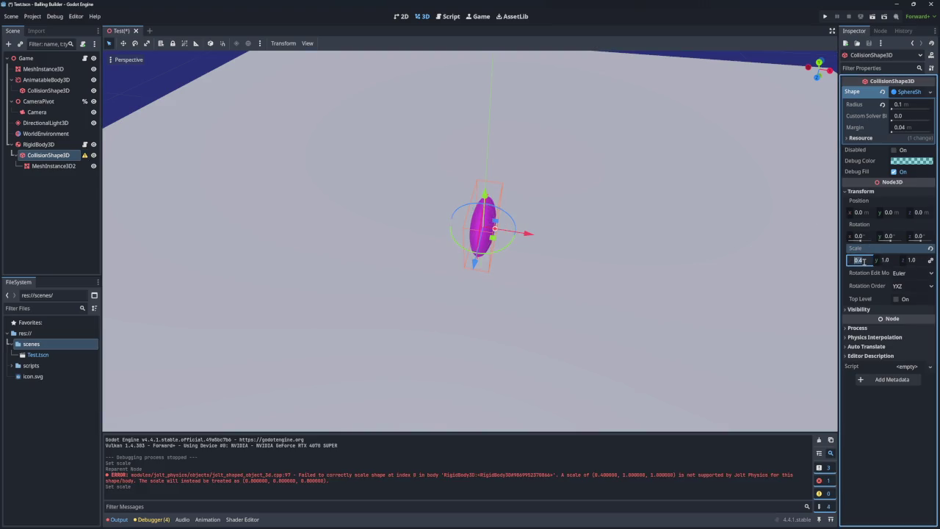
left_click(929, 261)
left_click(865, 260)
type("1")
key("Return")
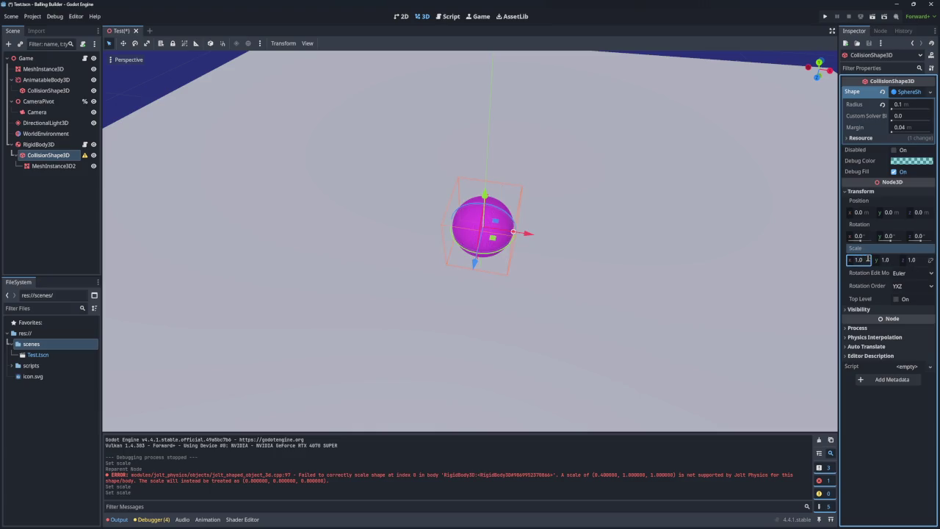
Set CollisionShape3D's linked scale to 0.4 on all axes, then save and run the game
left_click(930, 260)
left_click(860, 260)
key("Return")
left_click(866, 261)
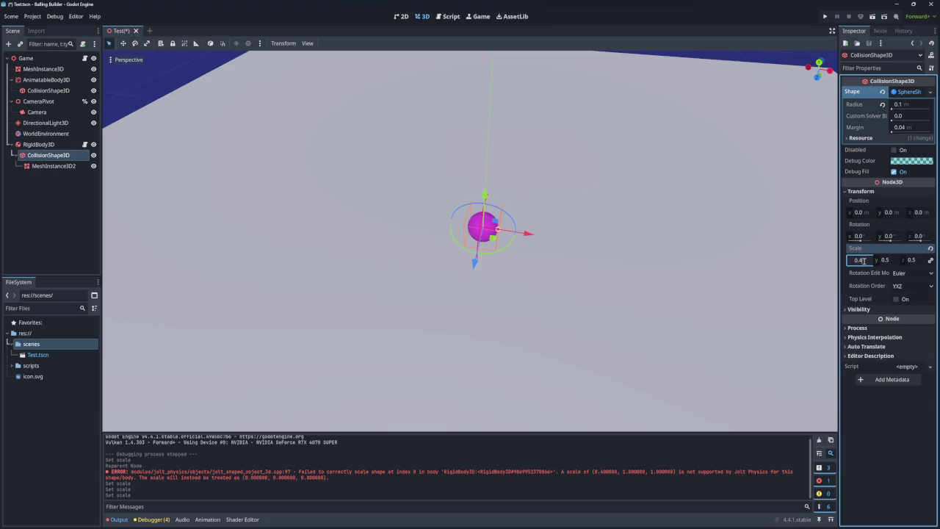
key("Return")
left_click(825, 16)
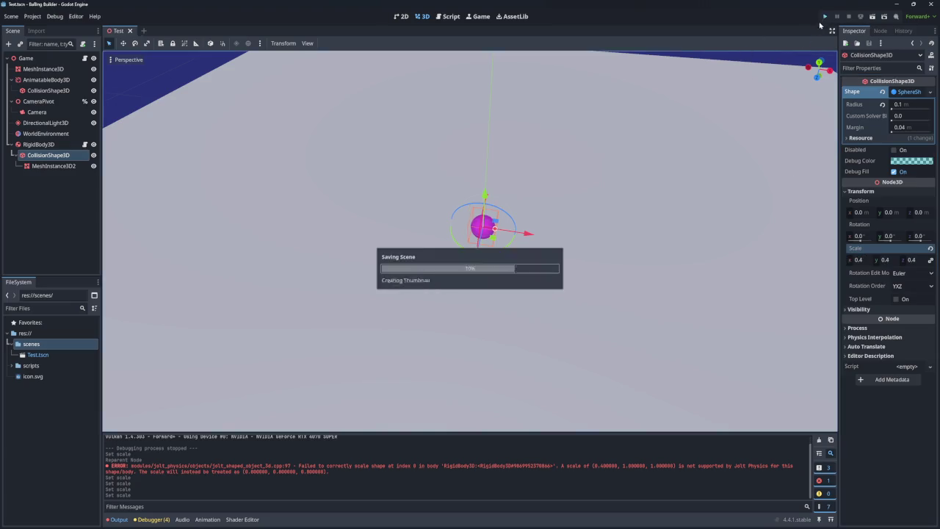
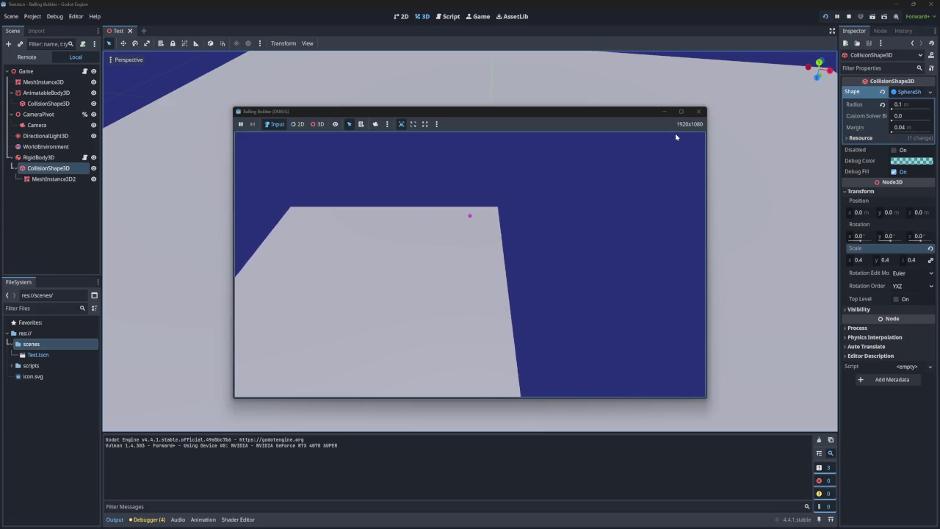
Stop the marble test, rerun and stop it again, then bring up movement.gd in the Script editor
left_click(699, 111)
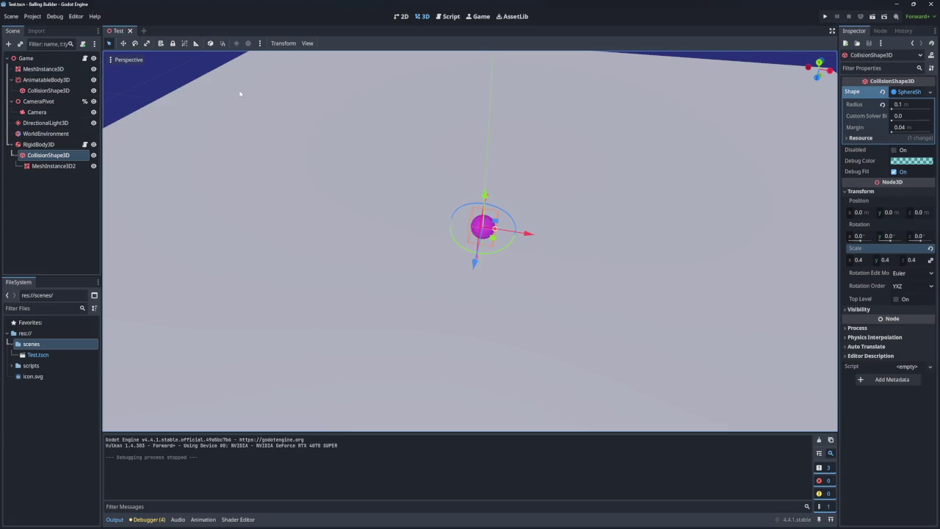
left_click(824, 16)
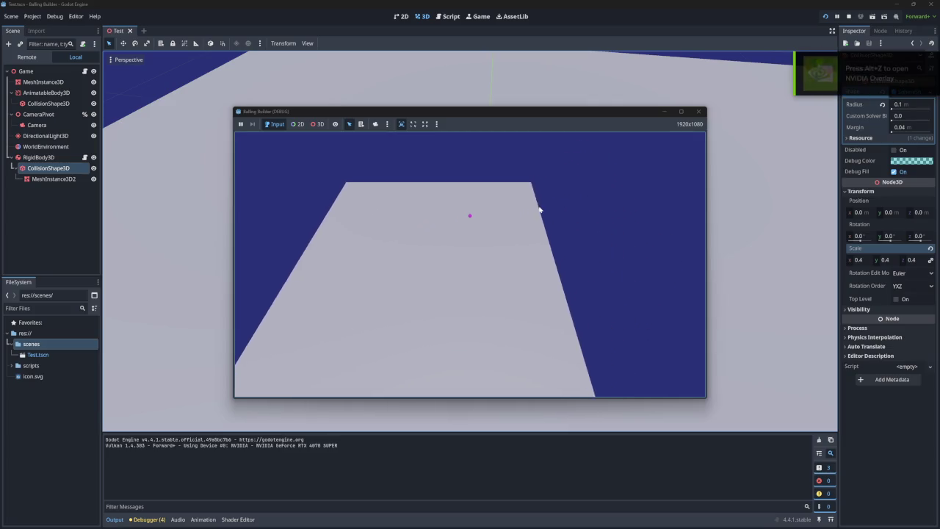
left_click(699, 112)
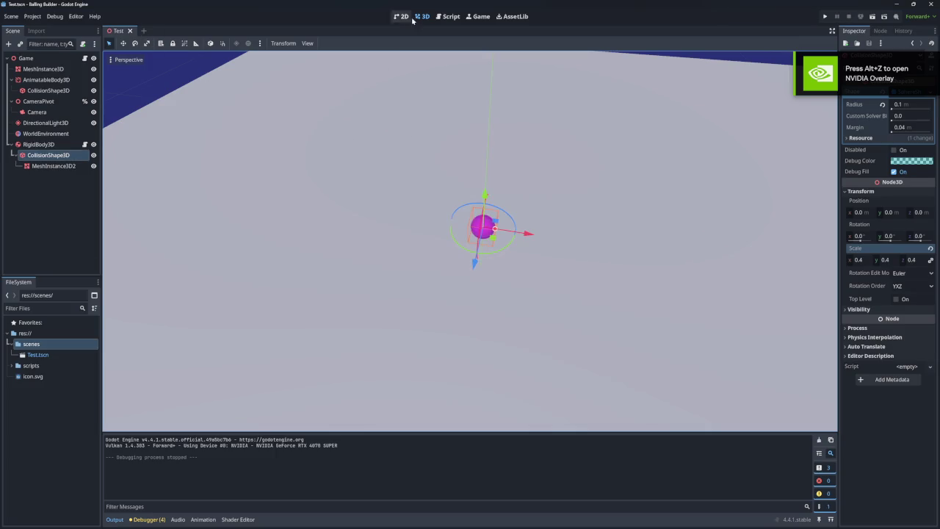
left_click(448, 17)
scroll(356, 199, "down", 1)
scroll(356, 199, "down", 3)
scroll(306, 213, "up", 3)
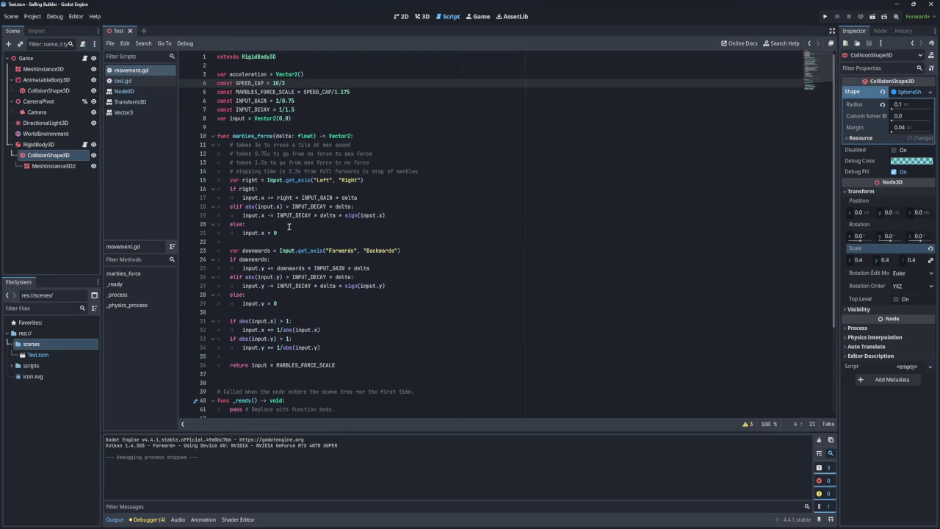
scroll(287, 221, "down", 5)
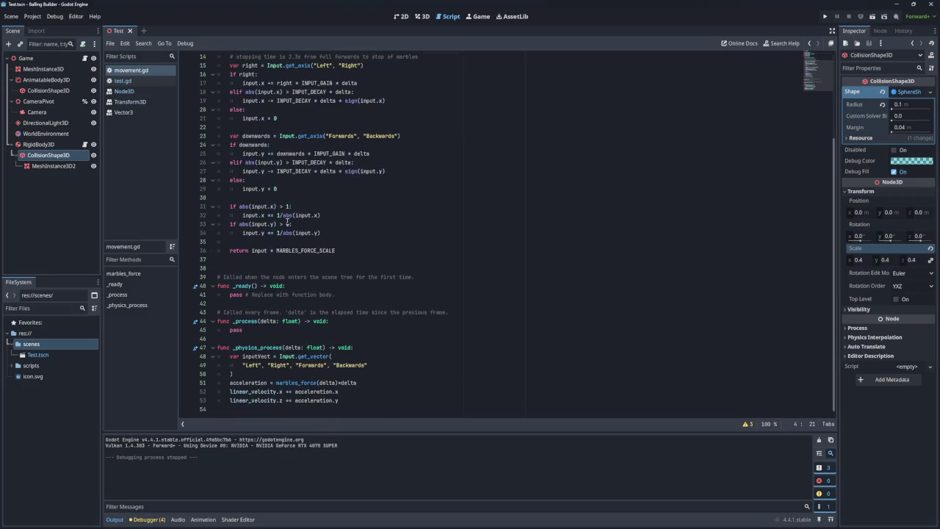
mouse_move(285, 214)
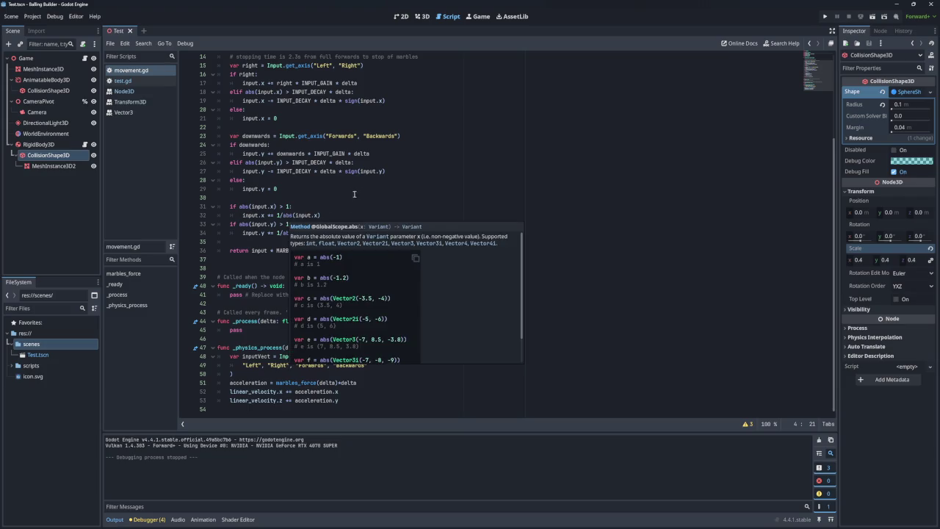
scroll(365, 194, "up", 4)
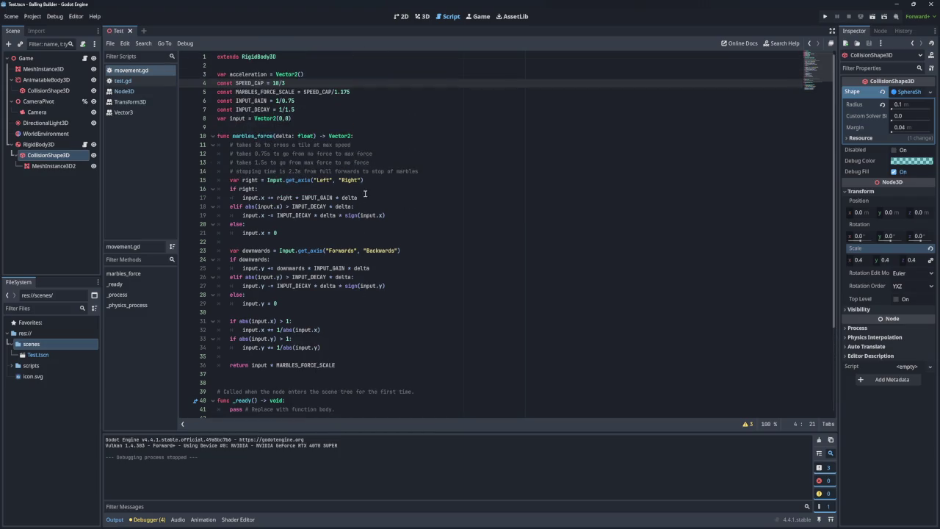
double_click(318, 92)
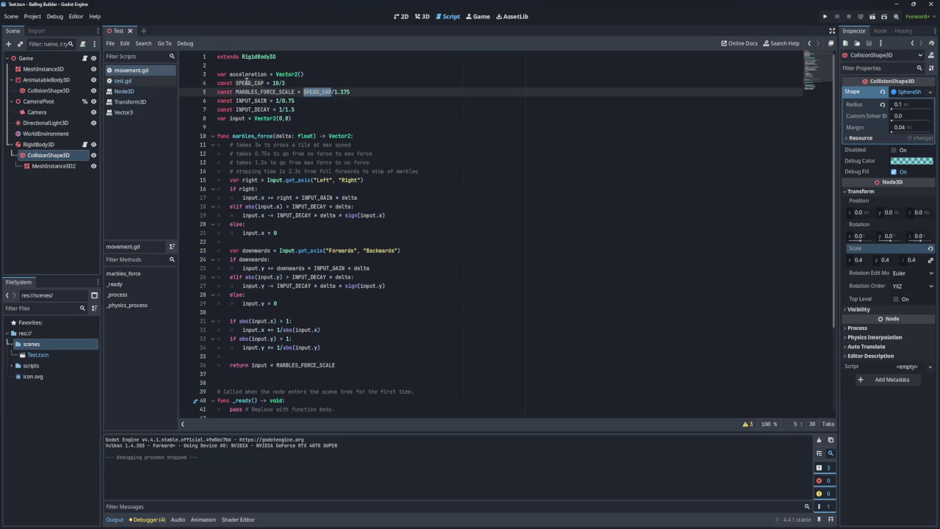
double_click(247, 82)
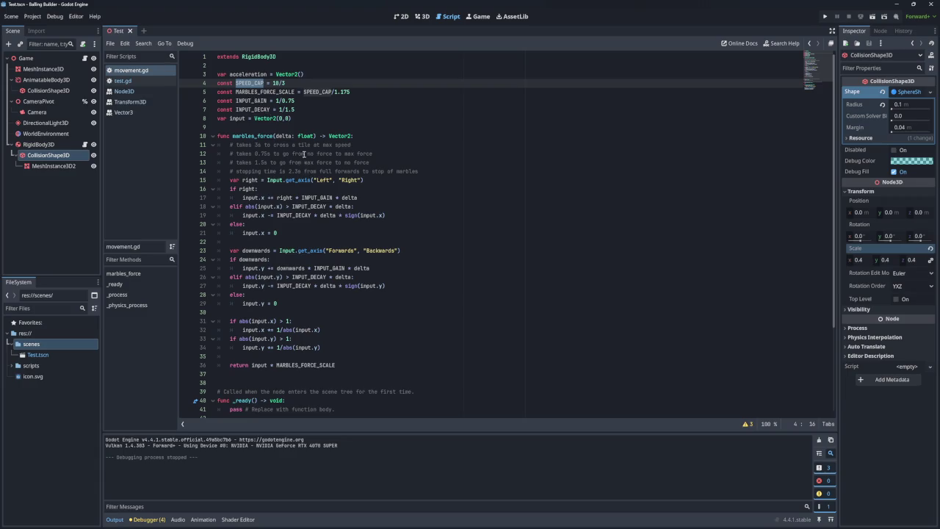
scroll(312, 188, "down", 4)
double_click(266, 92)
scroll(301, 176, "down", 4)
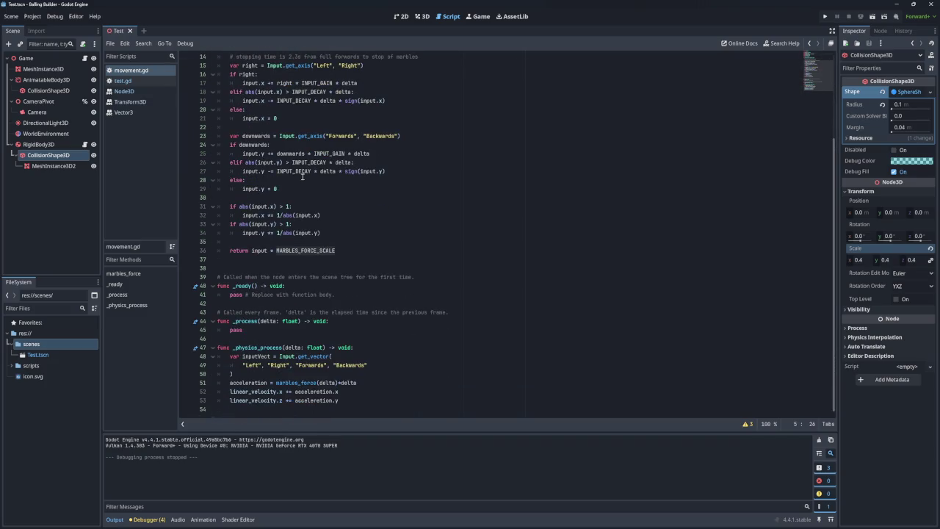
scroll(302, 177, "up", 4)
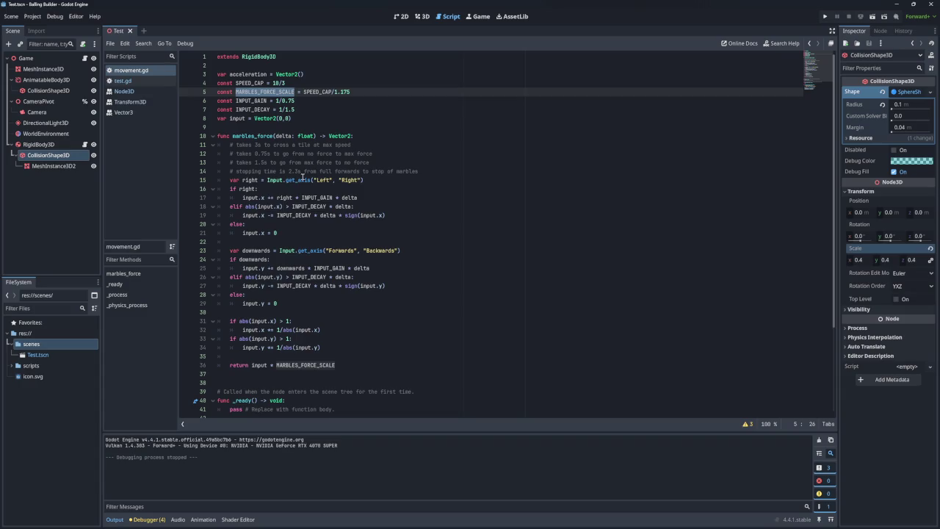
scroll(302, 176, "down", 4)
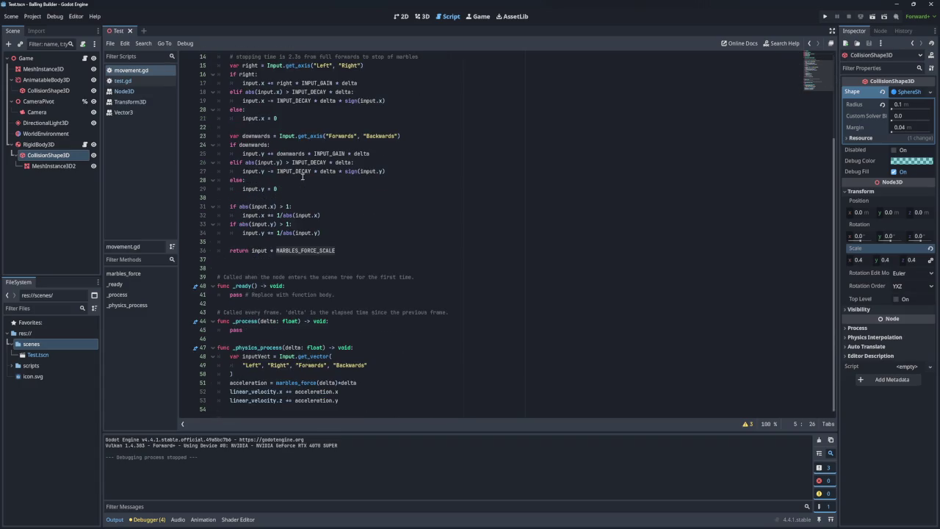
key("alt+Tab")
key("alt+Tab")
key("alt+Tab")
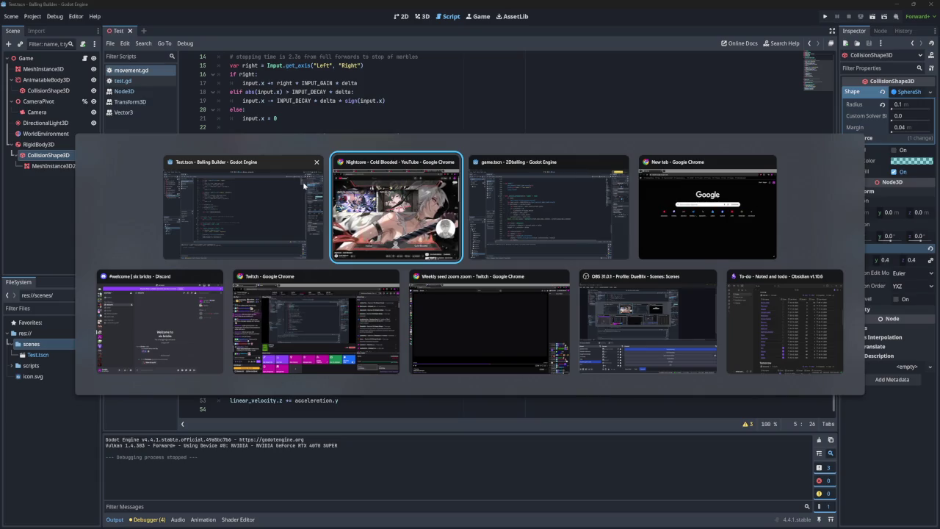
key("alt+Tab")
key("alt+Tab")
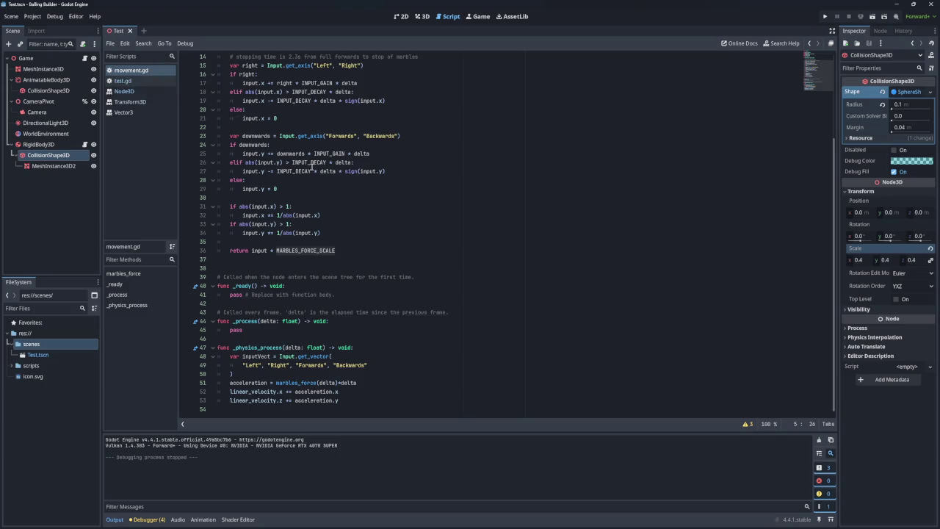
key("alt+Tab")
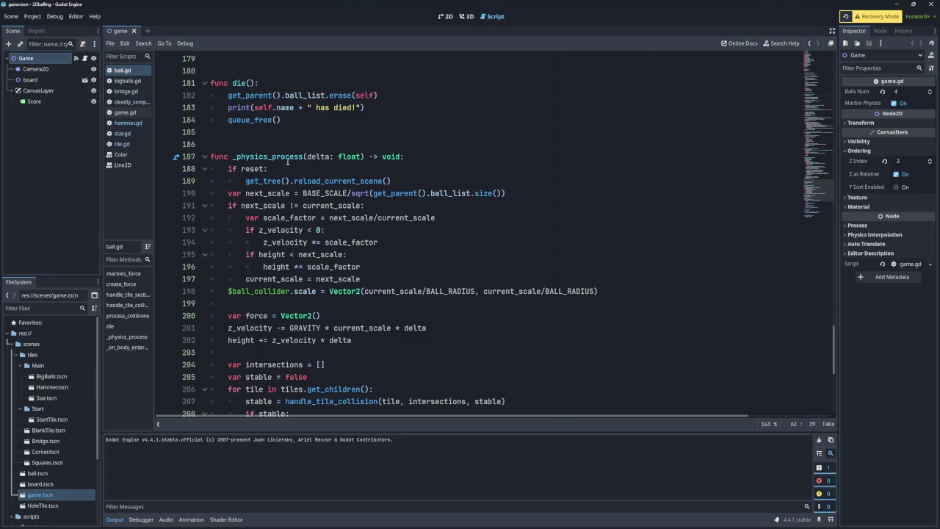
scroll(332, 198, "down", 3)
scroll(320, 191, "up", 4)
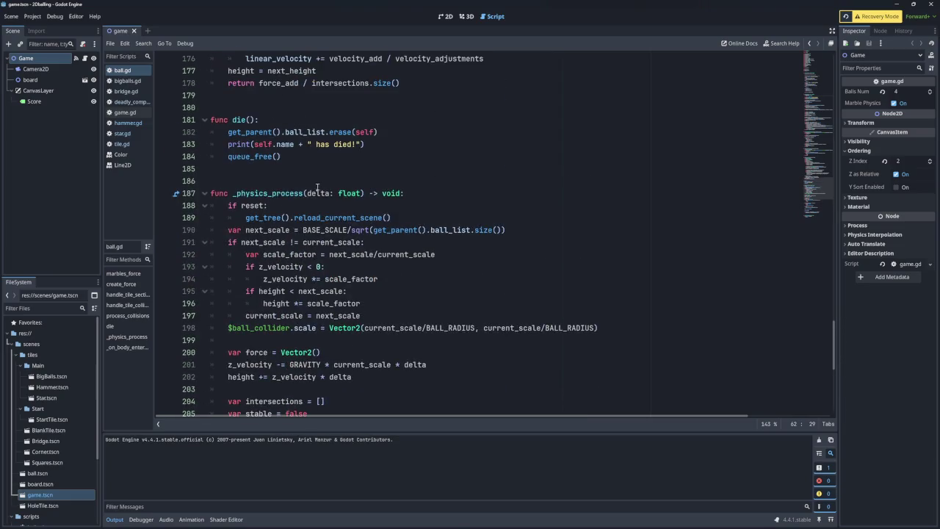
scroll(309, 190, "down", 7)
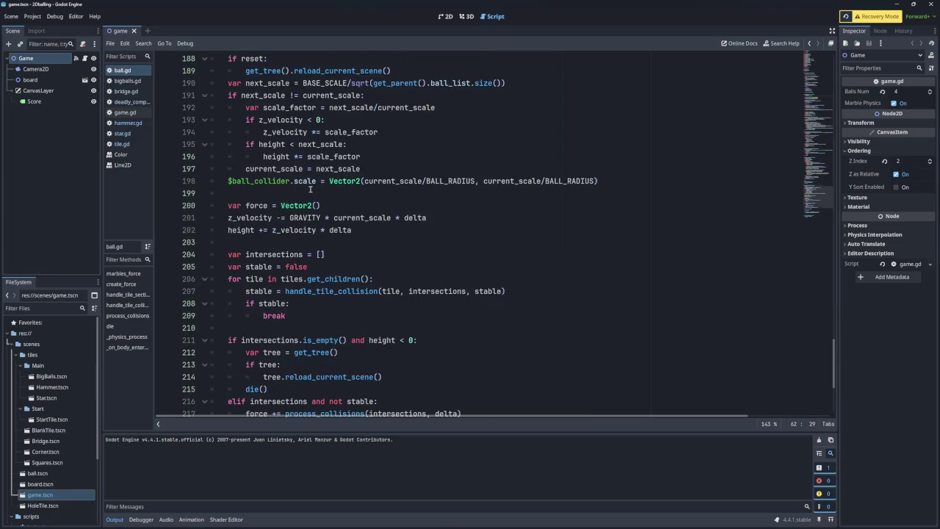
scroll(309, 187, "down", 2)
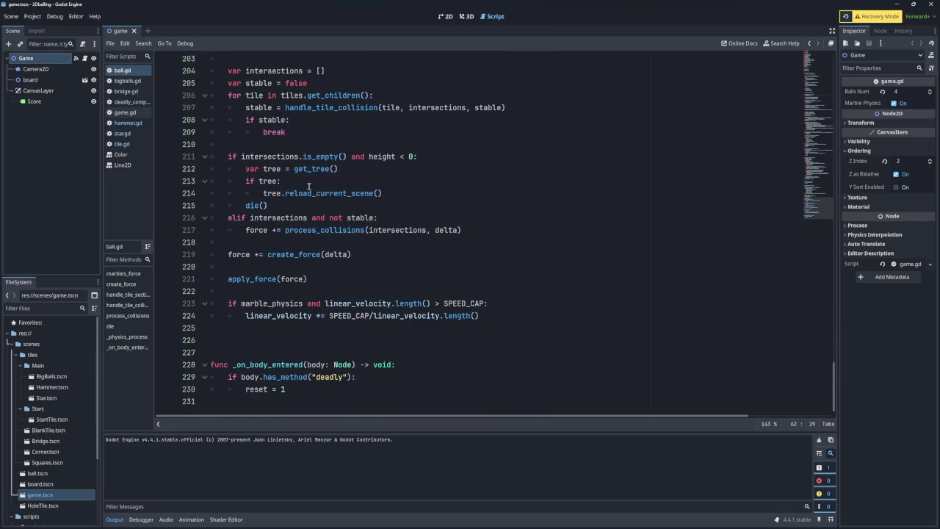
left_click(340, 304)
double_click(408, 303)
left_click(274, 303)
mouse_move(228, 303)
left_mouse_down()
mouse_move(490, 315)
mouse_move(228, 304)
left_mouse_up()
key("ctrl+c")
left_click(490, 315)
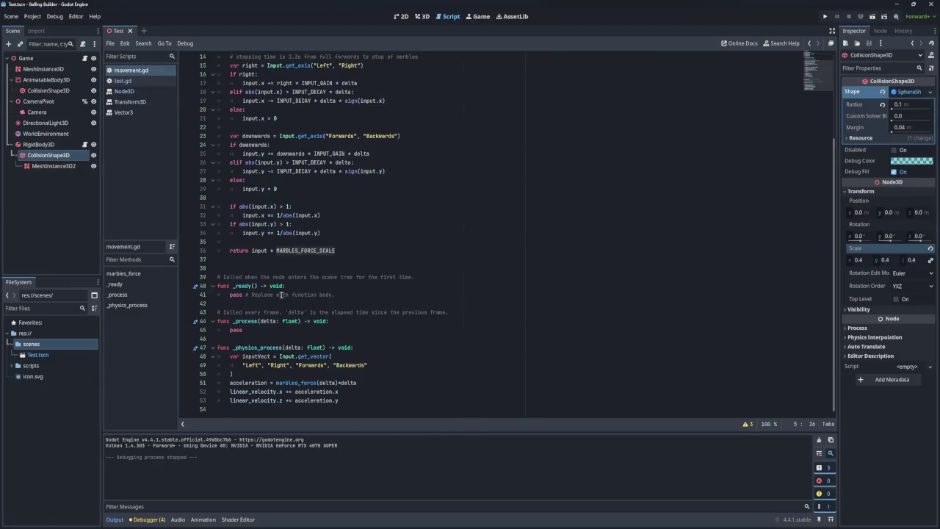
scroll(279, 284, "up", 5, "ctrl")
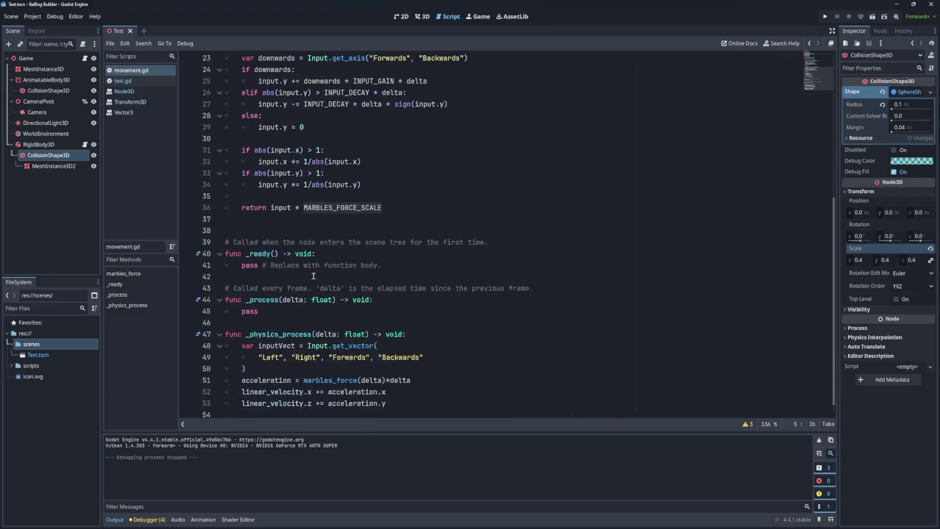
left_click(405, 390)
key("Return")
key("ctrl+v")
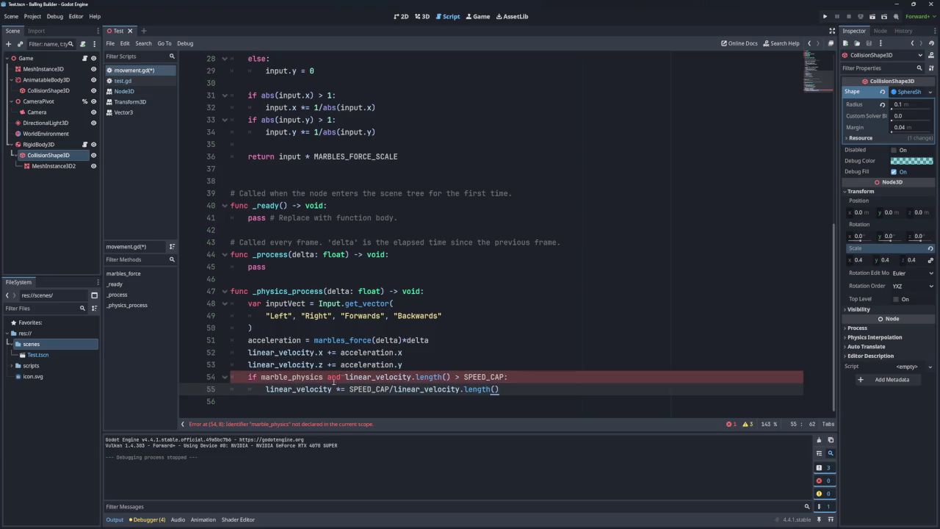
left_click(258, 377)
key("BackSpace")
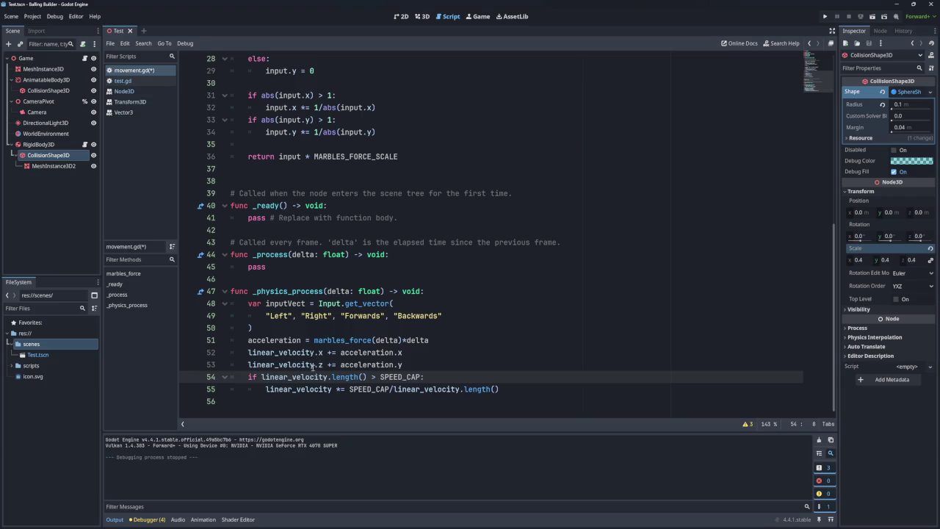
double_click(342, 377)
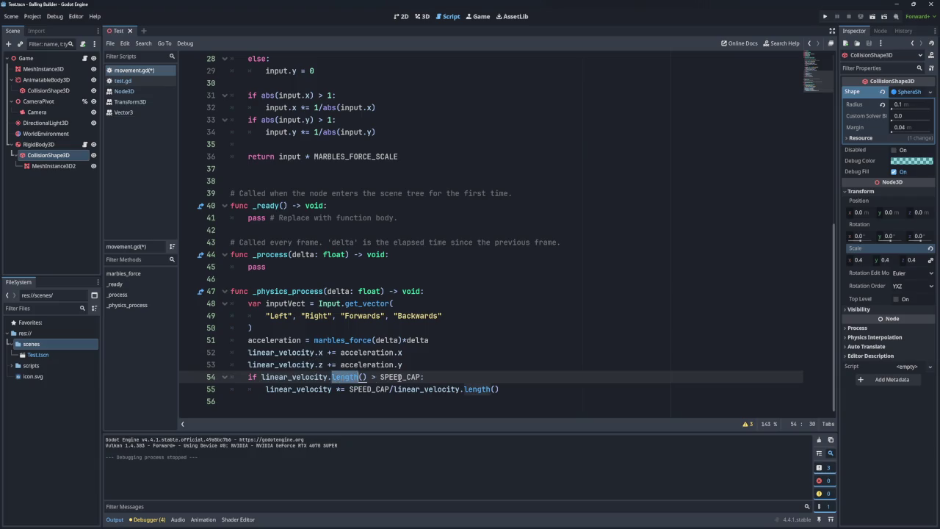
double_click(401, 377)
left_click(325, 393)
double_click(364, 389)
left_click(418, 376)
left_click(326, 376)
left_click(321, 377)
double_click(296, 376)
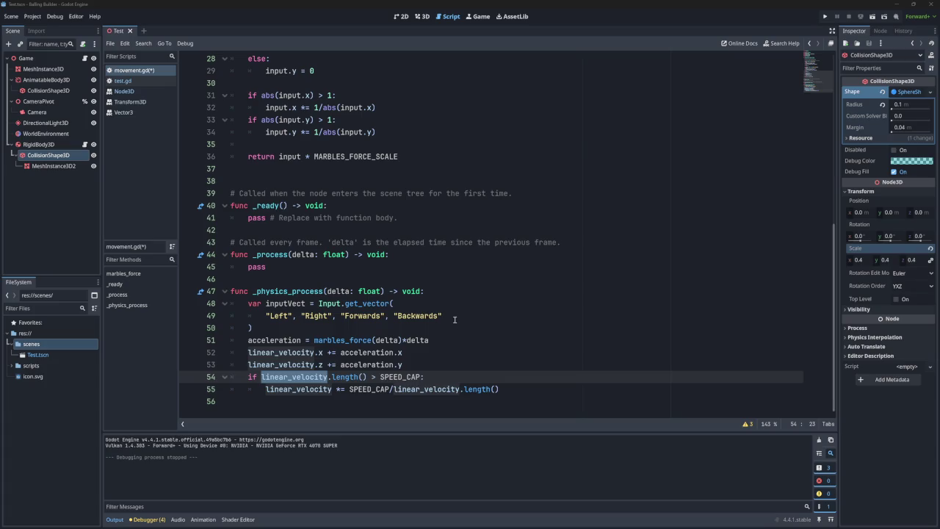
Run the project, roll the marble around the plane with W, A, S and D, then close the game
left_click(824, 16)
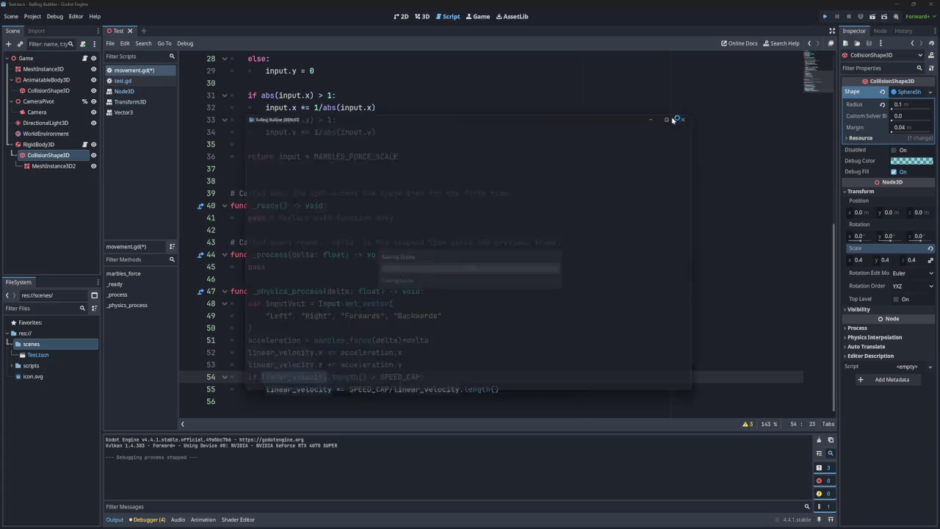
key("w")
key("d")
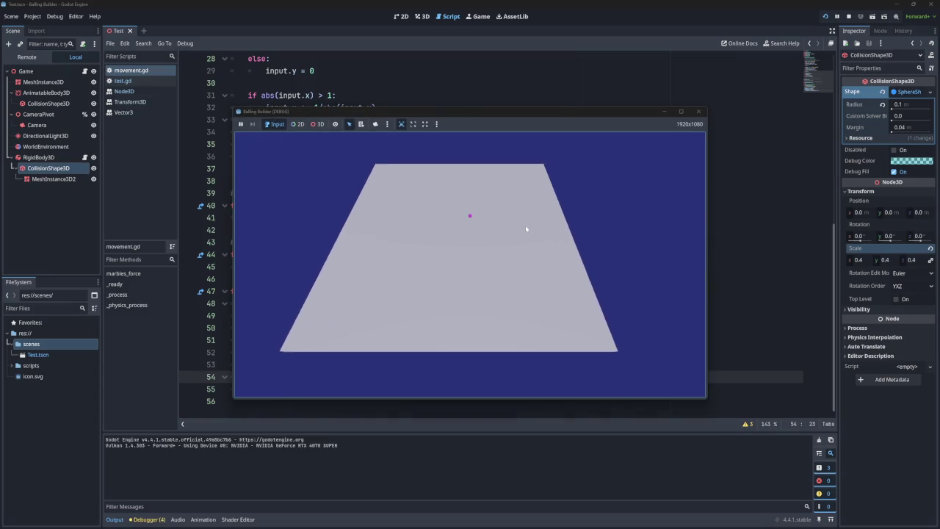
key("s")
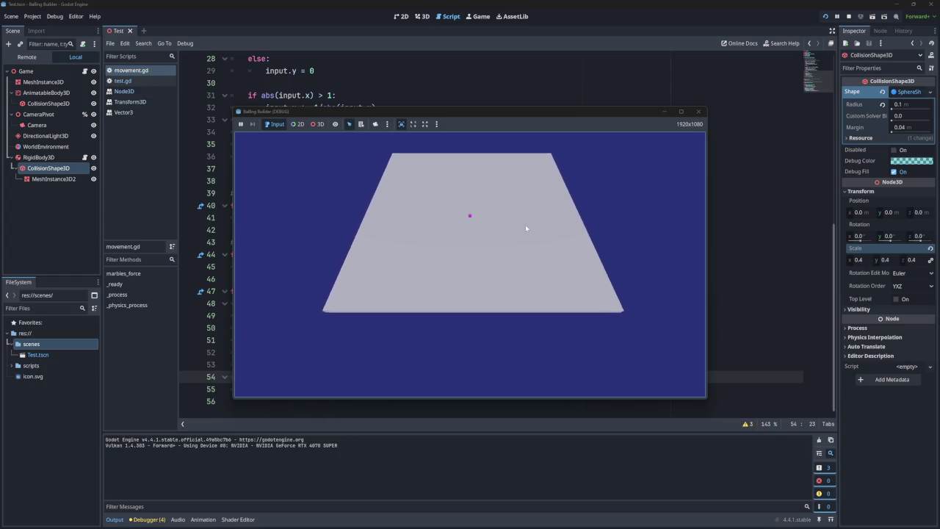
key("d")
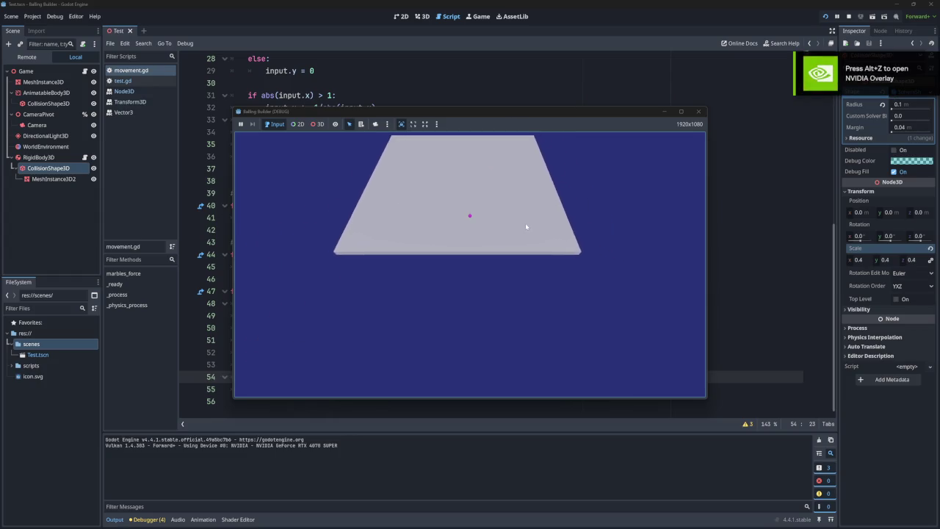
key("a")
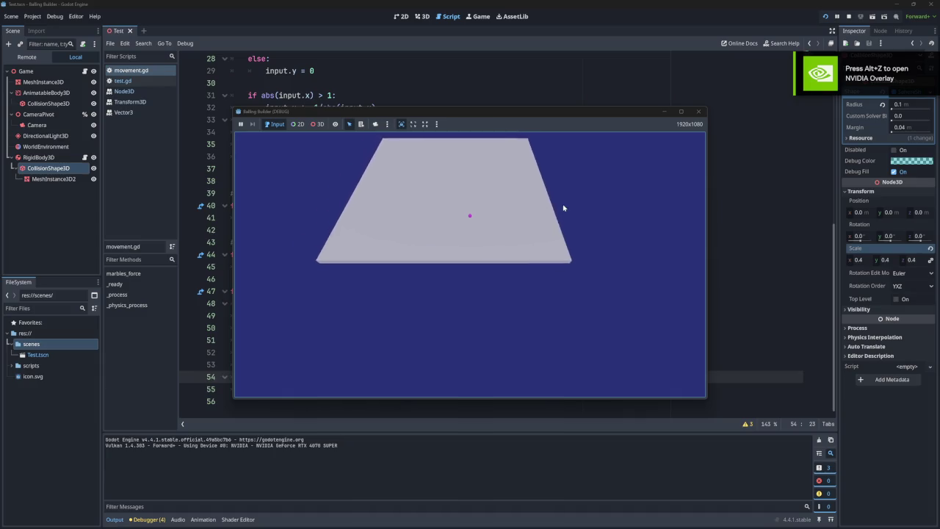
key("d")
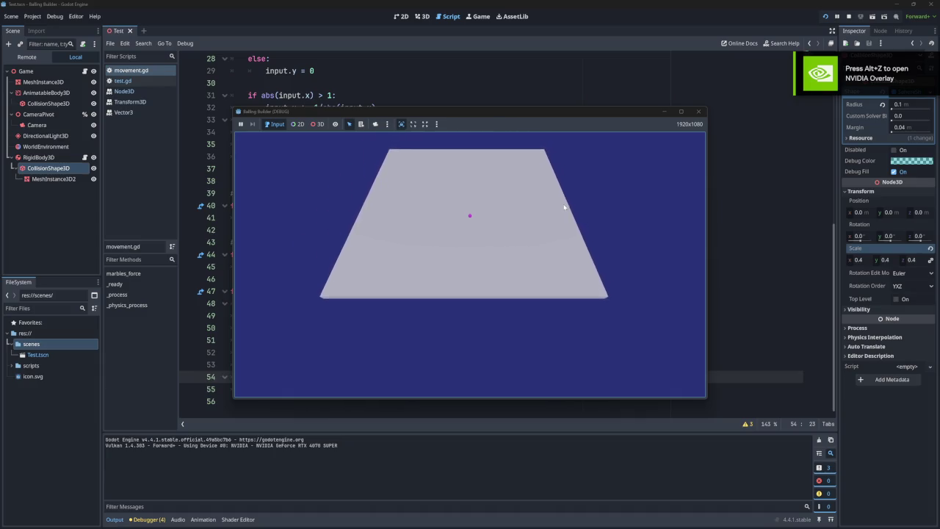
key("a")
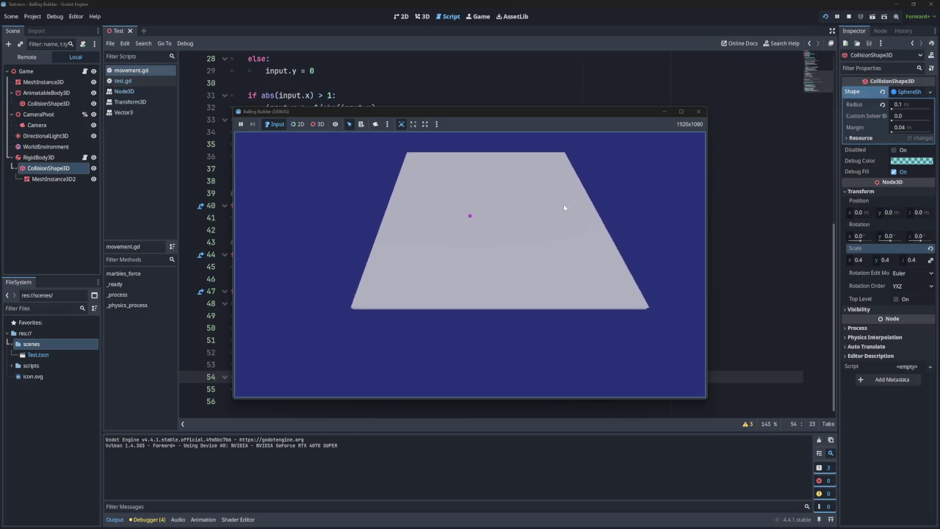
key("d")
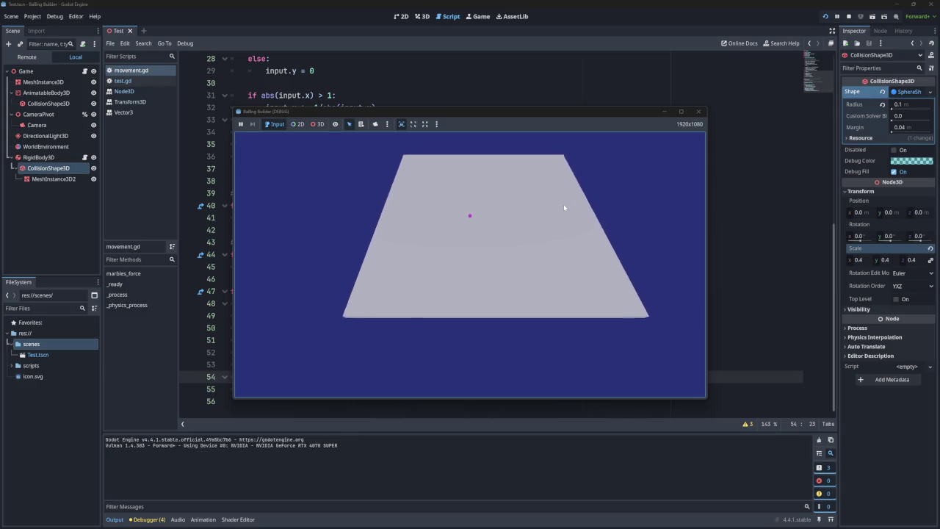
key("a")
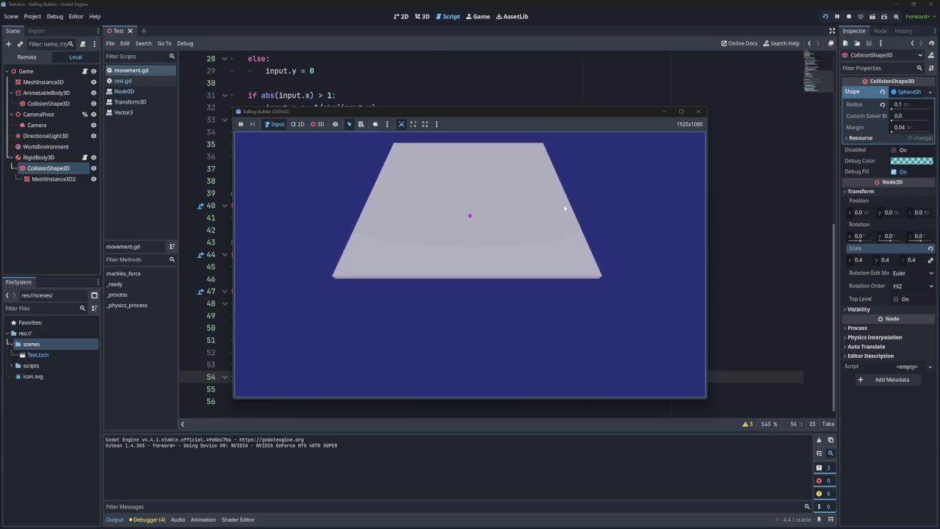
key("d")
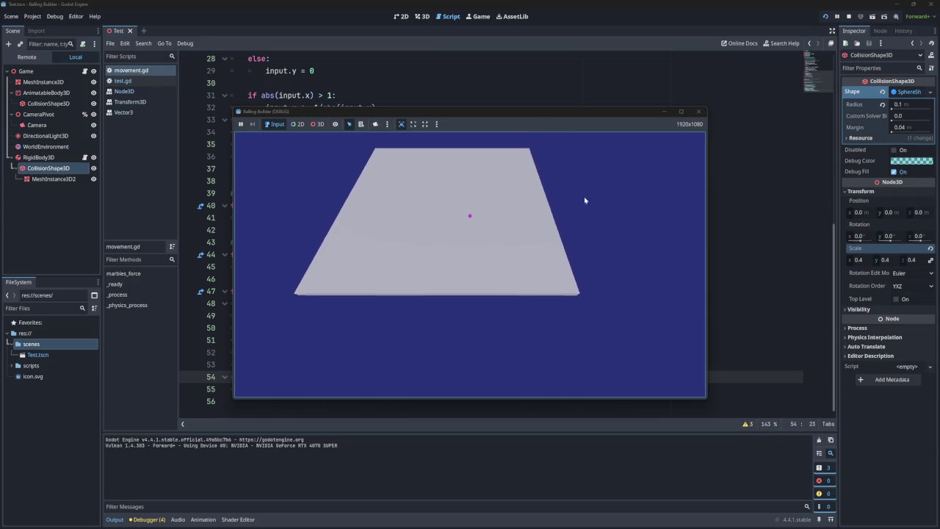
left_click(698, 114)
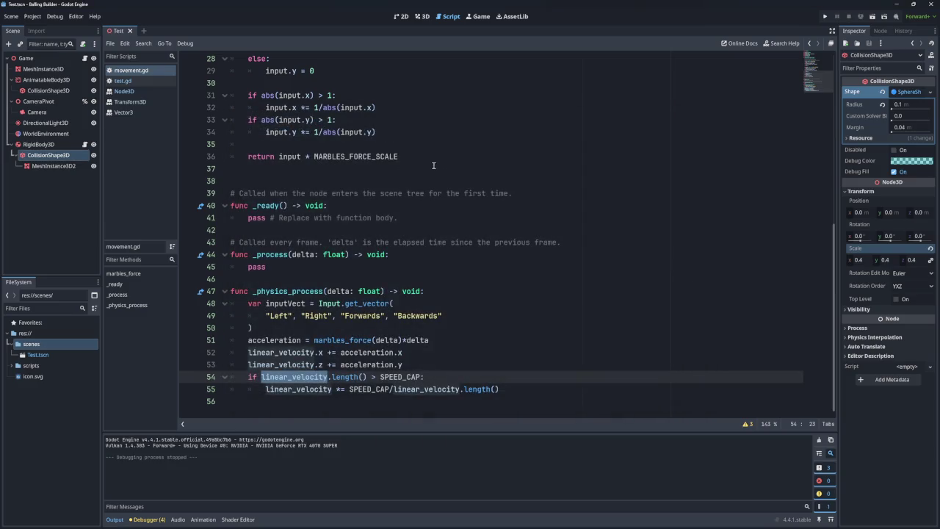
Select the Game root node and open its test.gd camera script
left_click(61, 61)
scroll(339, 219, "up", 4)
scroll(335, 218, "down", 4)
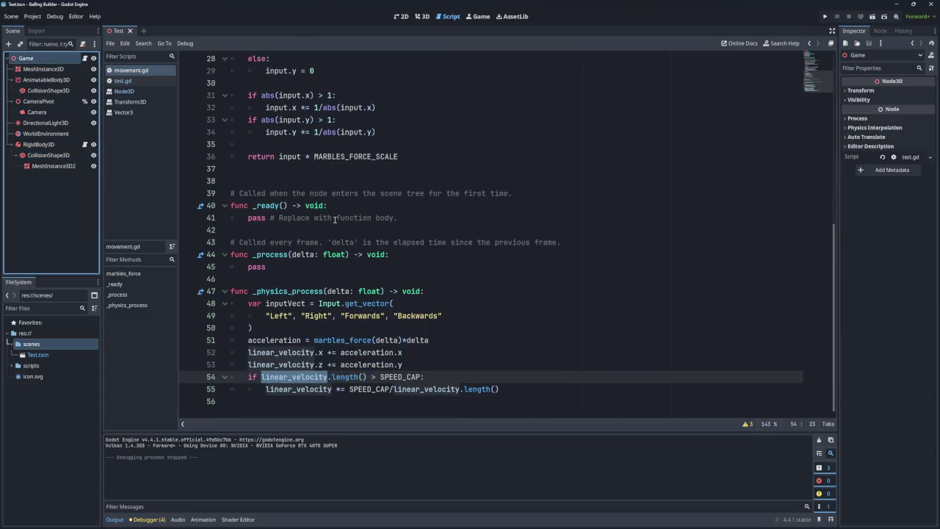
scroll(357, 240, "up", 5)
scroll(357, 240, "down", 5)
left_click(144, 80)
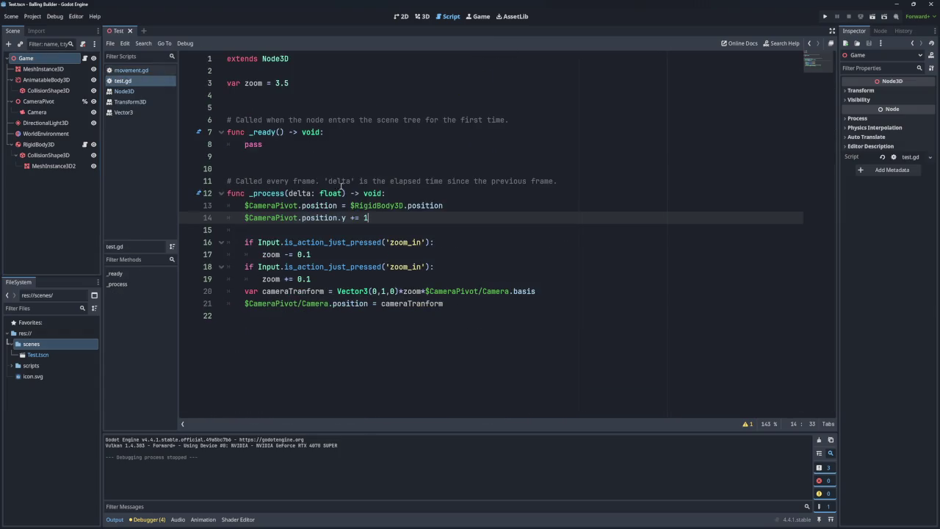
Delete the '$CameraPivot.position.y += 1' line from test.gd and run the game again
left_click_drag(446, 206, 247, 205)
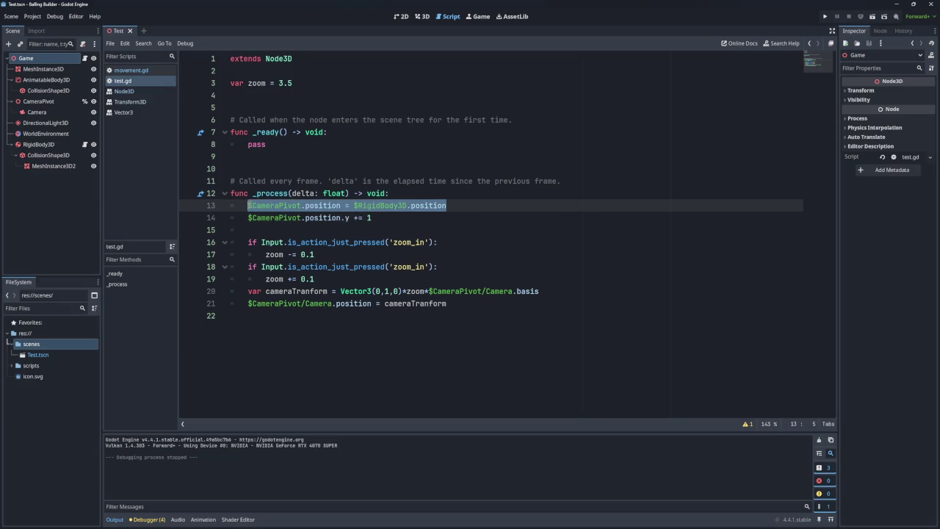
left_click(376, 218)
left_click_drag(454, 205, 248, 206)
left_click(347, 206)
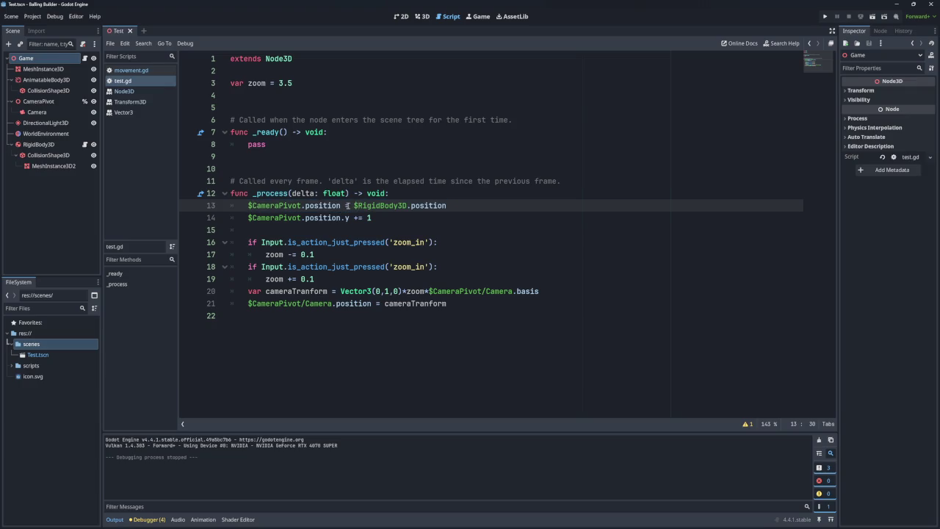
left_click_drag(340, 206, 248, 206)
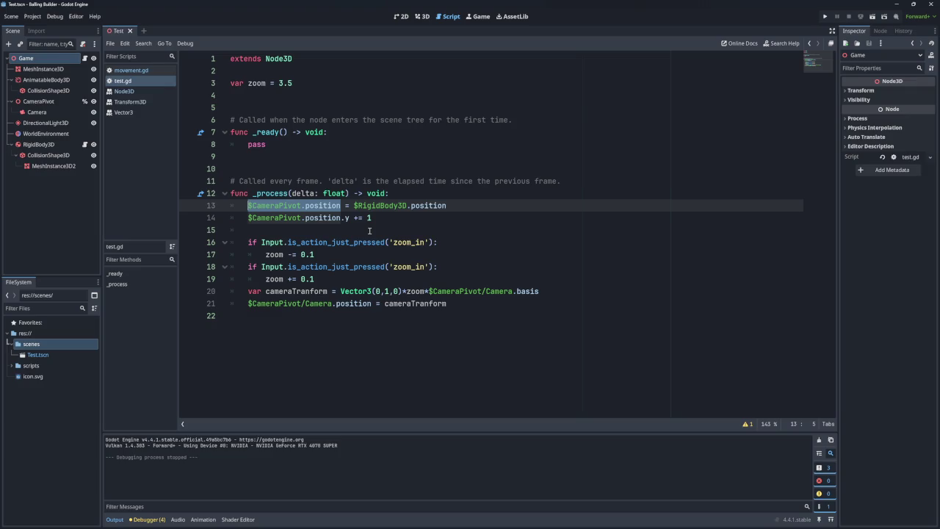
left_click_drag(372, 218, 247, 213)
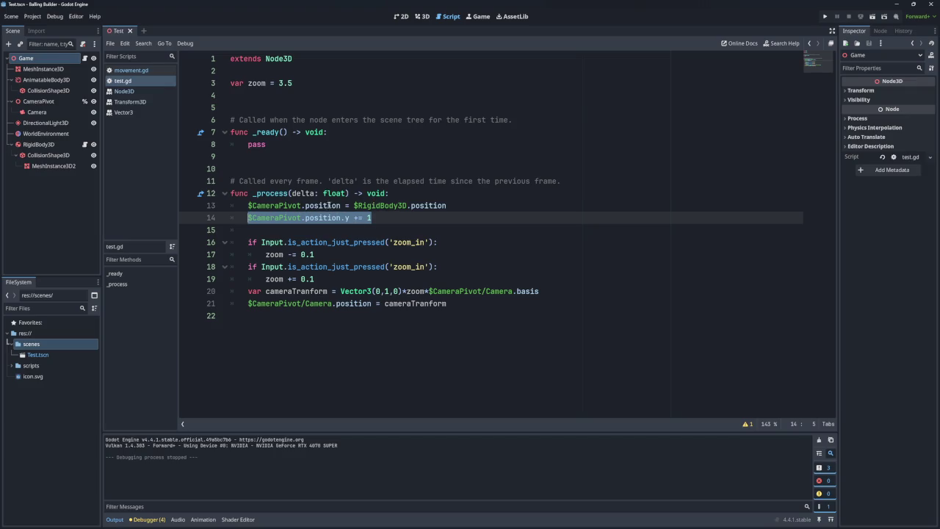
left_click(329, 206)
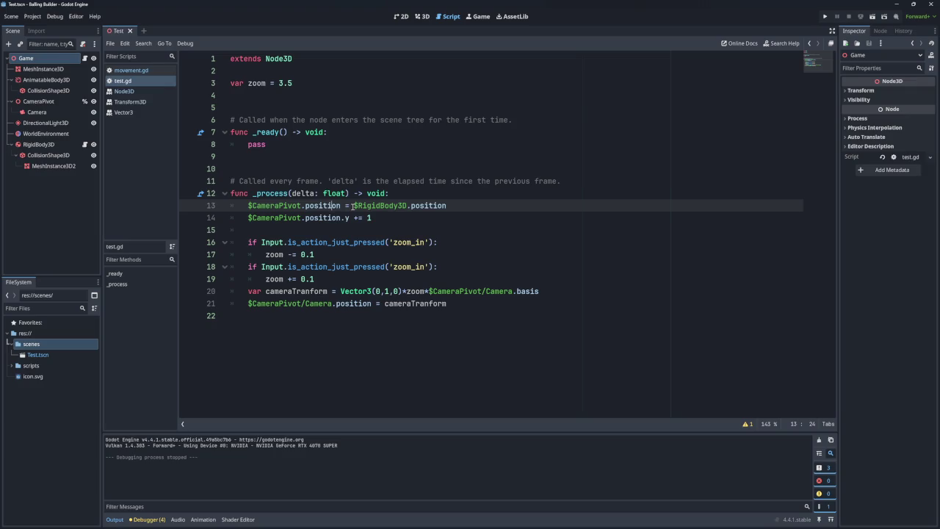
left_click_drag(411, 218, 488, 208)
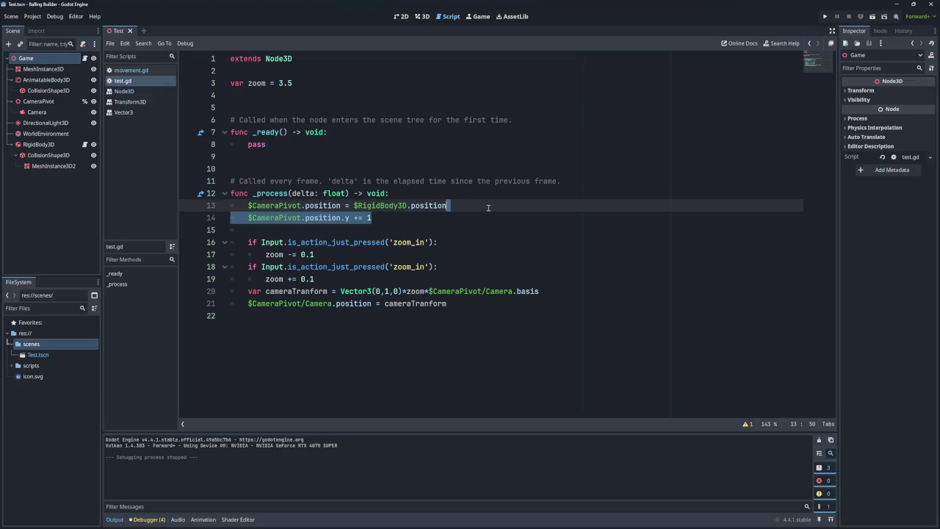
key("BackSpace")
left_click(825, 16)
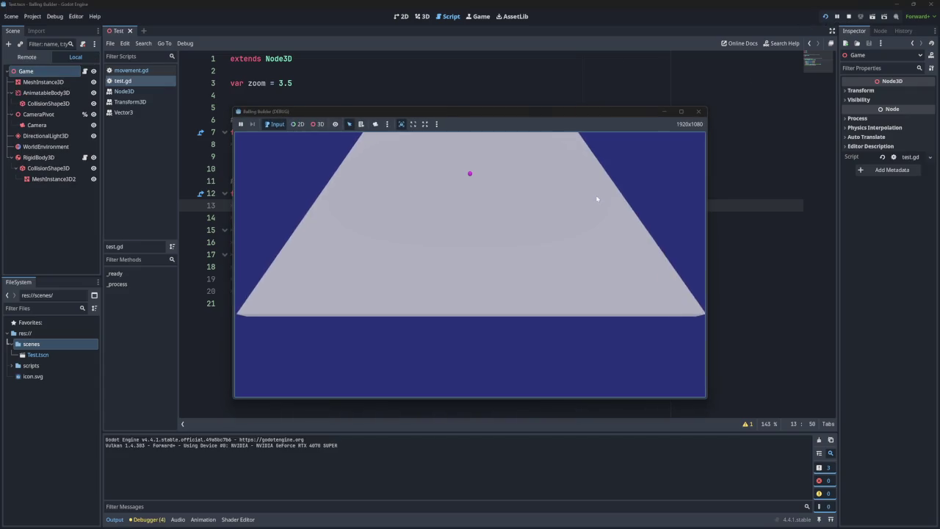